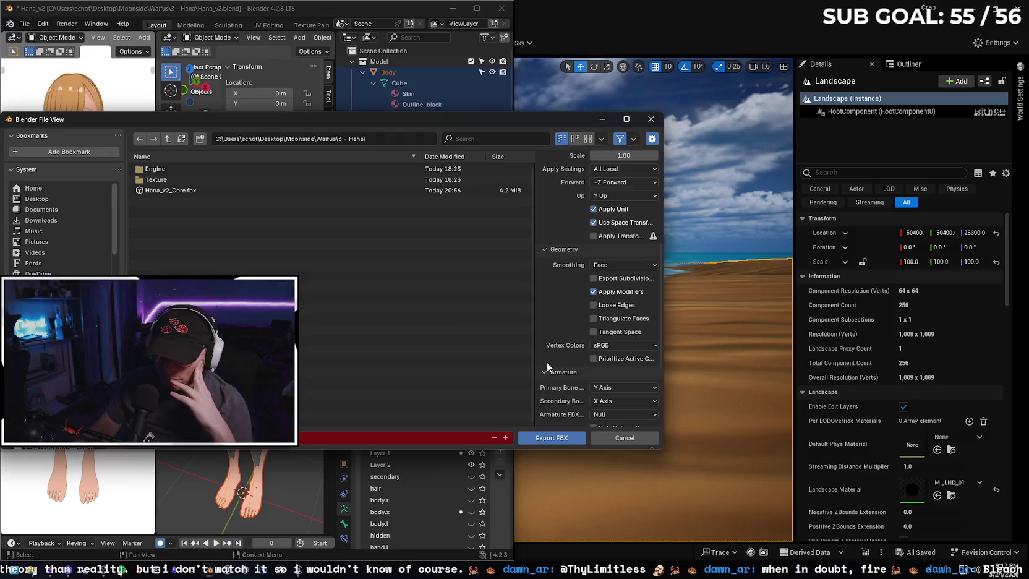
- Review the Gemini export instructions, then return to Blender's FBX export dialog
scroll(547, 326, "down", 1)
scroll(549, 347, "down", 1)
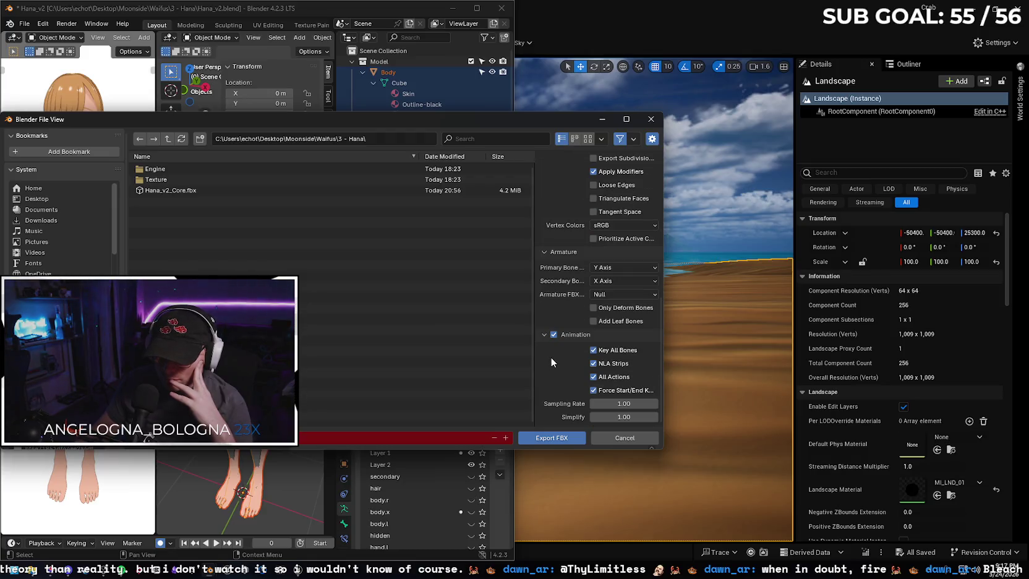
scroll(558, 291, "up", 15)
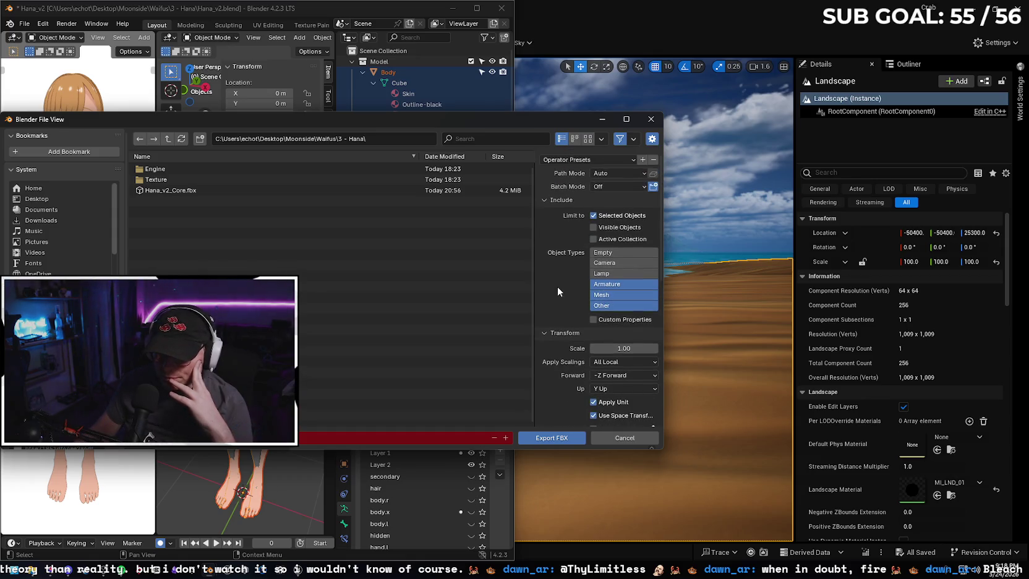
key("alt+Tab")
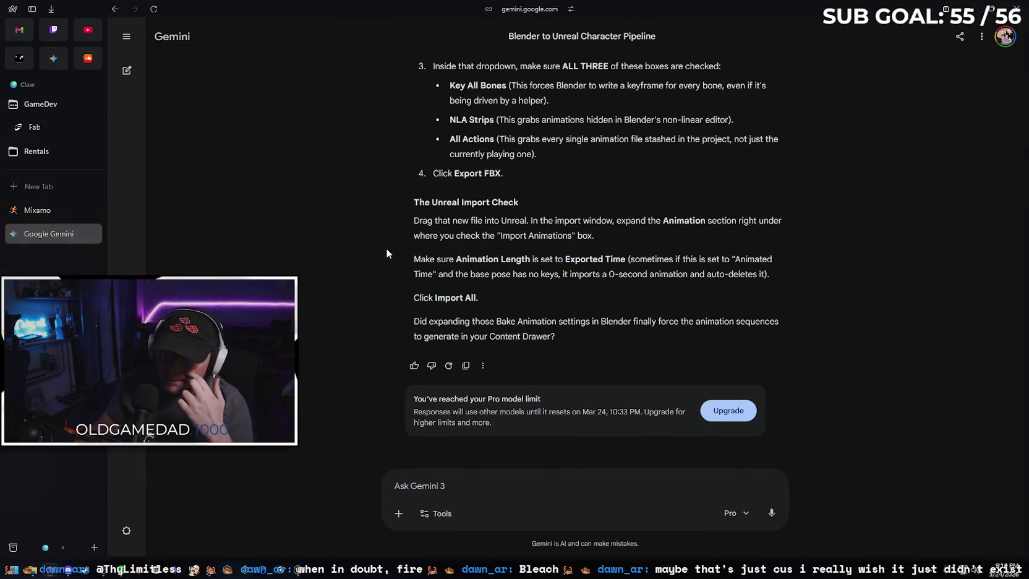
scroll(387, 251, "up", 2)
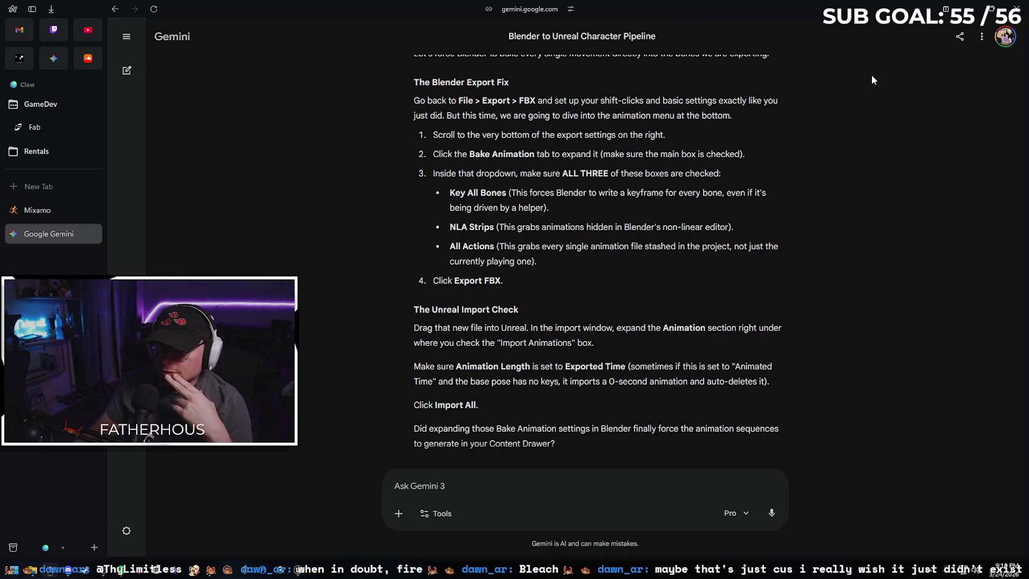
left_click(969, 9)
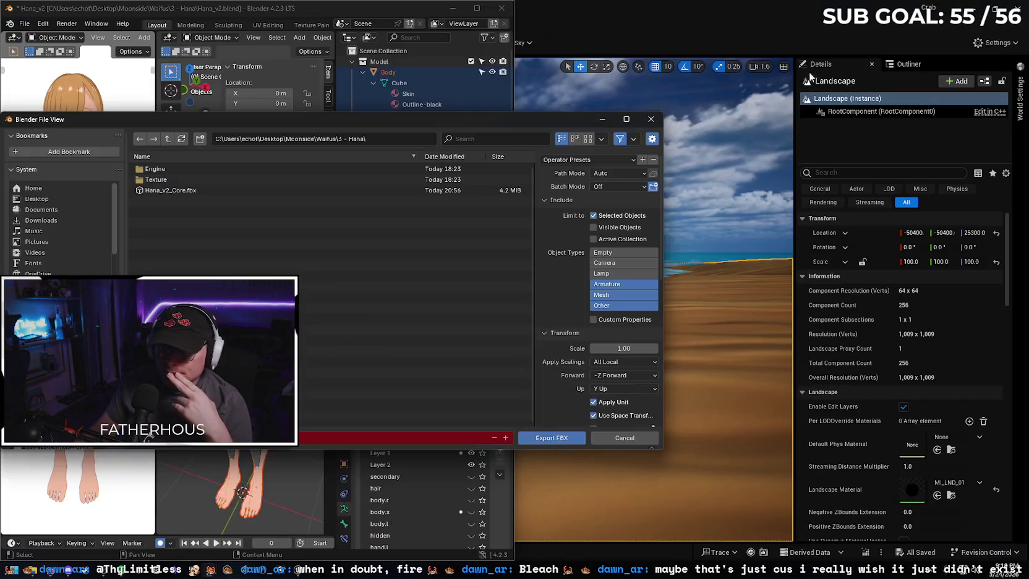
- Enlarge the dialog, verify Key All Bones, NLA Strips and All Actions, and export Hana_v2_Core.fbx
left_click_drag(662, 450, 746, 486)
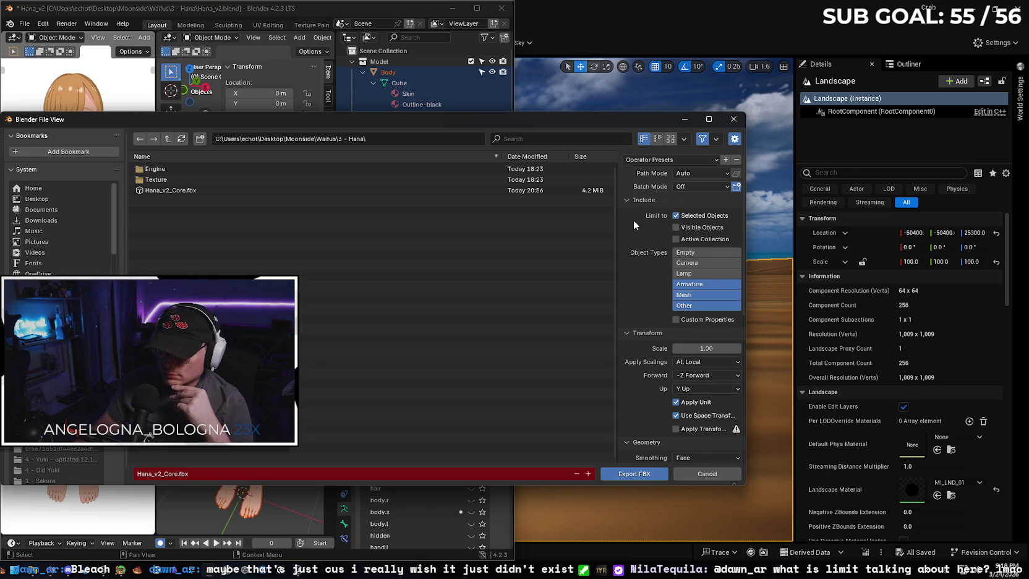
scroll(631, 222, "down", 8)
scroll(637, 332, "down", 2)
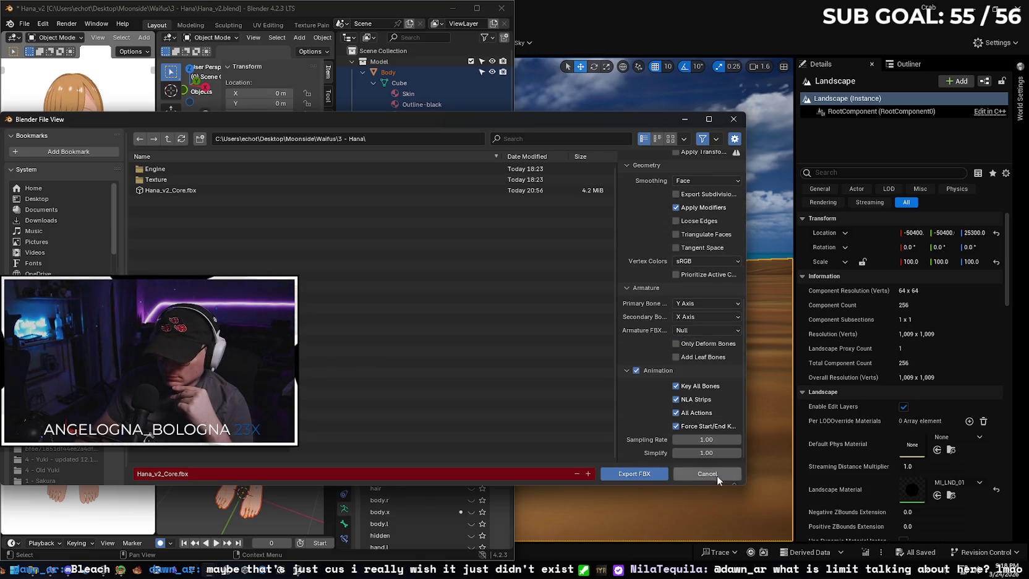
left_click_drag(733, 486, 733, 501)
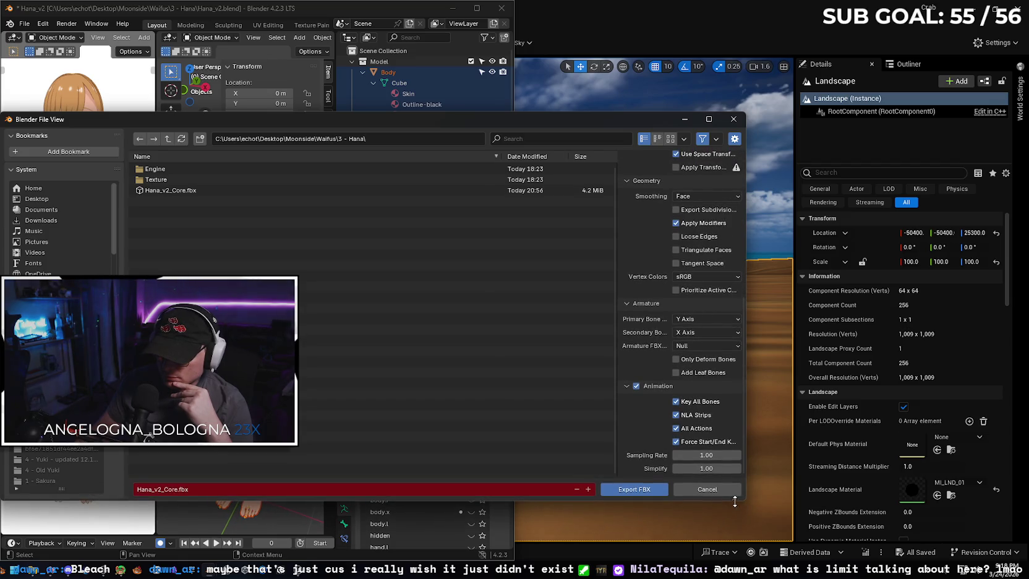
scroll(647, 405, "up", 2)
scroll(647, 400, "up", 8)
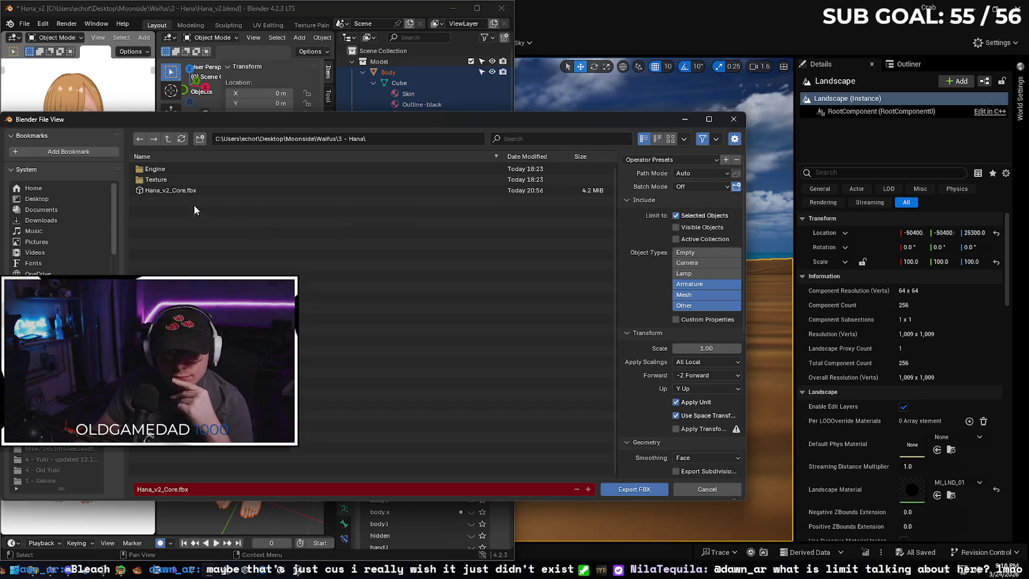
left_click_drag(191, 123, 271, 124)
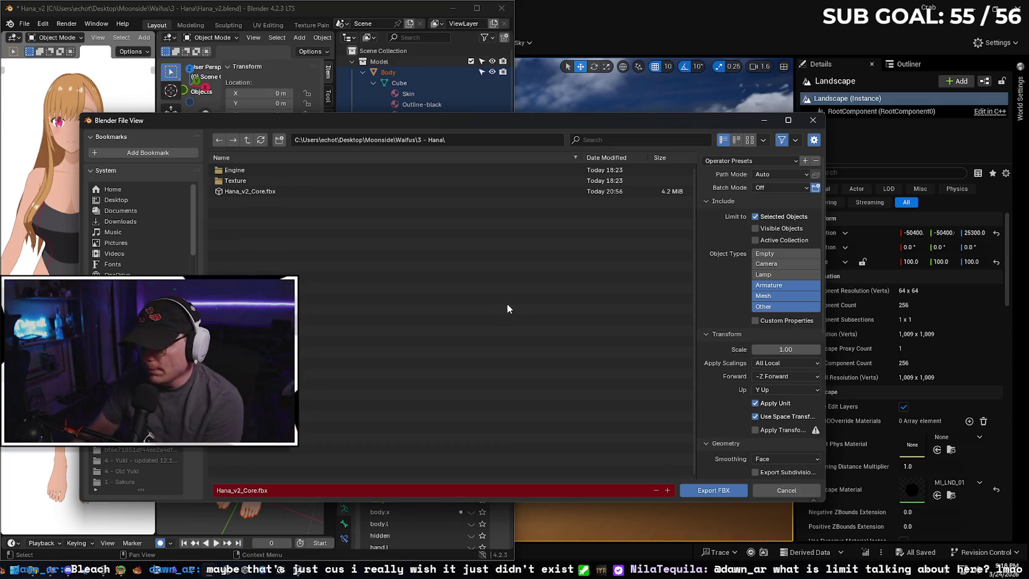
scroll(711, 436, "down", 8)
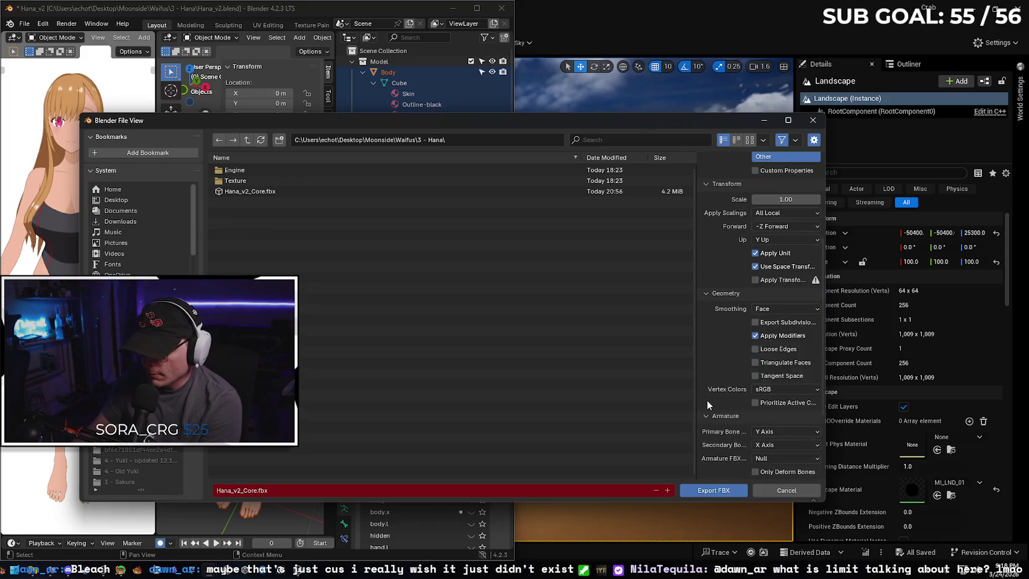
scroll(707, 351, "down", 2)
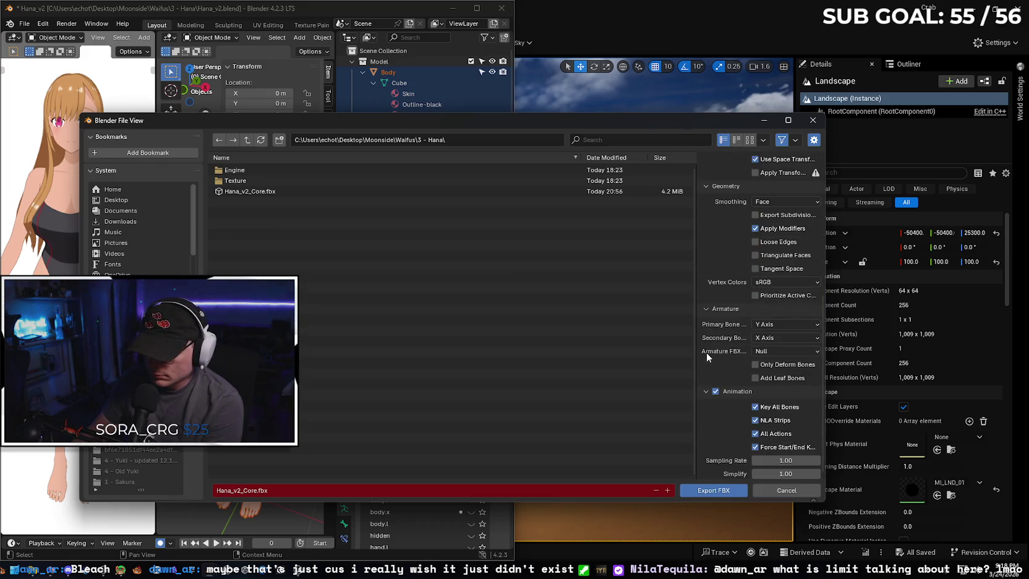
scroll(722, 359, "down", 1)
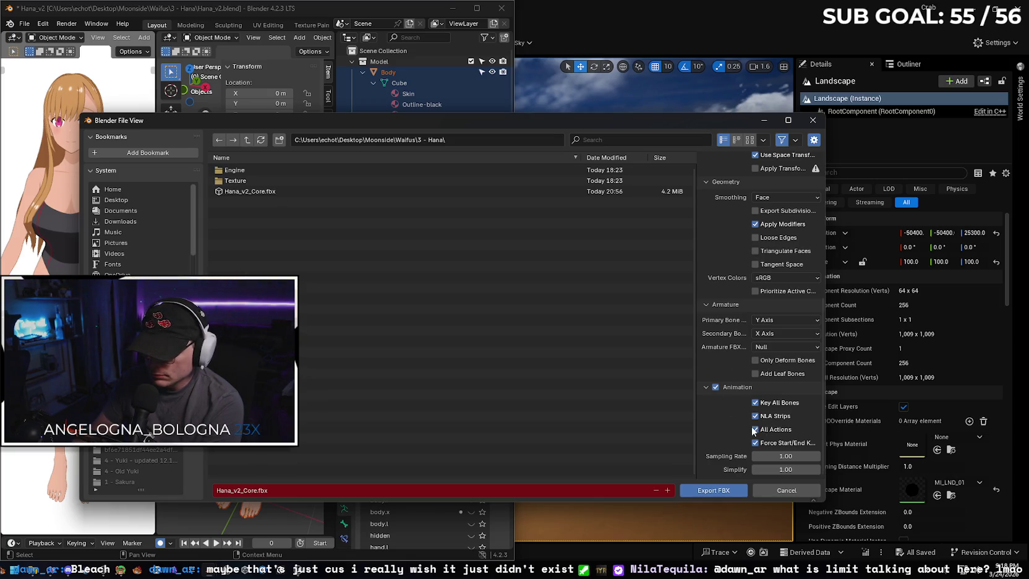
left_click(713, 491)
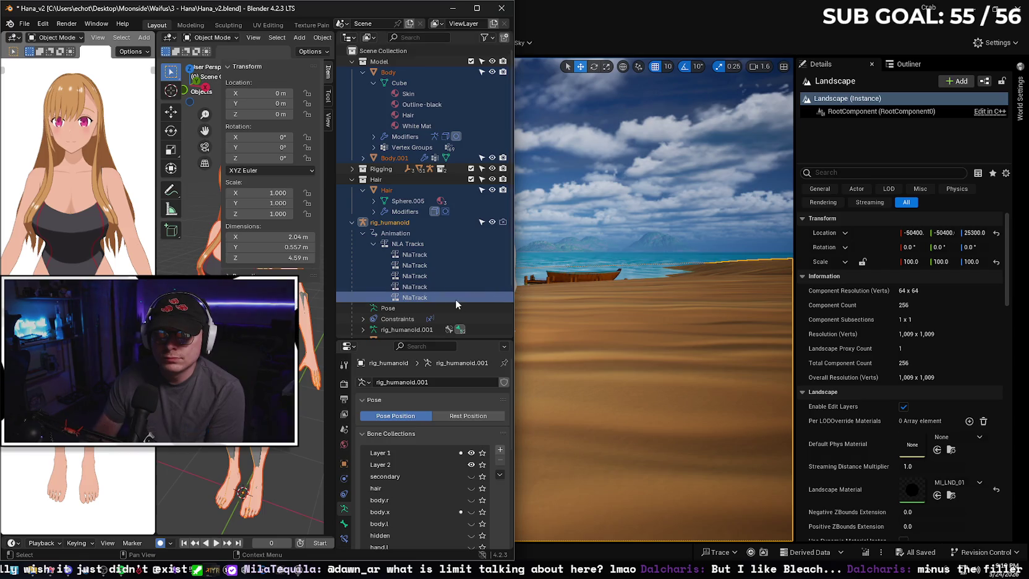
left_click_drag(312, 3, 399, 3)
- Maximize the Blender window, switch the rig to Pose Mode and select all bones
left_click(563, 8)
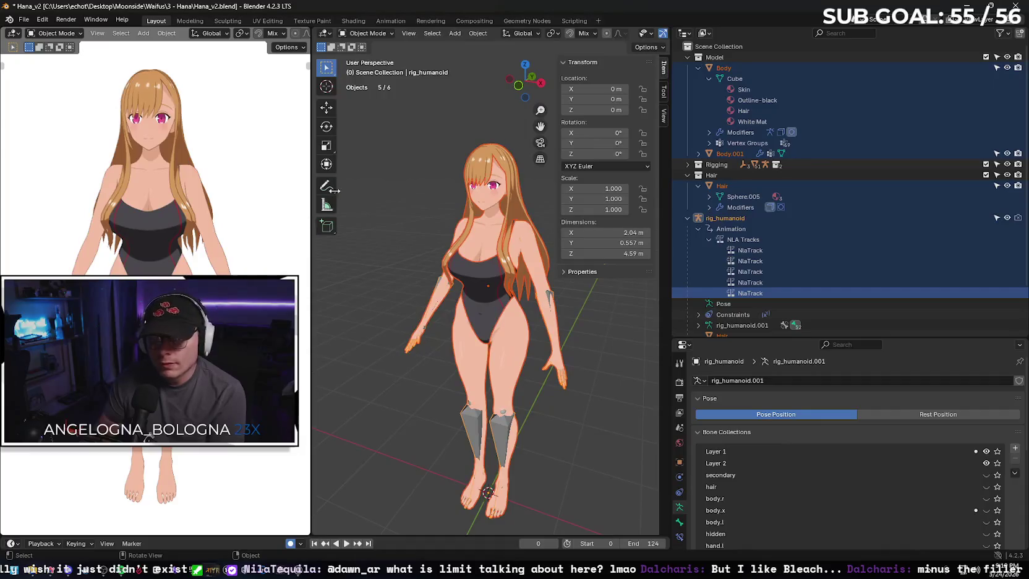
left_click(380, 34)
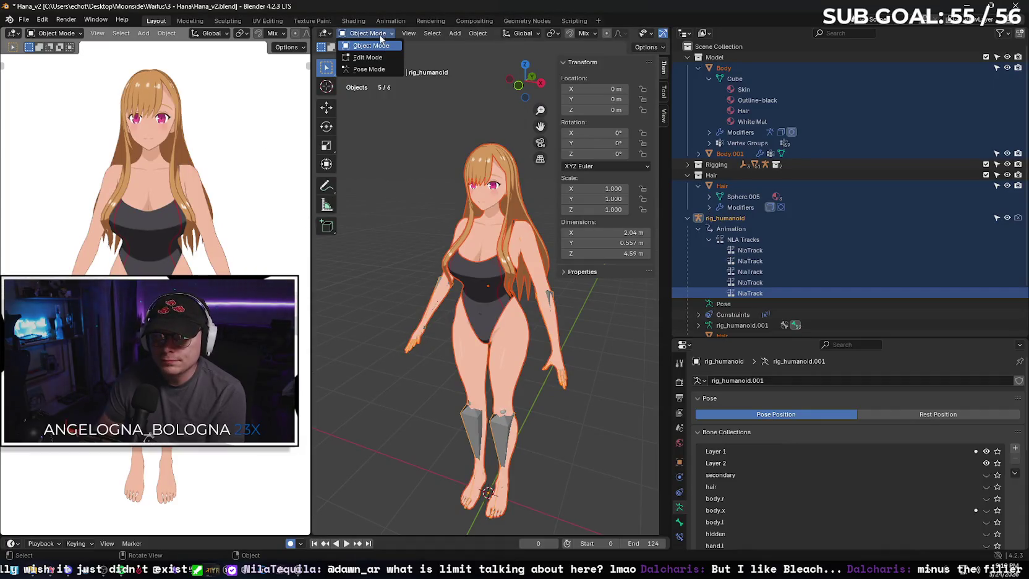
left_click(371, 68)
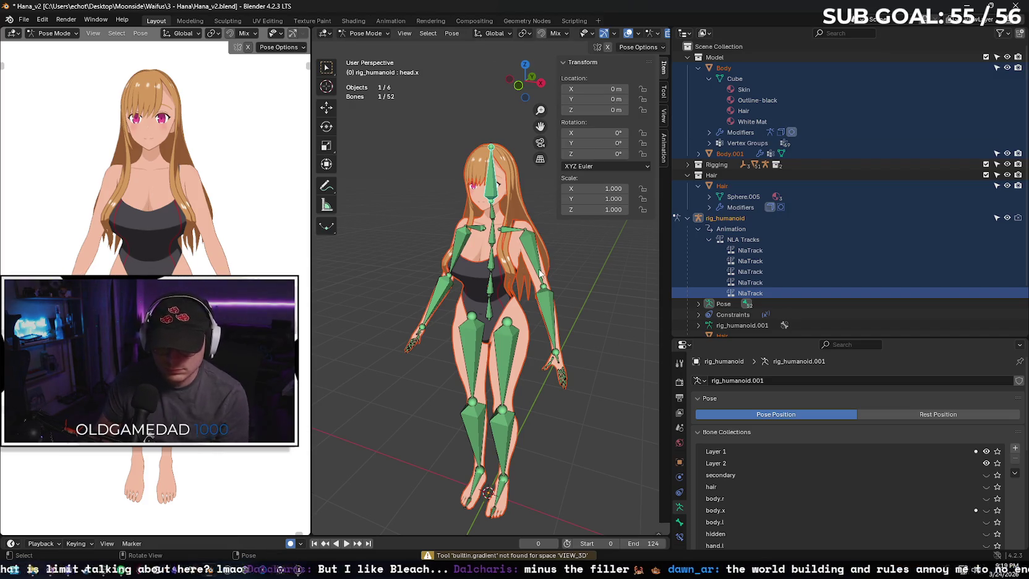
key("a")
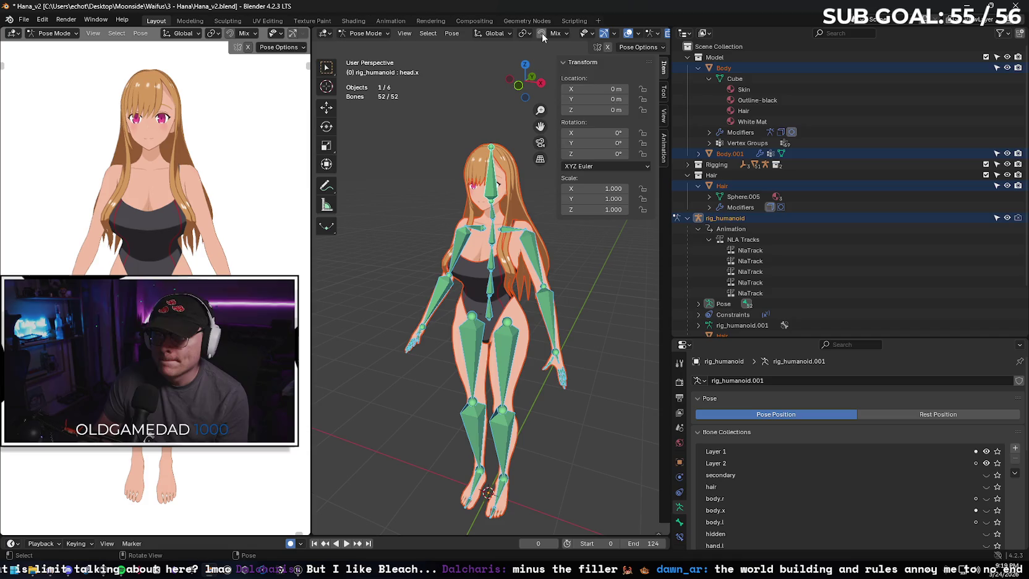
- Clear pose constraints from all bones, then select arm_stretch.r to rotate it
left_click(623, 50)
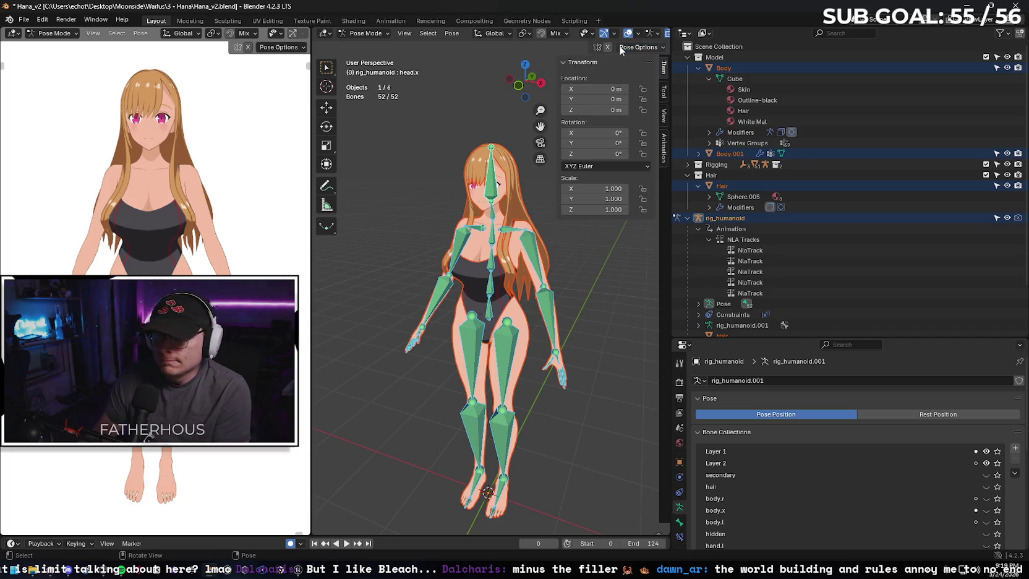
left_click(447, 33)
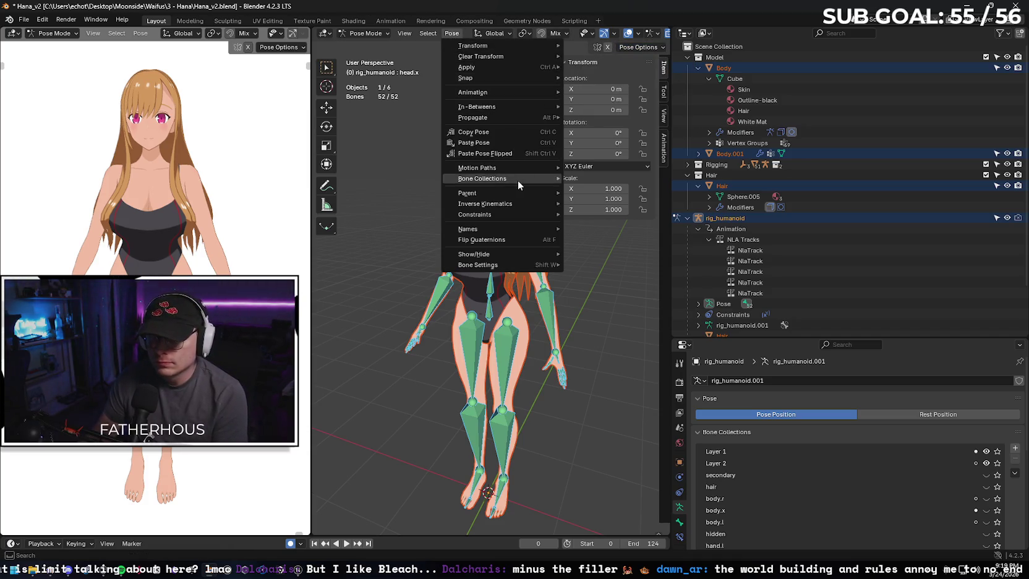
mouse_move(527, 214)
left_click(625, 237)
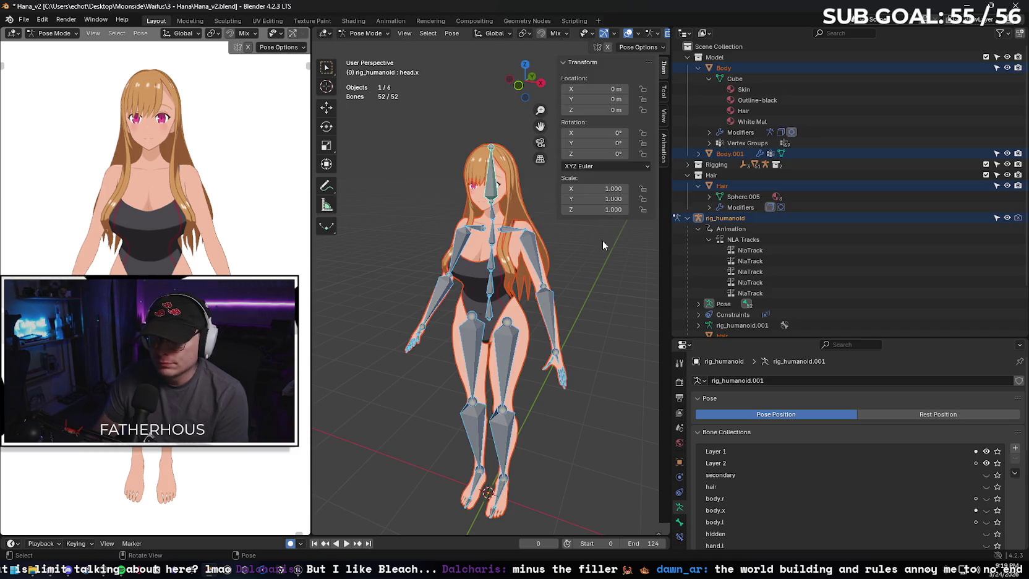
left_click(460, 238)
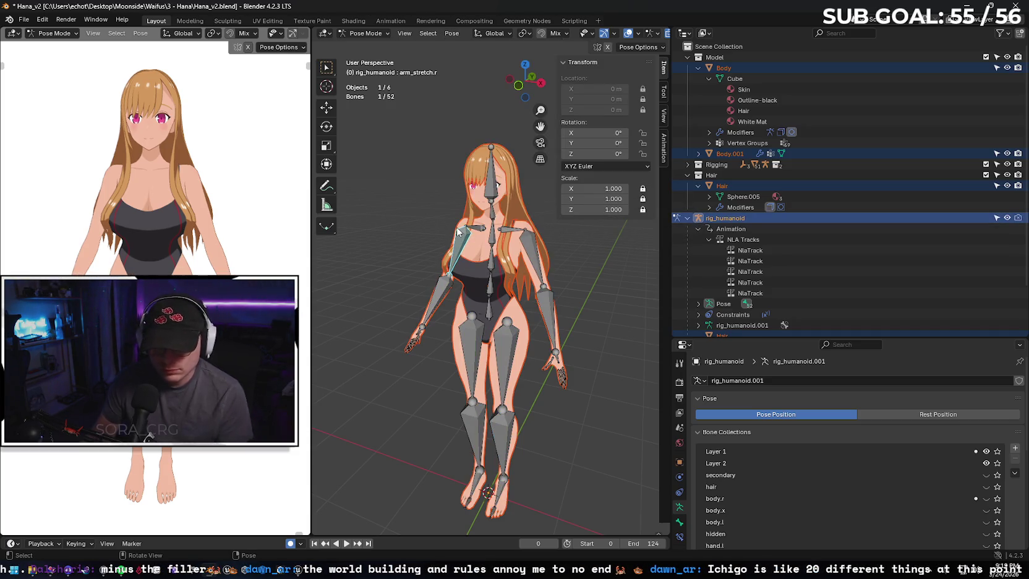
key("r")
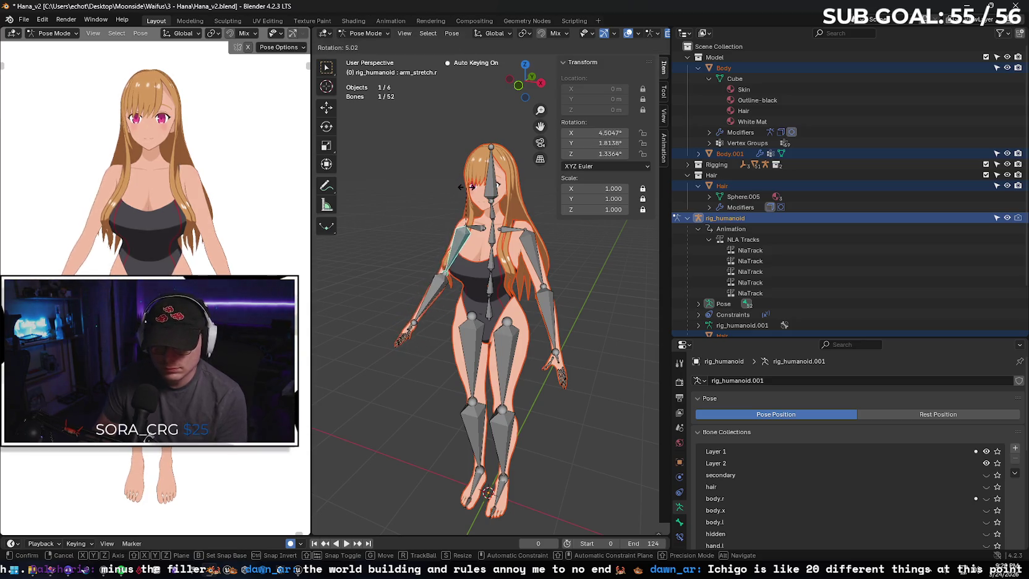
- Rotate the right arm bone arm_stretch.r outward to 10° on X
left_click(431, 202)
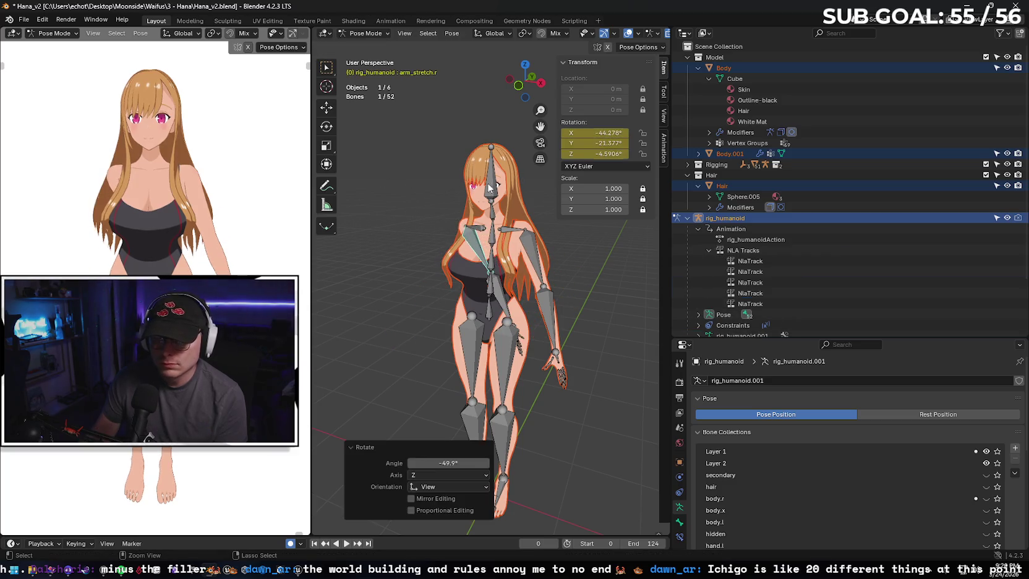
key("ctrl+z")
right_click(431, 161)
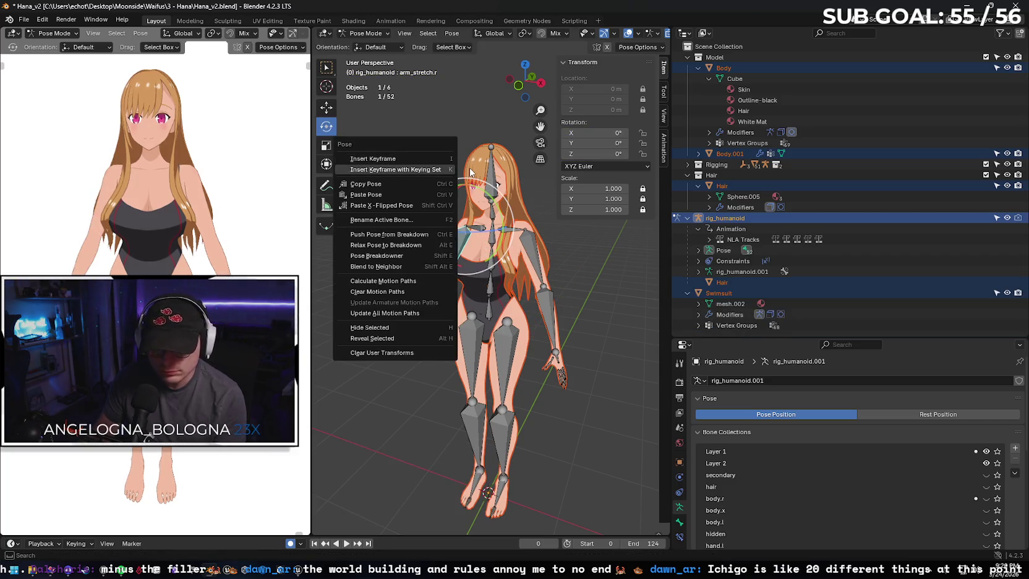
mouse_move(430, 112)
left_mouse_down()
mouse_move(506, 140)
mouse_move(529, 118)
mouse_move(480, 113)
left_mouse_up()
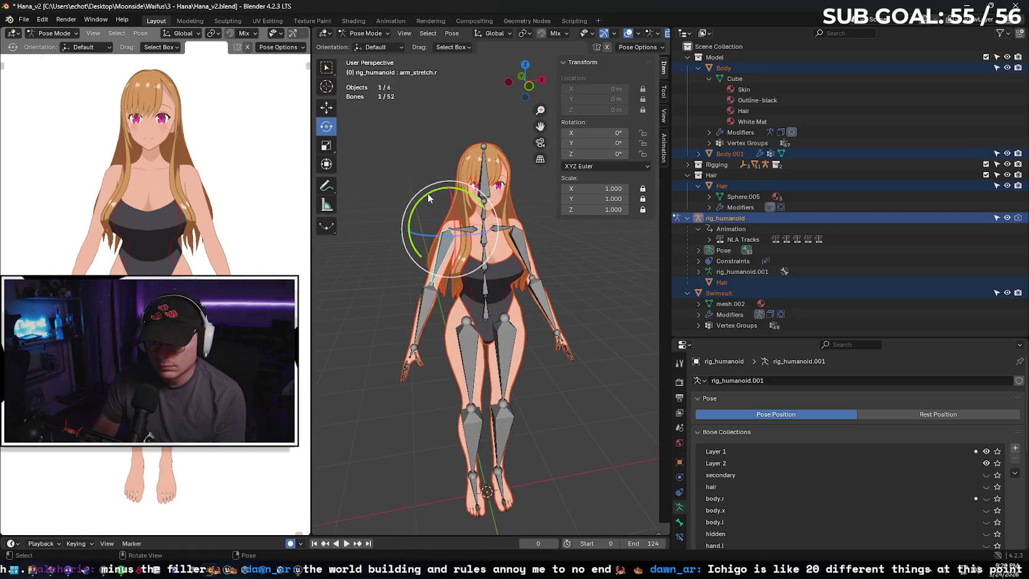
left_click_drag(431, 199, 439, 191)
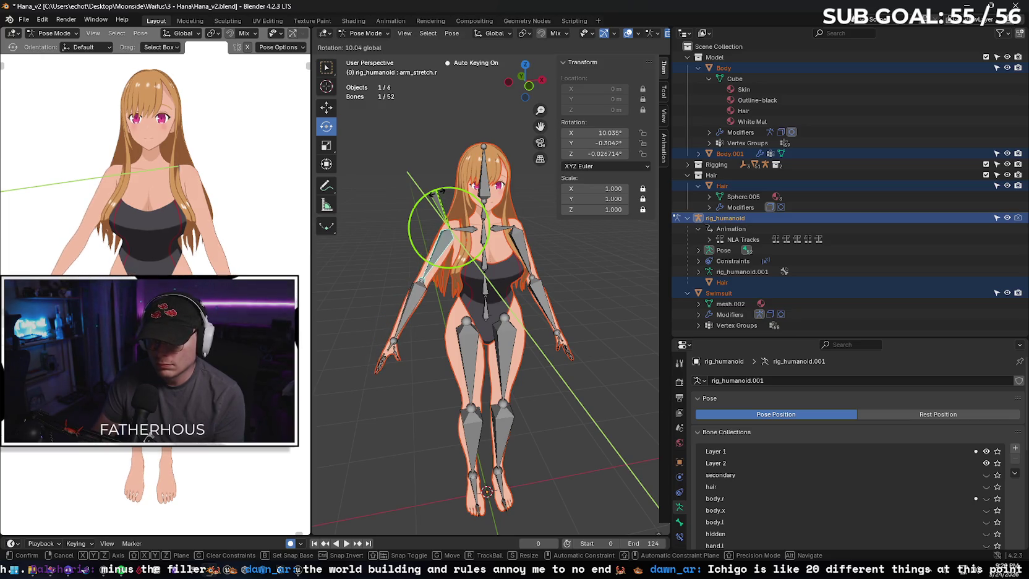
left_click_drag(439, 191, 439, 190)
left_click(620, 133)
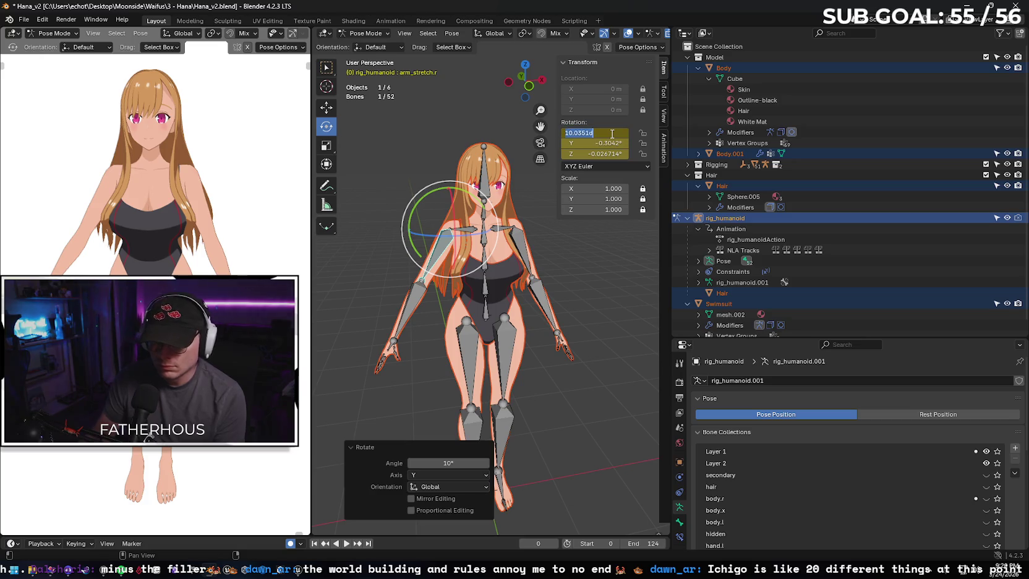
type("10")
key("Return")
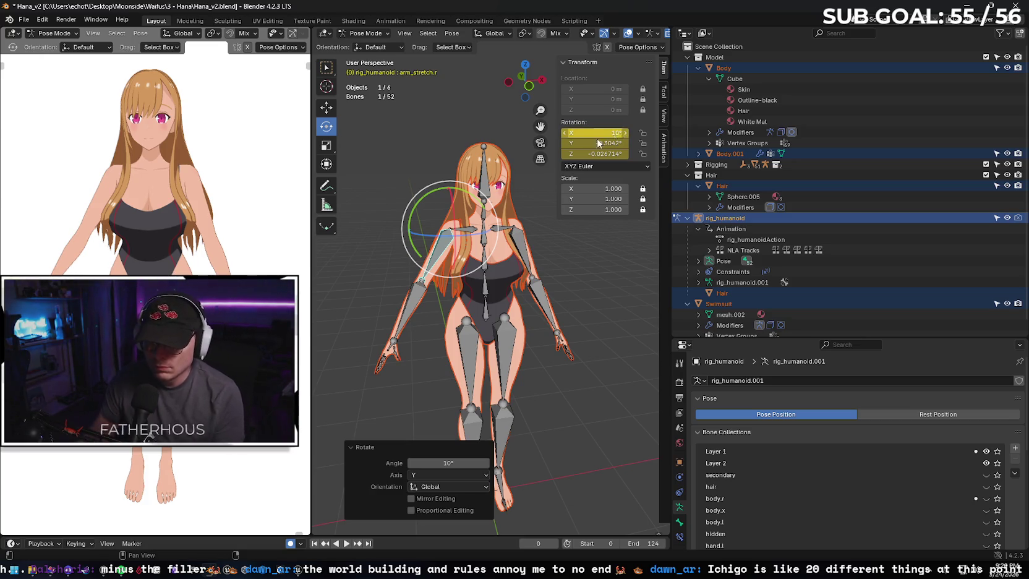
- Copy the right arm's pose and paste it flipped on X onto arm_stretch.l
key("ctrl+c")
left_click(524, 245)
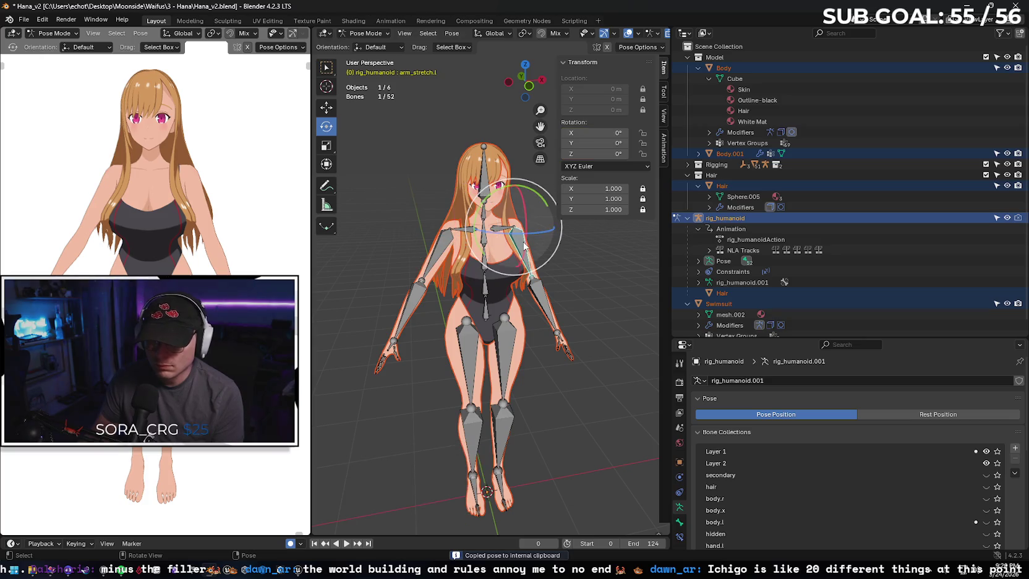
key("ctrl+v")
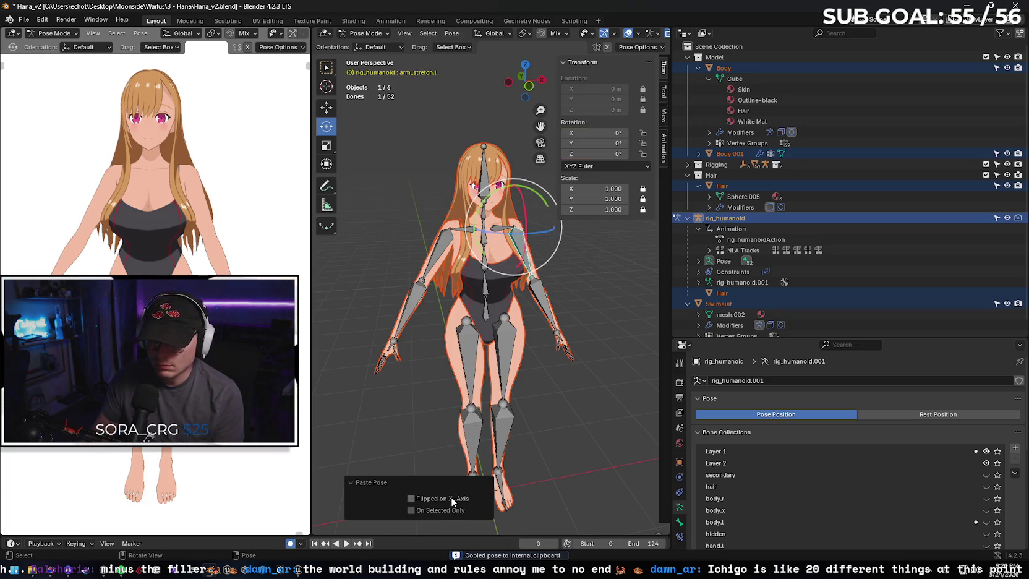
left_click(450, 496)
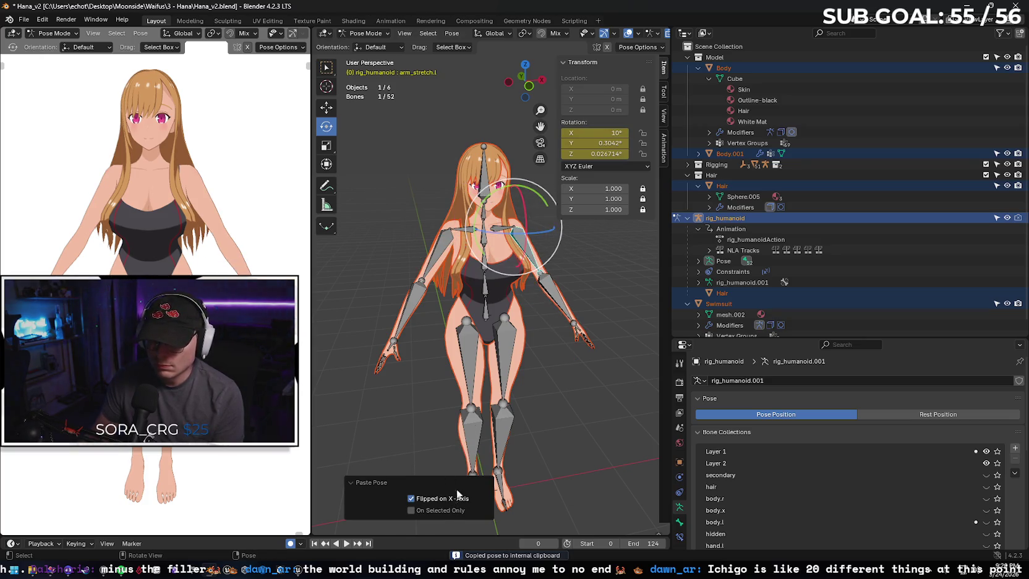
left_click(439, 242)
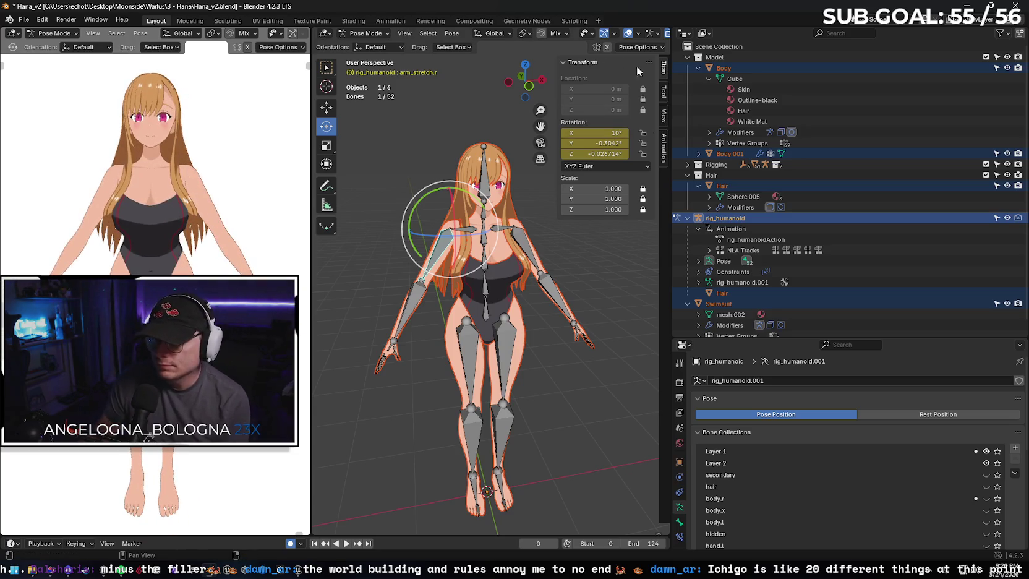
- Select Body with its materials and modifiers, then add Body.001 and its contents
left_click(777, 67)
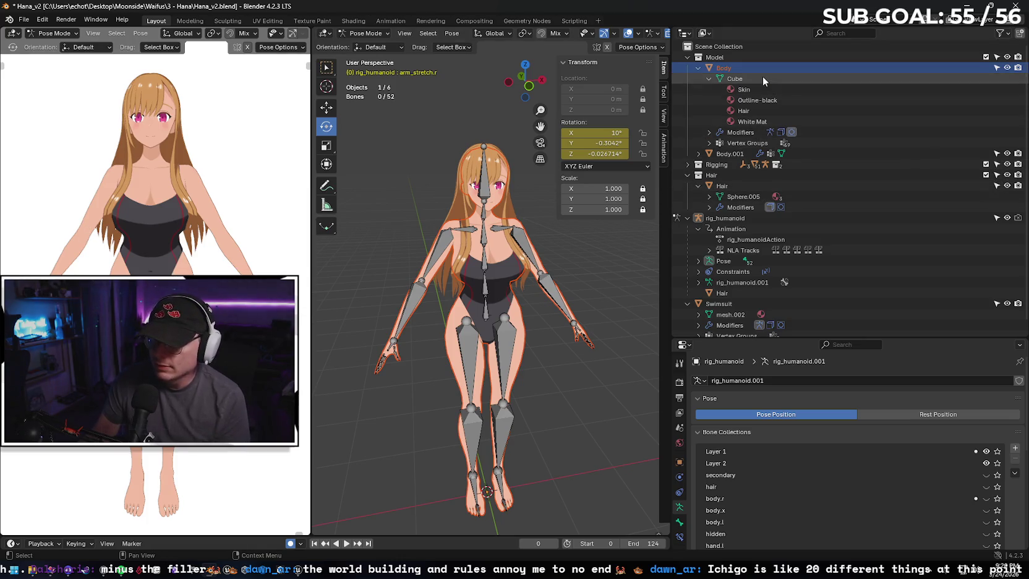
left_click(770, 90)
left_click(776, 99)
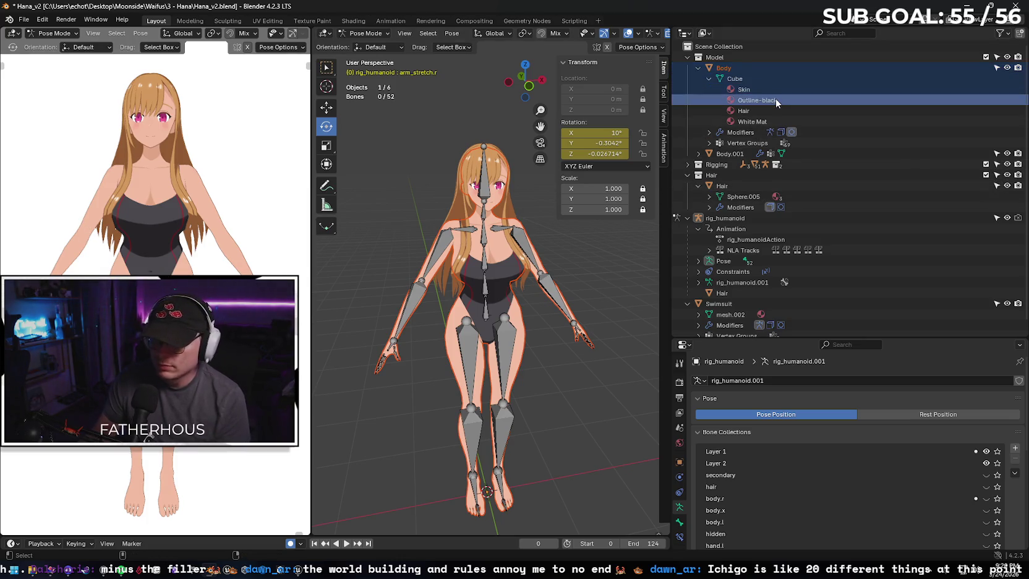
left_click(777, 110)
left_click(772, 120)
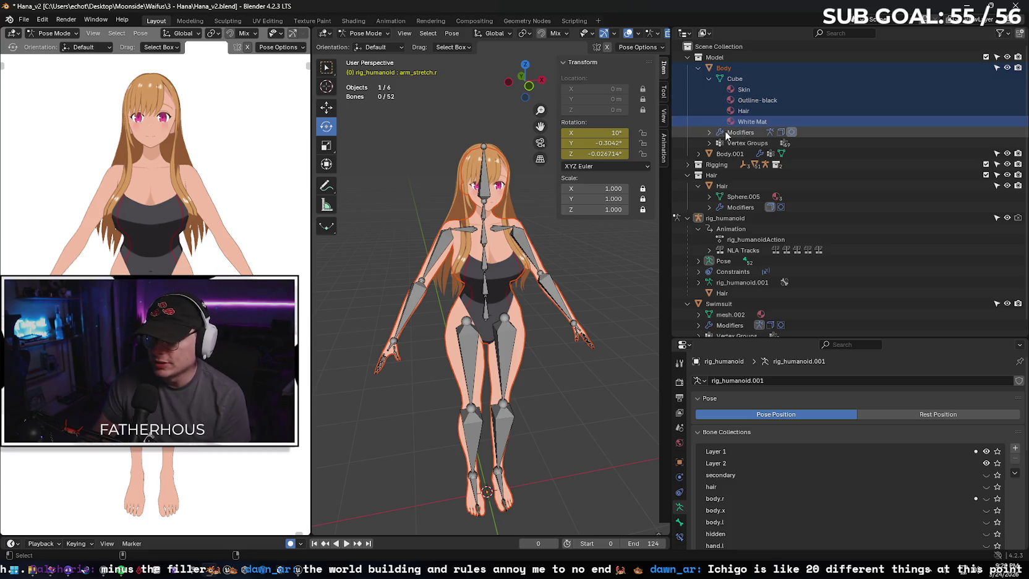
left_click(739, 132)
left_click(737, 144)
left_click(701, 154)
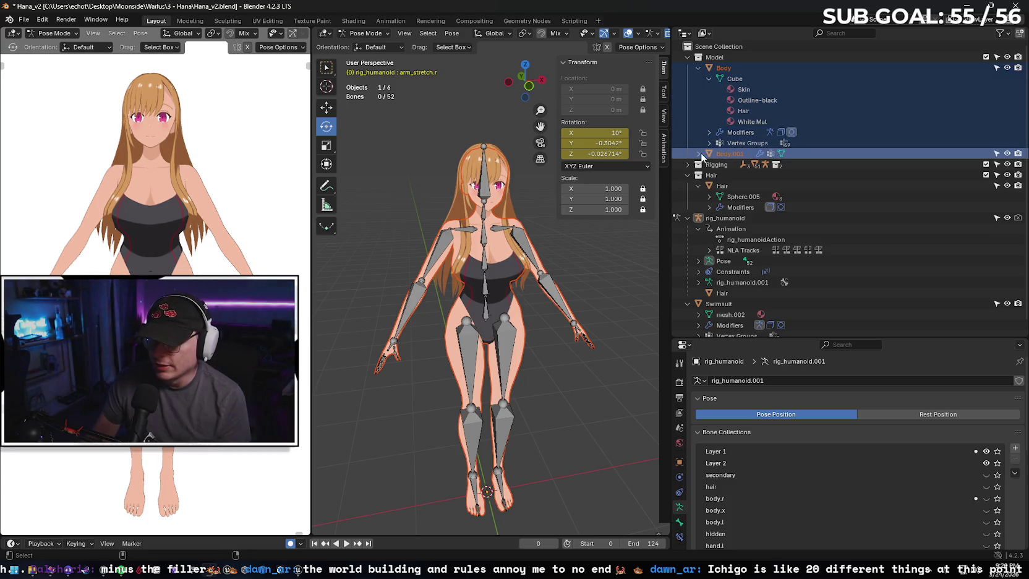
left_click(698, 154)
left_click(740, 175)
- Add Hair with Sphere.005 and Swimsuit with its mesh and vertex groups to the selection
left_click(740, 186)
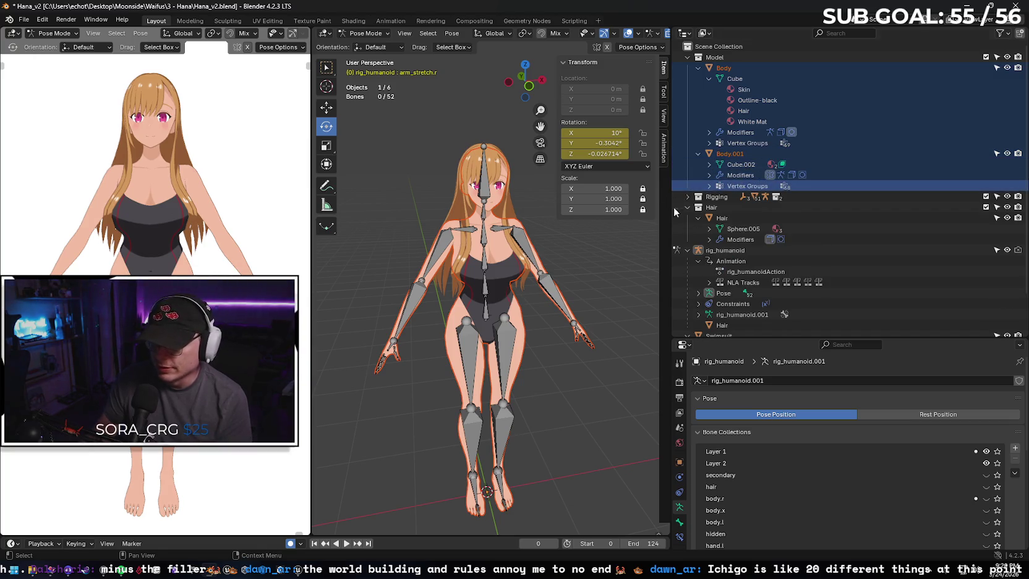
left_click(728, 220)
left_click(741, 228)
left_click(740, 239)
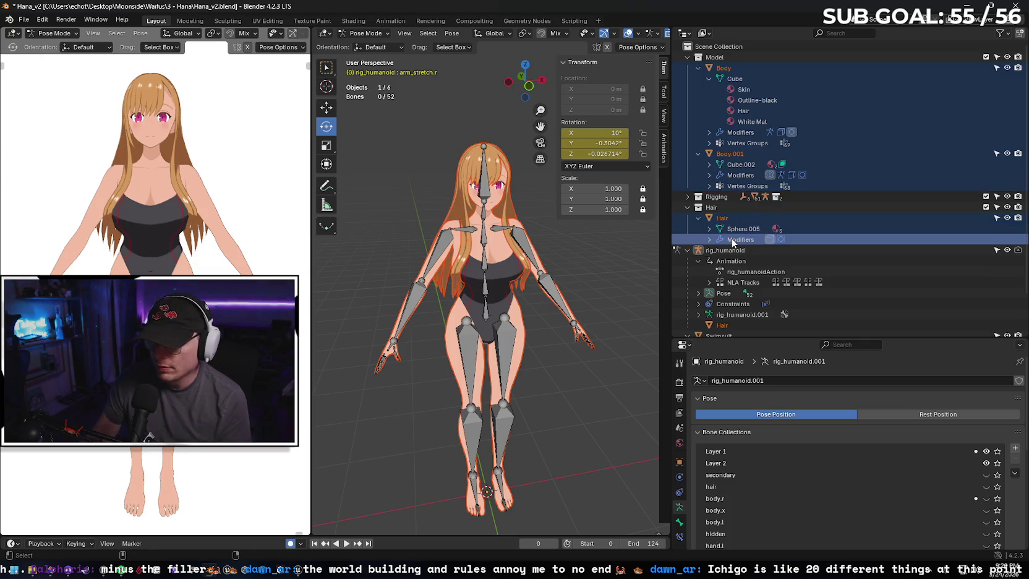
scroll(726, 206, "down", 3)
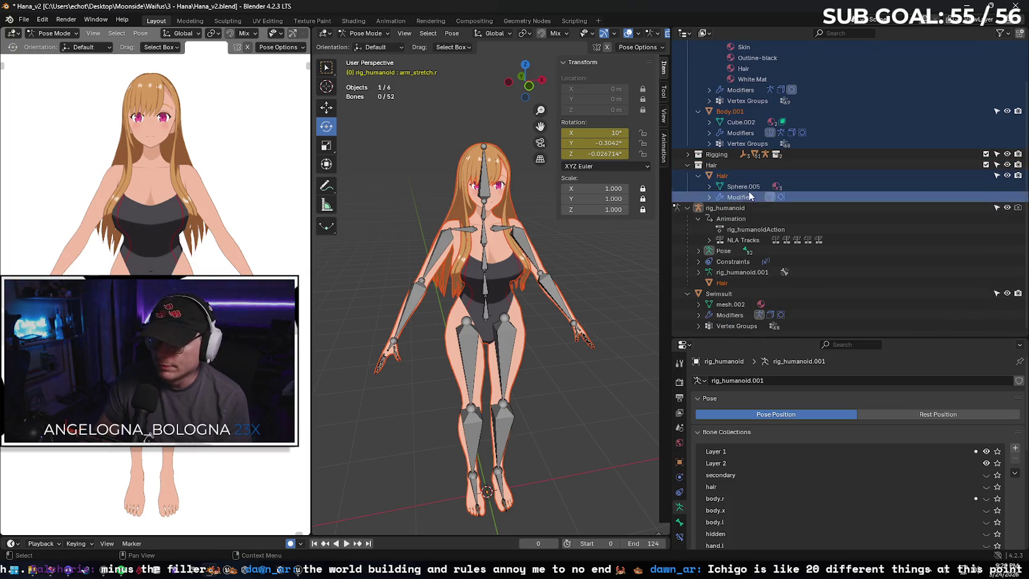
left_click(722, 294)
left_click(729, 304)
left_click(734, 324)
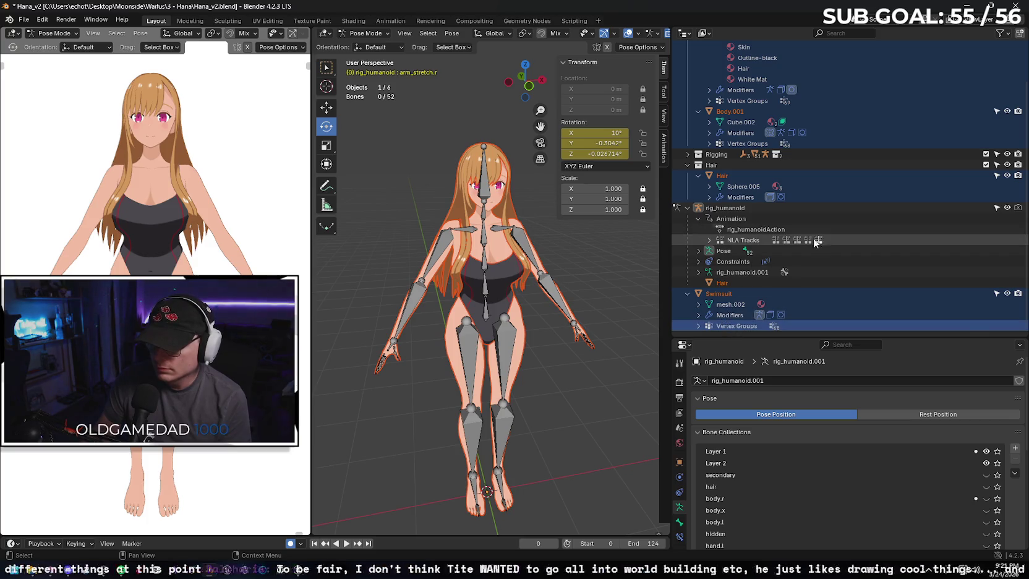
scroll(802, 235, "up", 3)
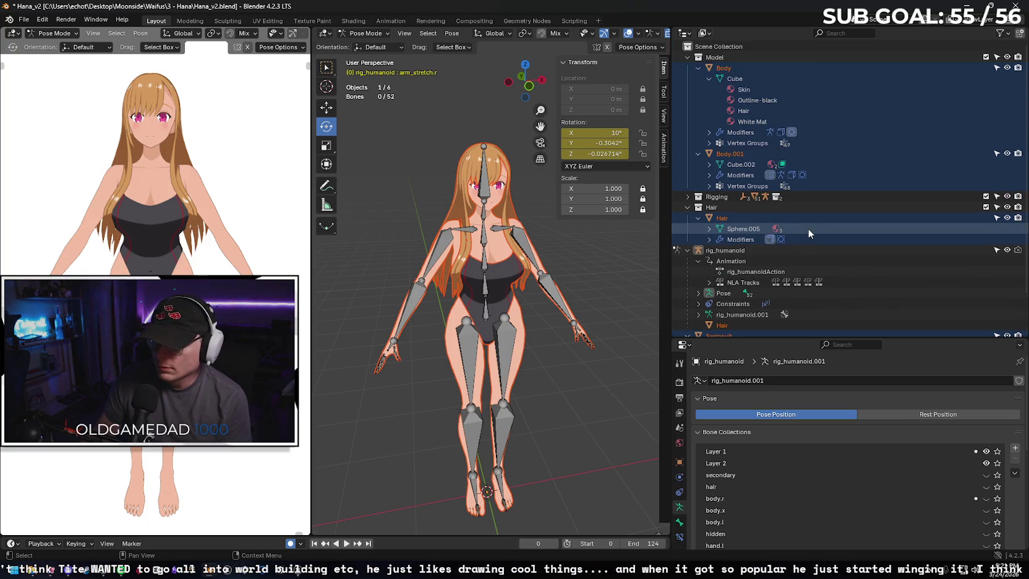
scroll(809, 230, "down", 3)
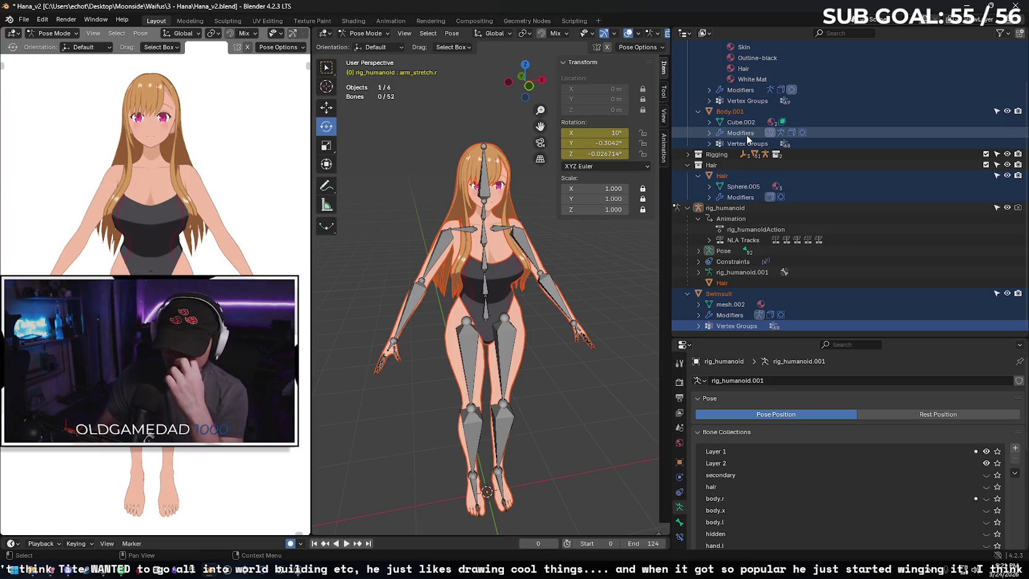
- Export the selected meshes as Hana_v2_Boneless.fbx using a mesh-only FBX preset
left_click(24, 20)
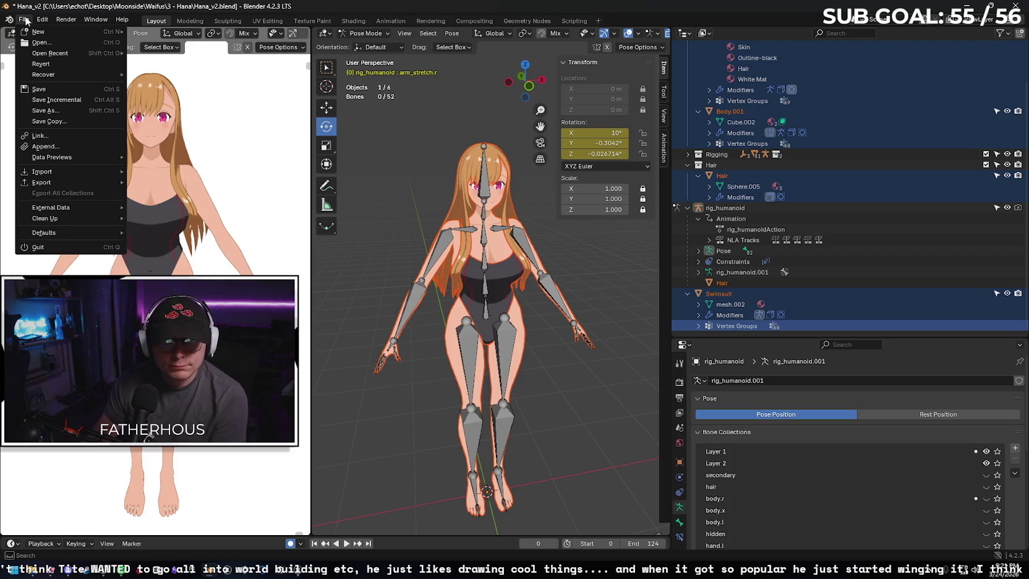
mouse_move(57, 180)
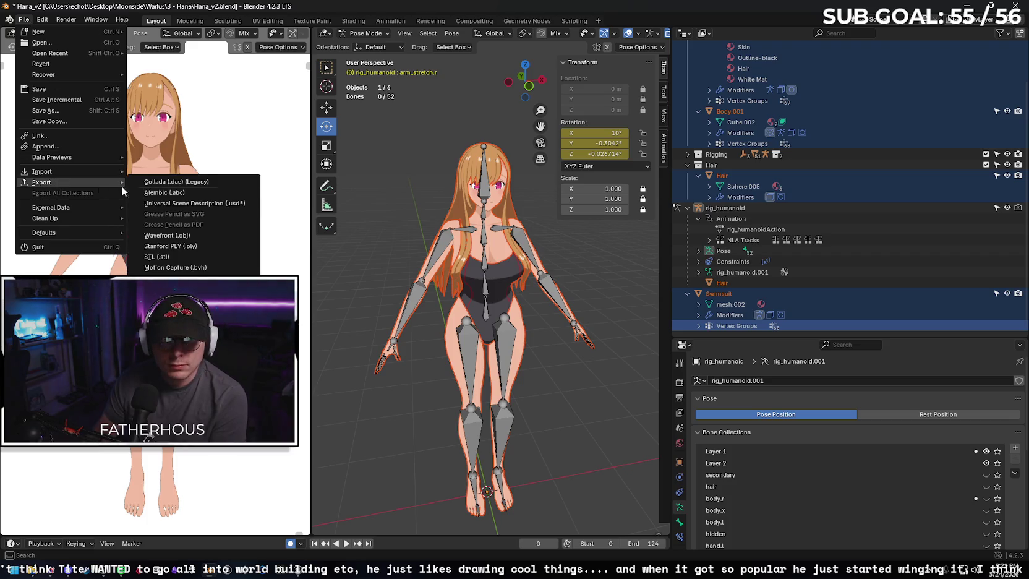
left_click(171, 278)
left_click(830, 136)
left_click(801, 156)
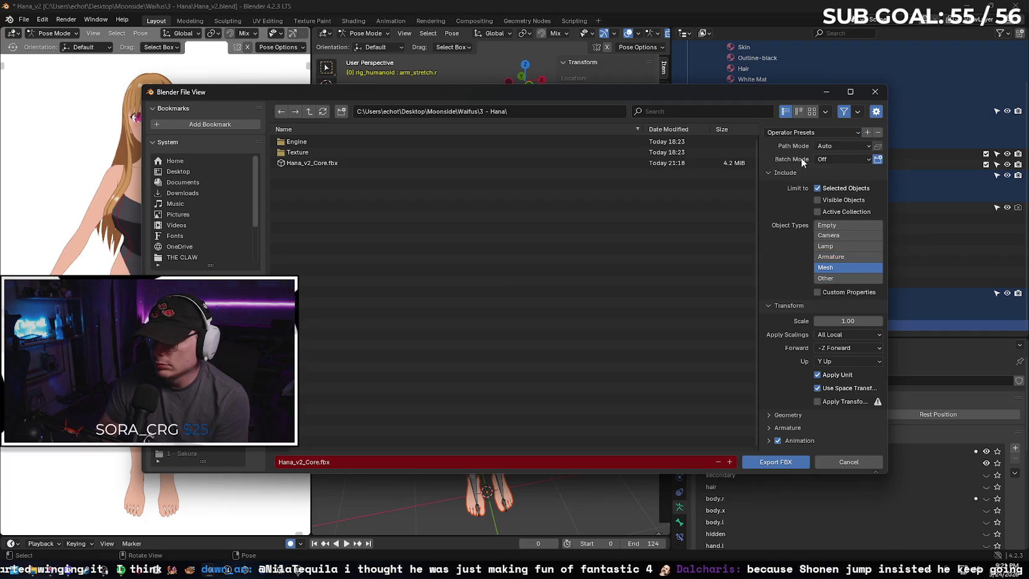
left_click(334, 462)
type("Boneless")
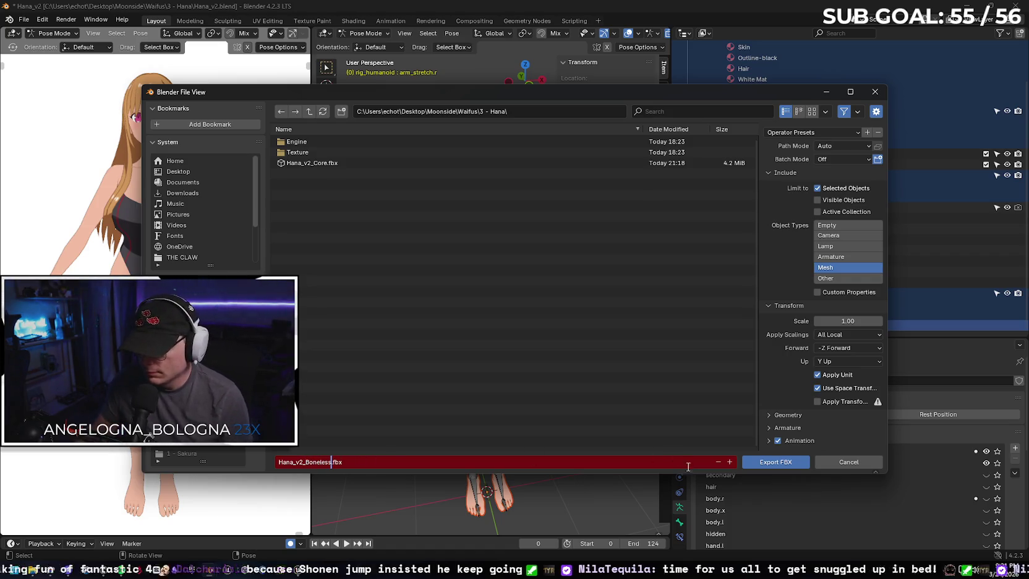
left_click(773, 462)
left_click(772, 466)
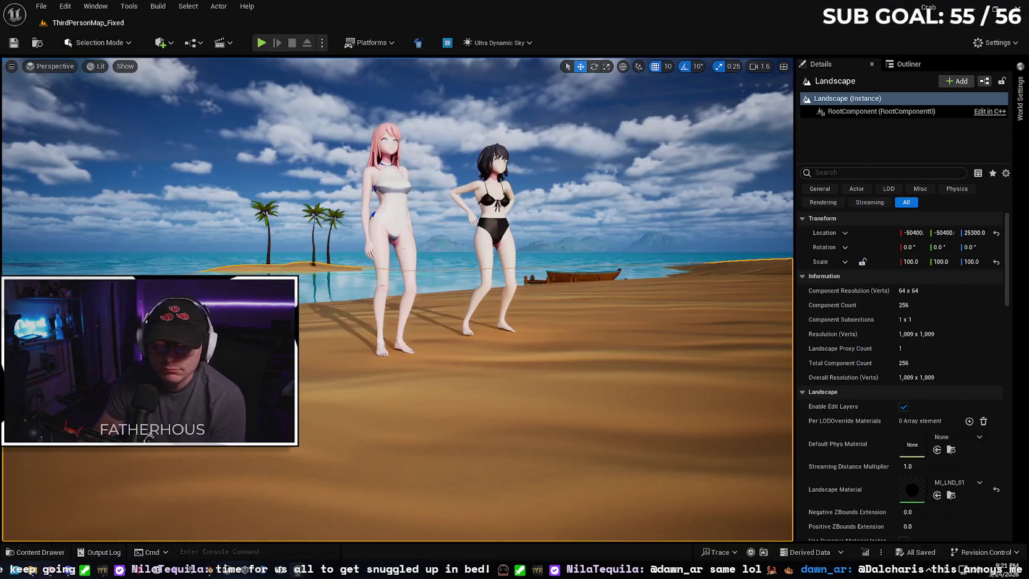
- Read through Gemini's Blender-to-Unreal advice, then go back to the Mixamo tab
key("alt+Tab")
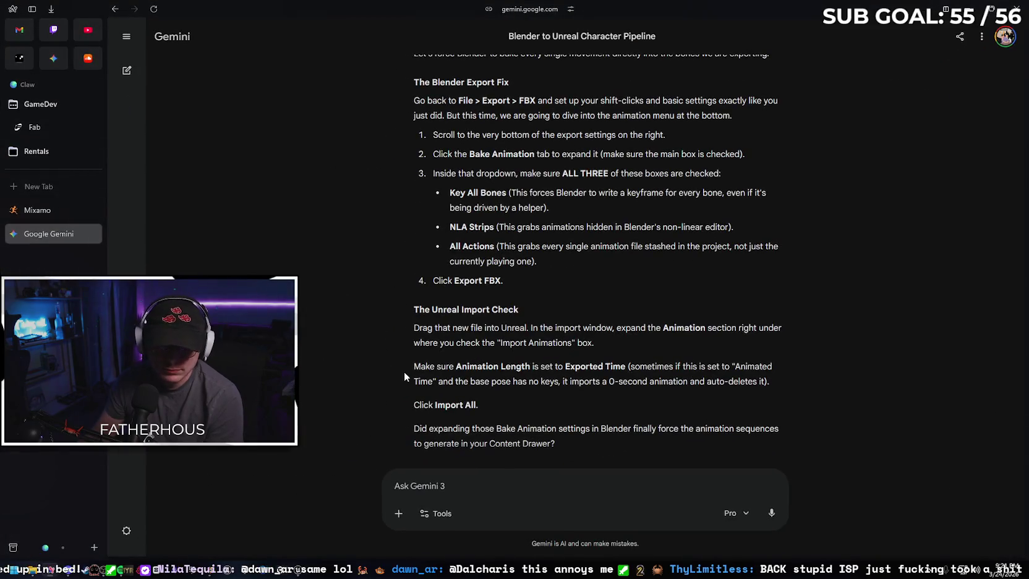
scroll(572, 288, "down", 1)
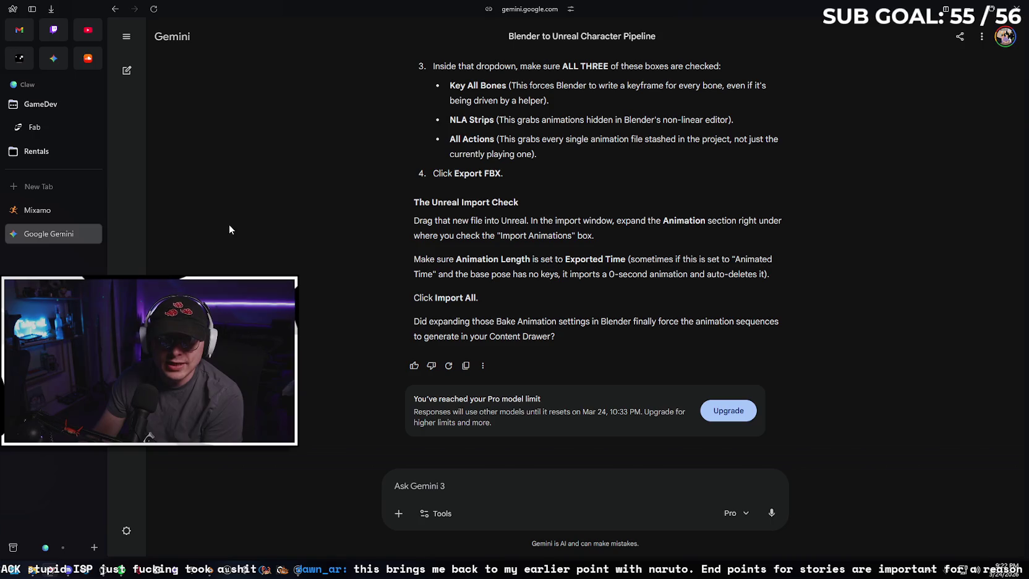
left_click(59, 211)
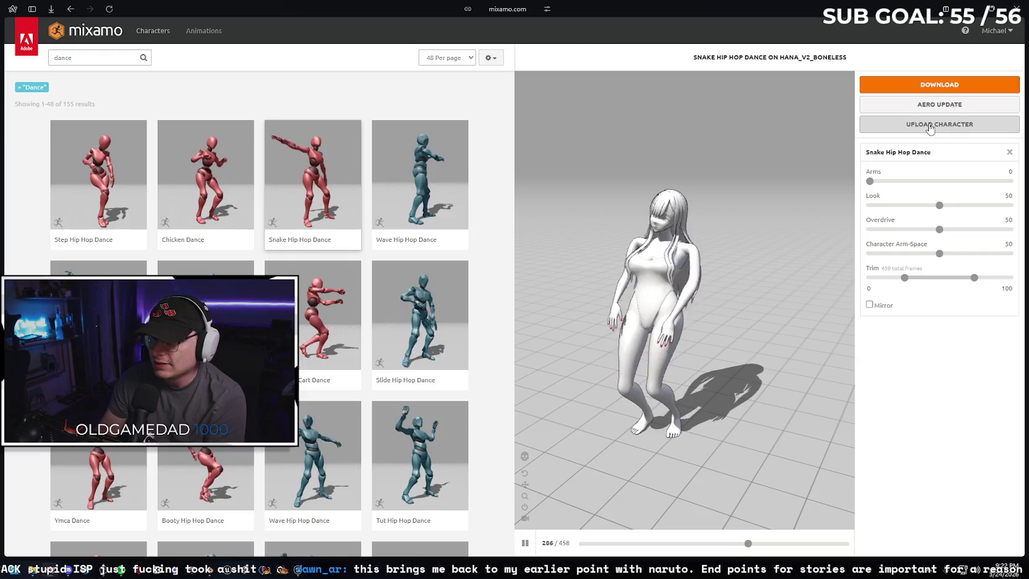
- Upload Hana_v2_Boneless.fbx as a new Mixamo character and continue to marker placement
left_click(939, 123)
left_click(491, 279)
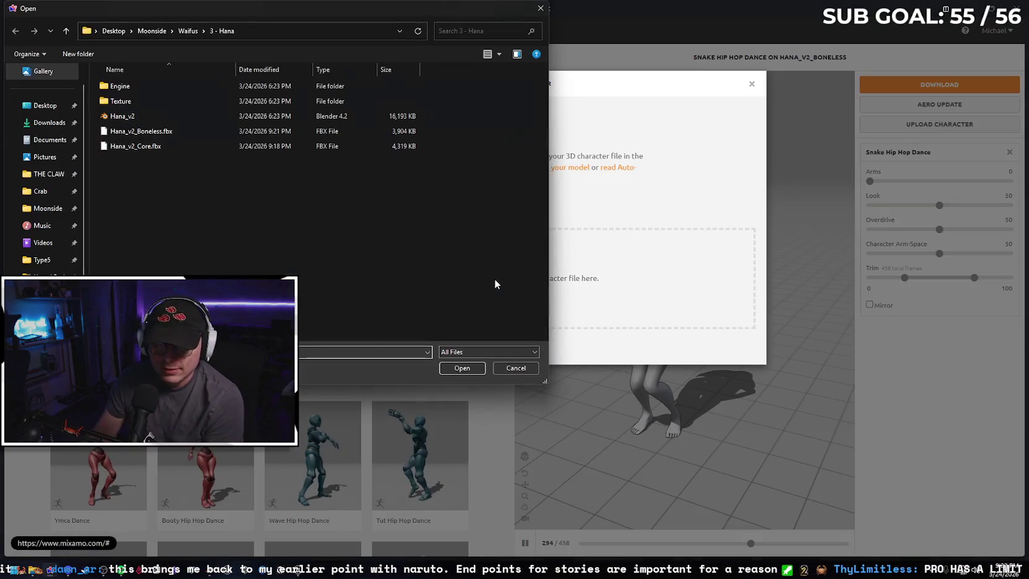
left_click(176, 131)
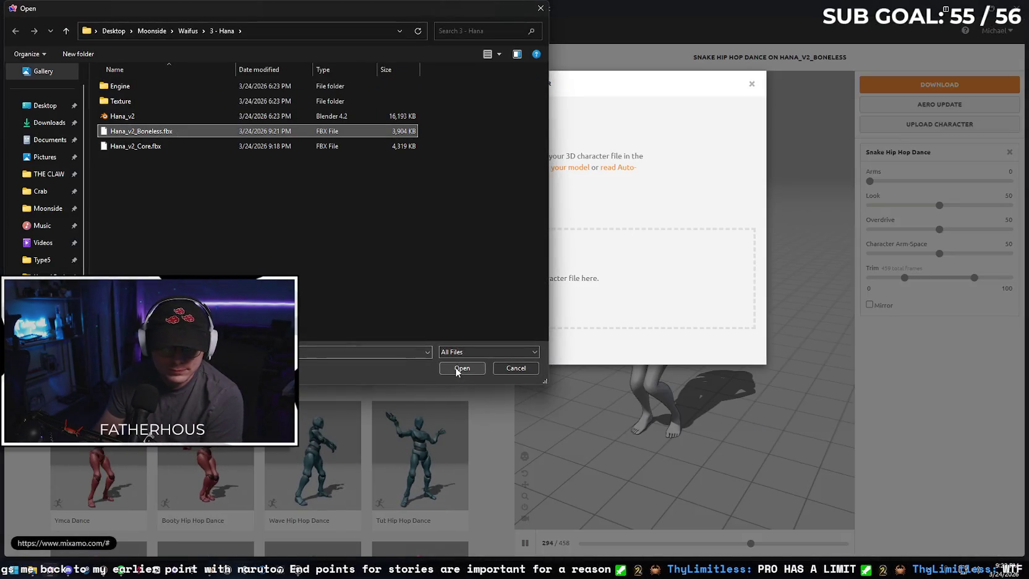
left_click(455, 367)
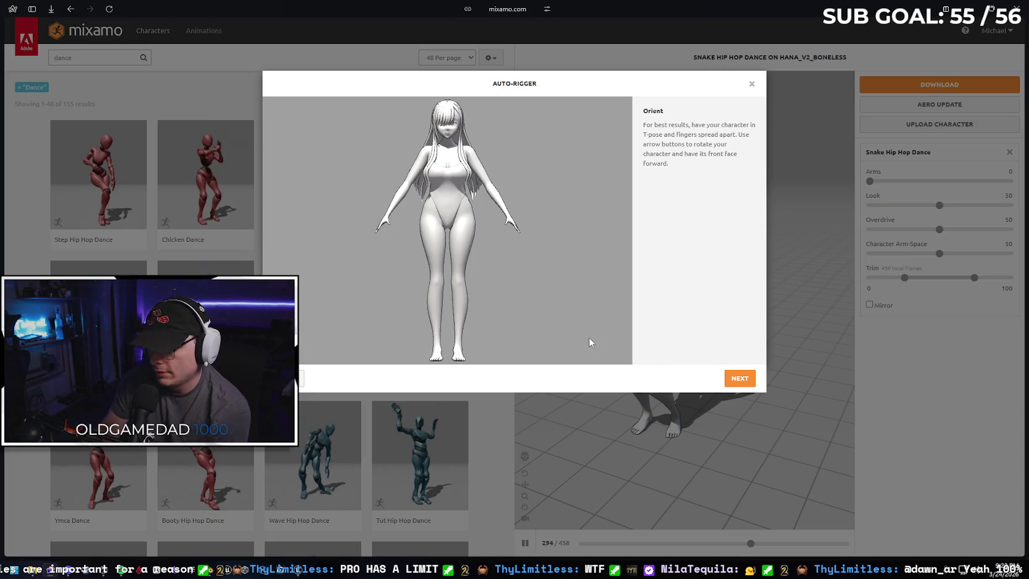
left_click(727, 382)
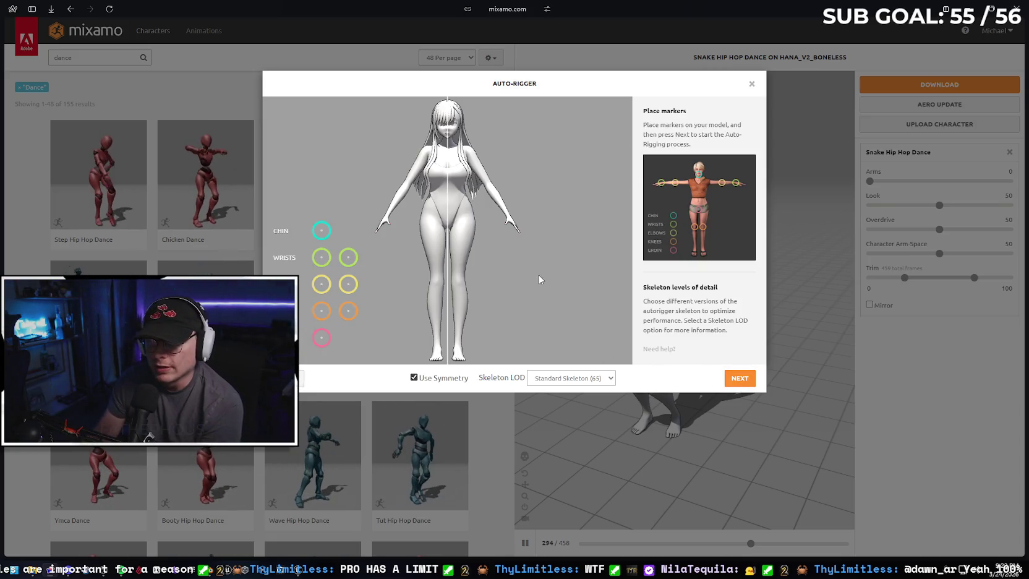
- Place chin, wrist, elbow, knee and groin markers, auto-rig, and accept the result
left_click_drag(322, 229, 450, 141)
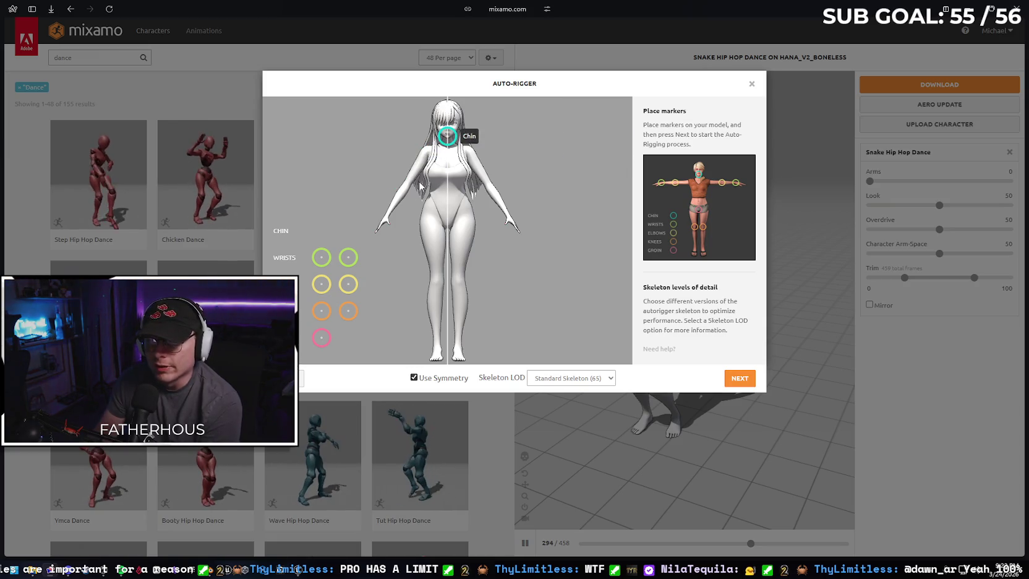
mouse_move(352, 259)
left_mouse_down()
mouse_move(413, 219)
mouse_move(388, 218)
mouse_move(361, 272)
mouse_move(387, 220)
left_mouse_up()
left_click_drag(351, 288, 406, 189)
left_click_drag(349, 308, 437, 285)
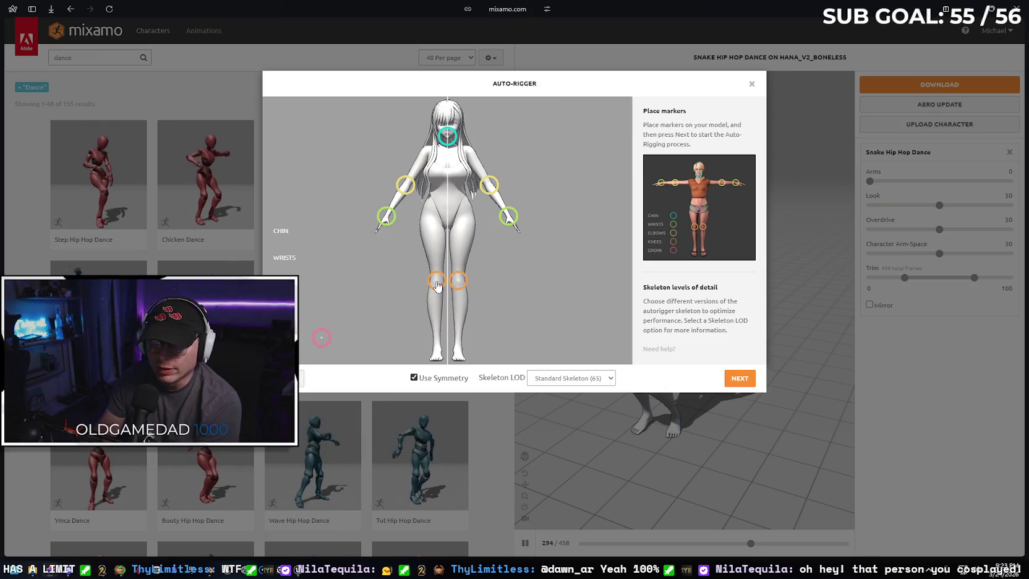
left_click_drag(322, 337, 448, 222)
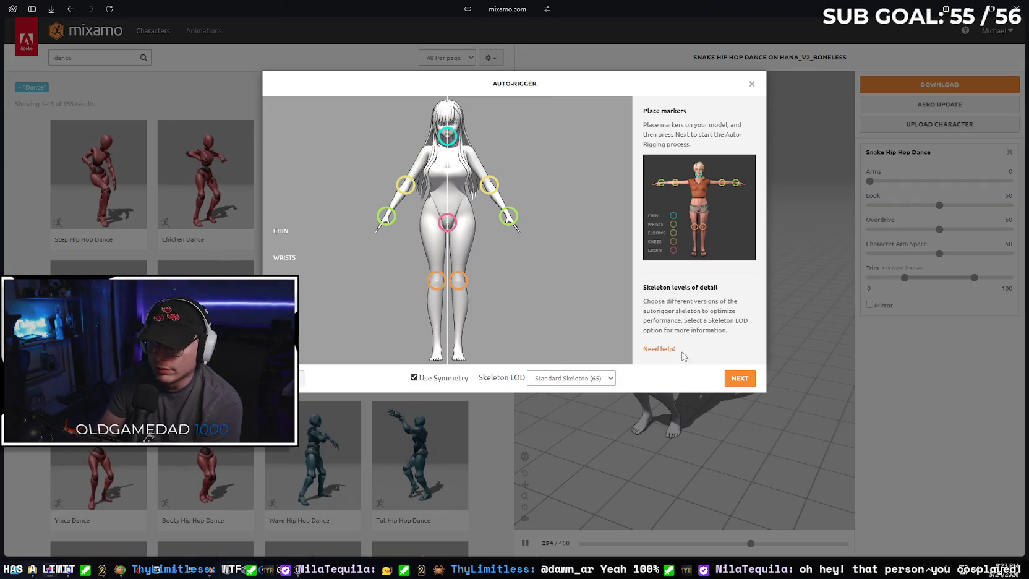
left_click(746, 381)
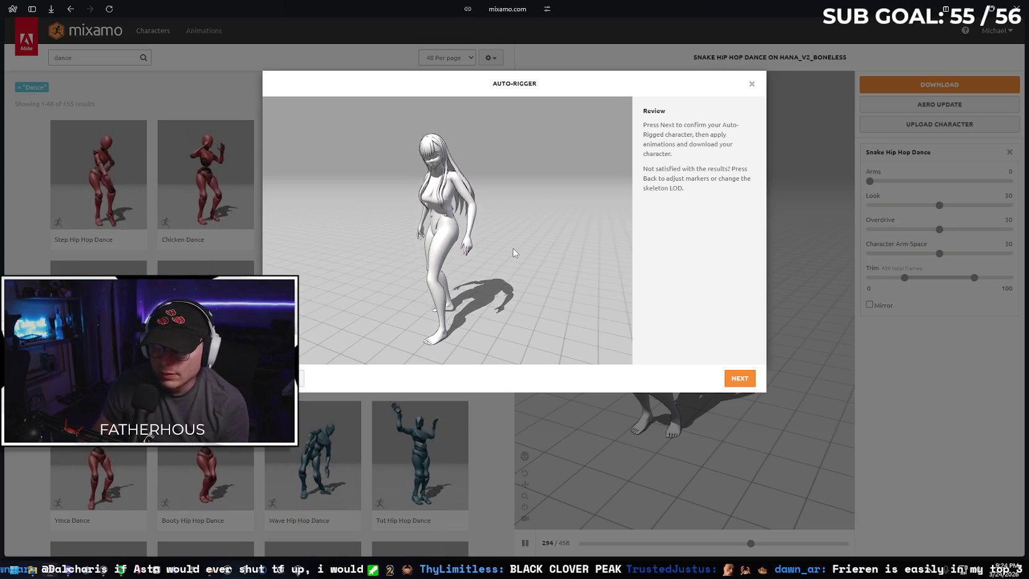
left_click(739, 378)
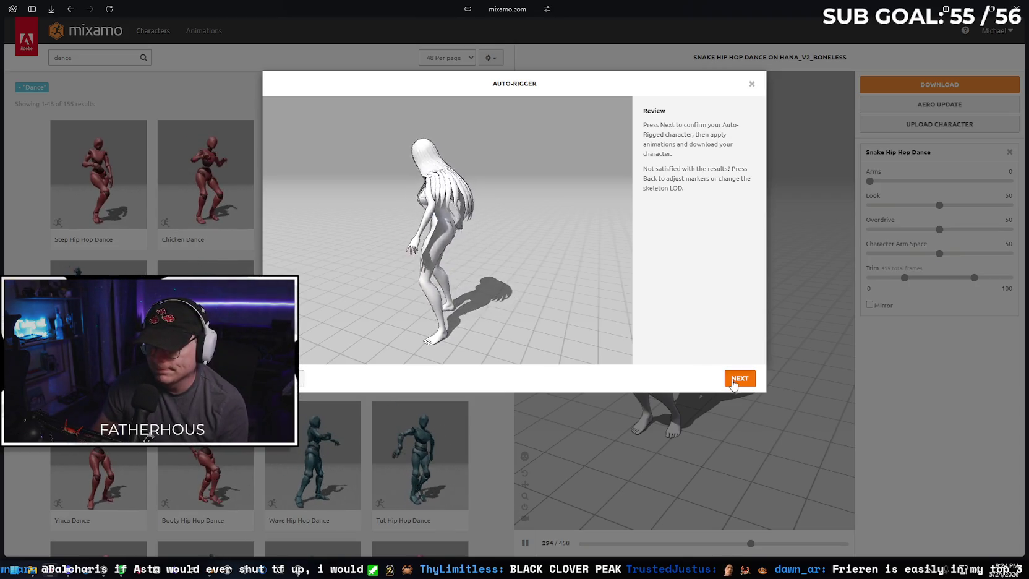
- Confirm the rigged character, search 'idle' and preview several idle animations including Happy Idle
left_click(739, 378)
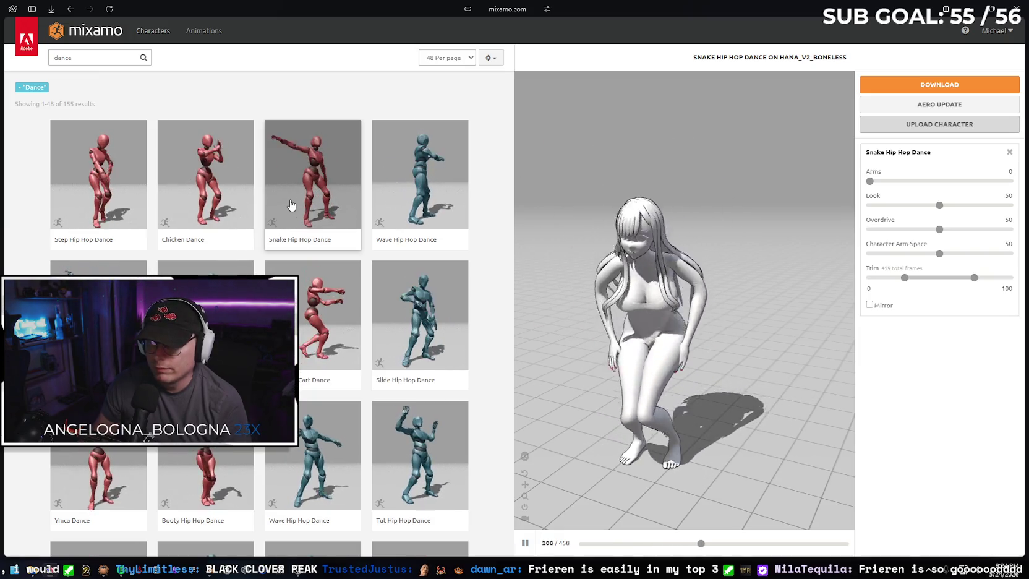
double_click(76, 58)
type("idle")
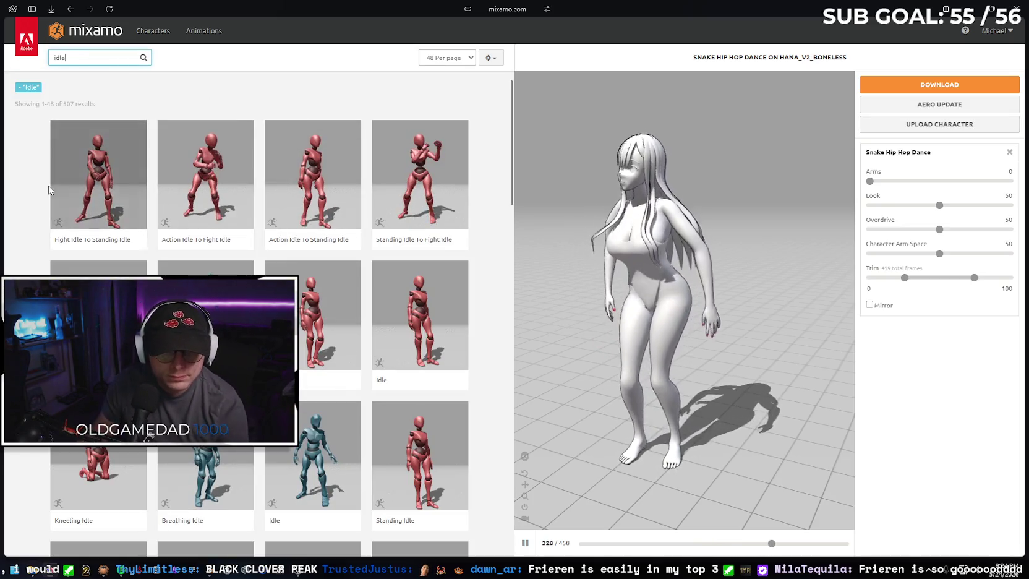
left_click(98, 309)
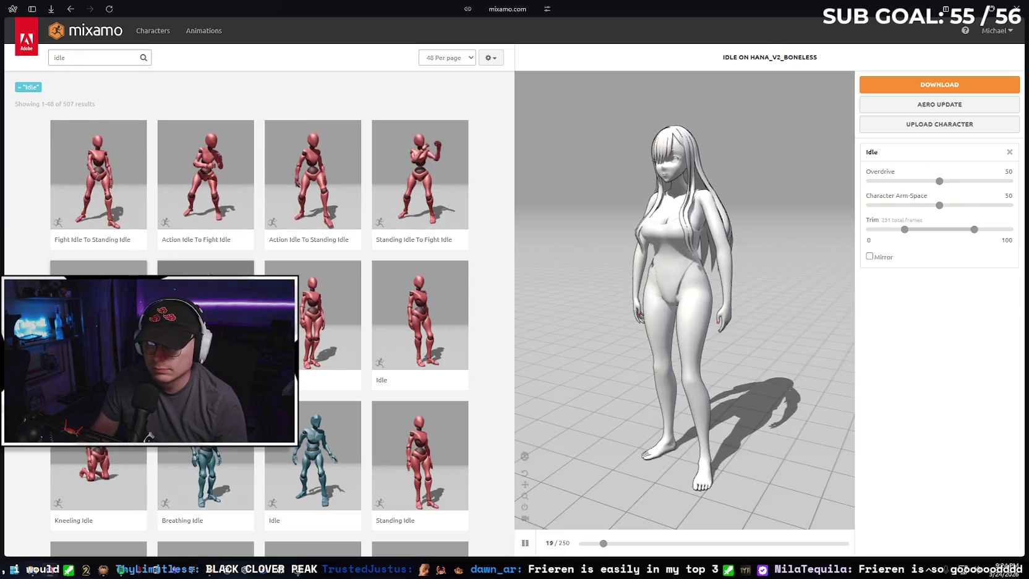
left_click(306, 309)
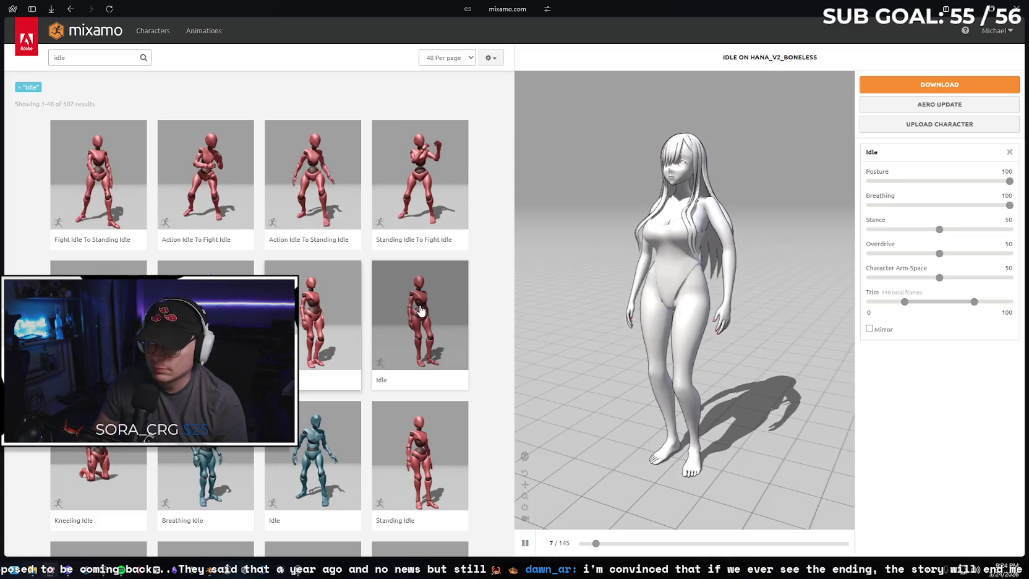
left_click(420, 310)
scroll(260, 309, "down", 3)
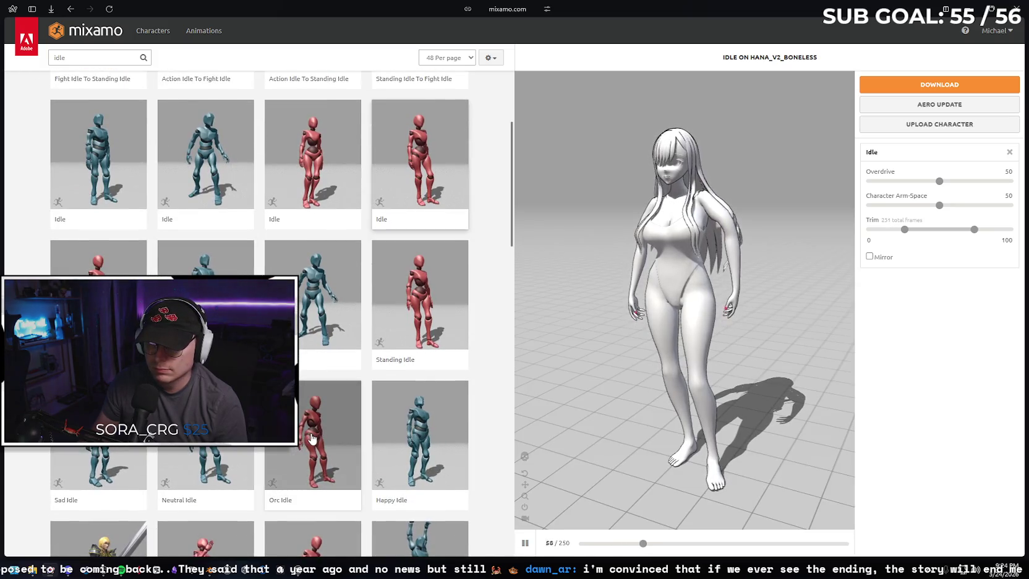
scroll(314, 445, "down", 3)
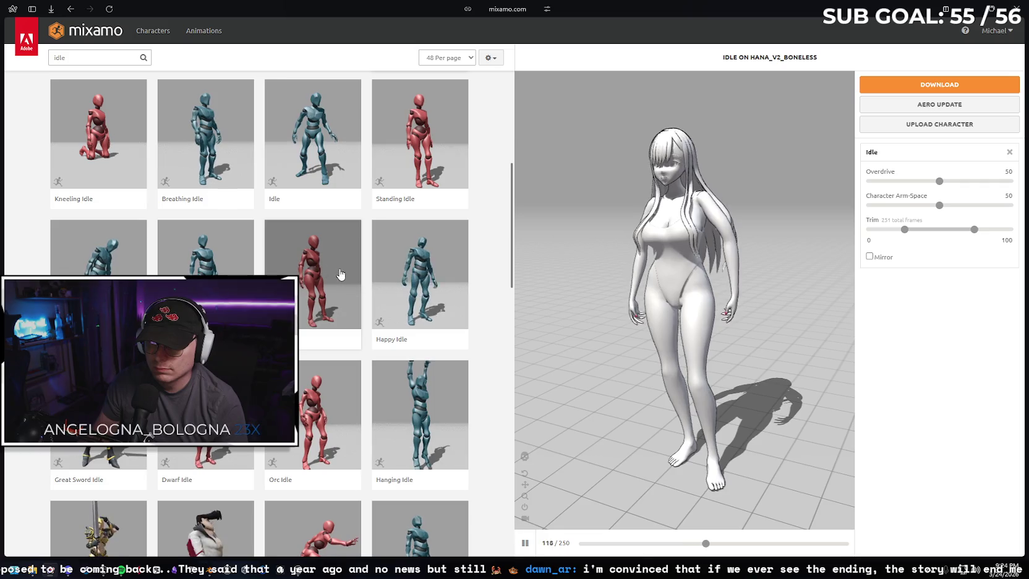
left_click(421, 272)
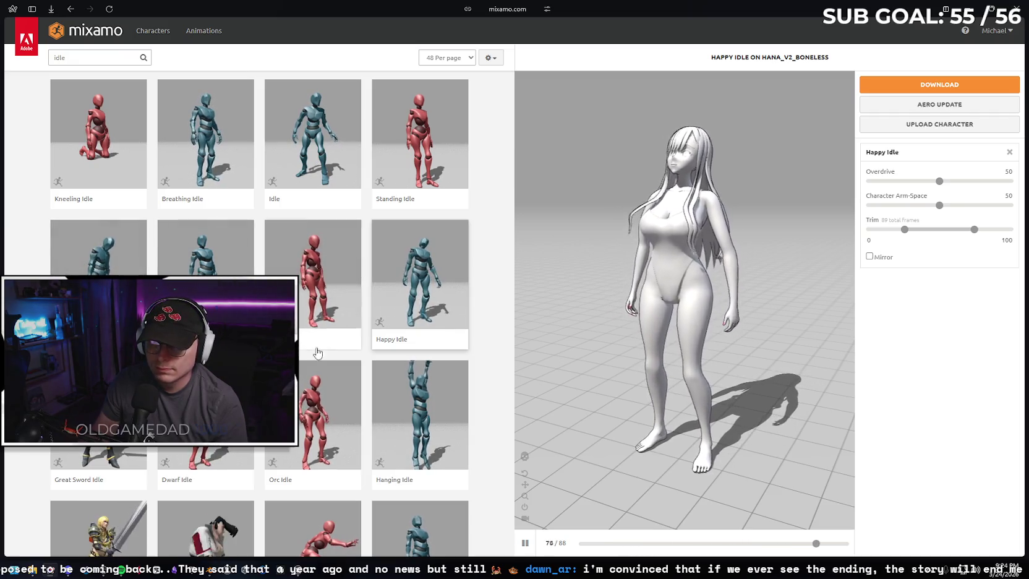
- Choose the second Happy Idle animation and download it as FBX with skin
scroll(327, 321, "down", 3)
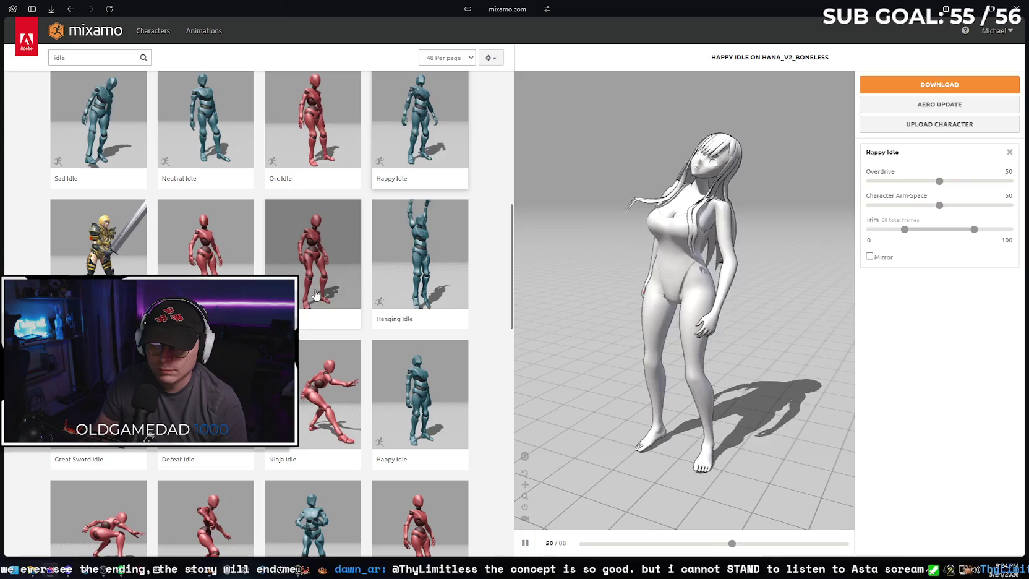
left_click(420, 396)
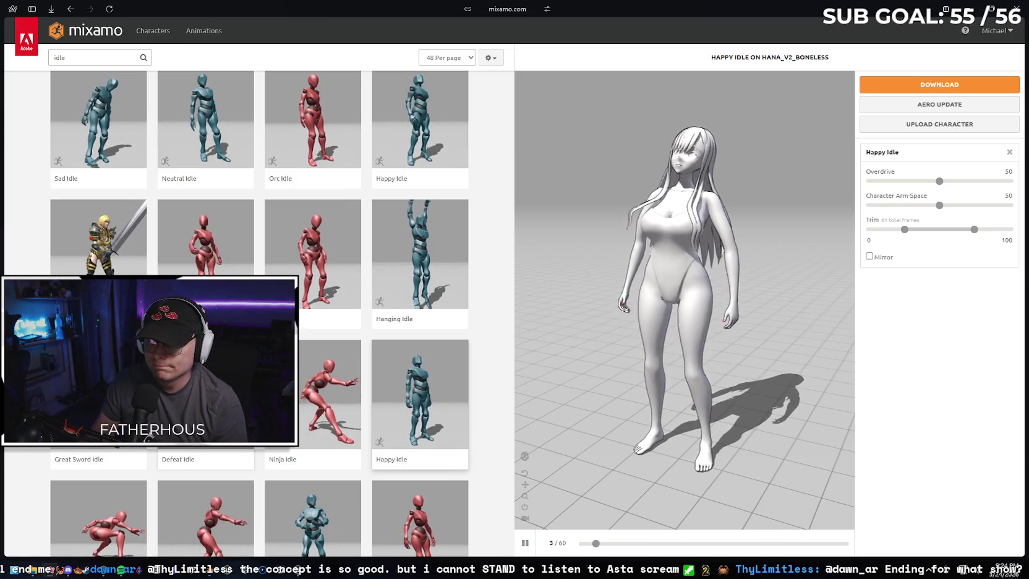
left_click(942, 88)
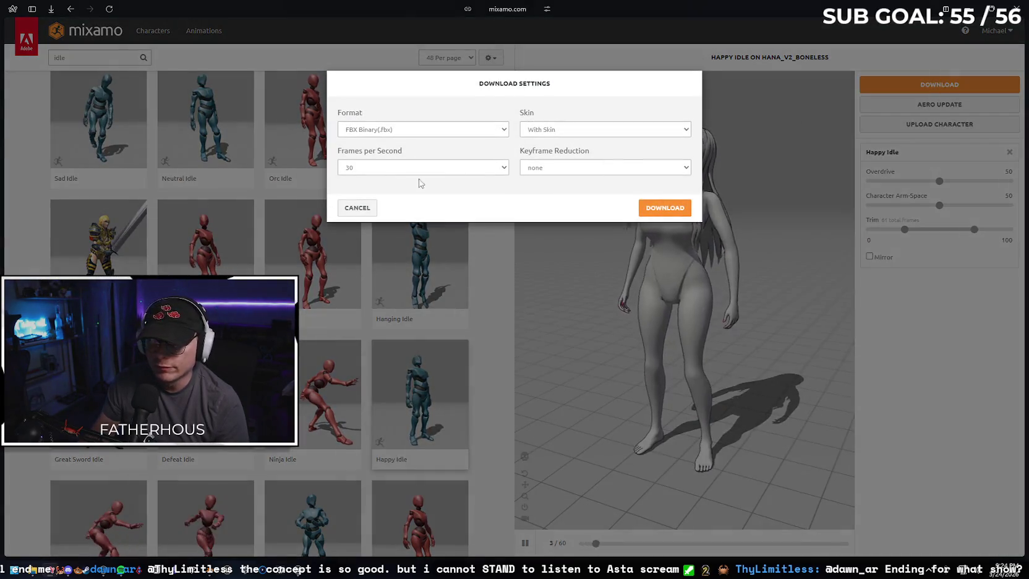
left_click(663, 207)
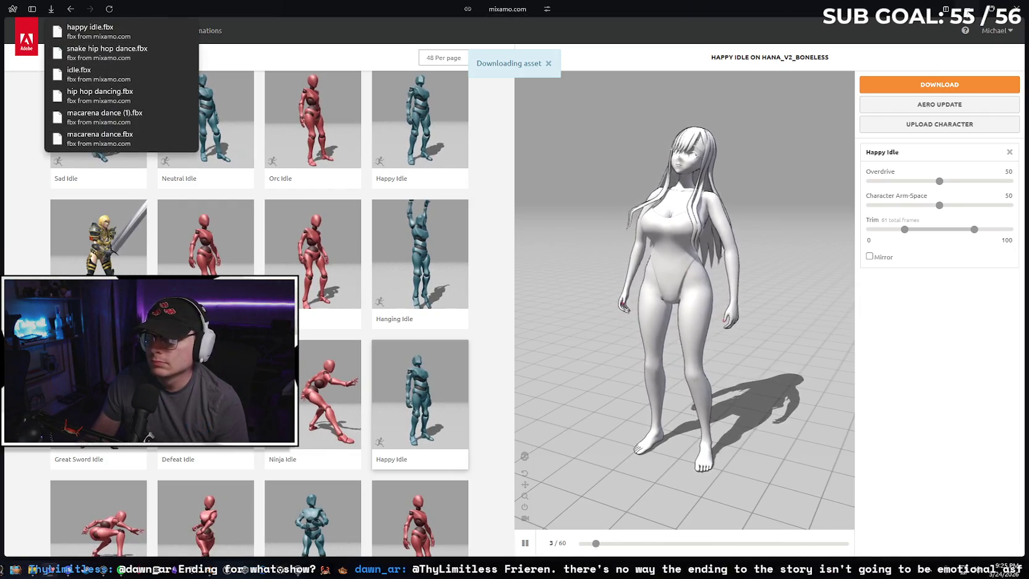
- Set the Gemini chat model to Thinking, then show Unreal's project content folders
left_click(36, 12)
left_click(46, 234)
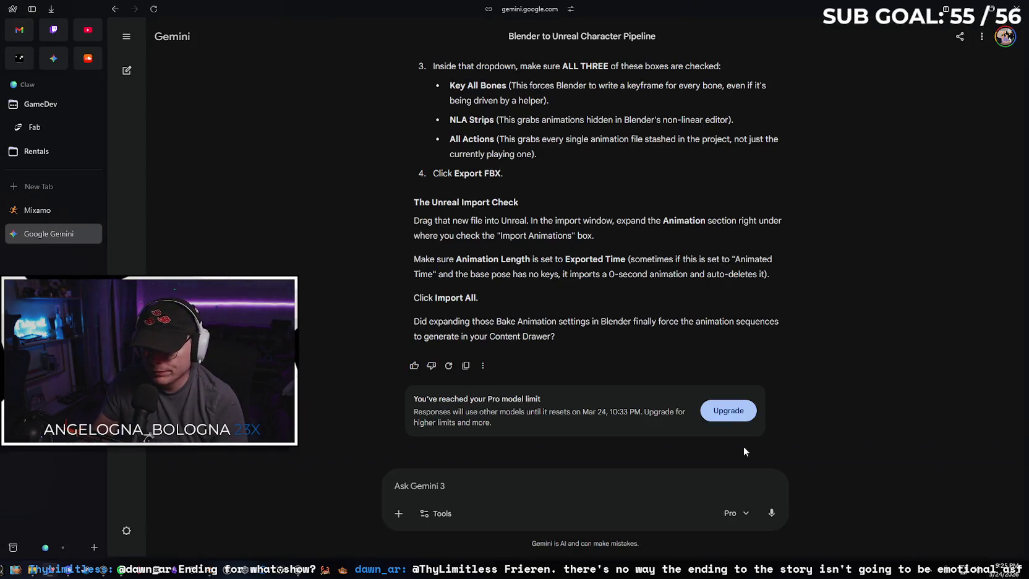
left_click(745, 514)
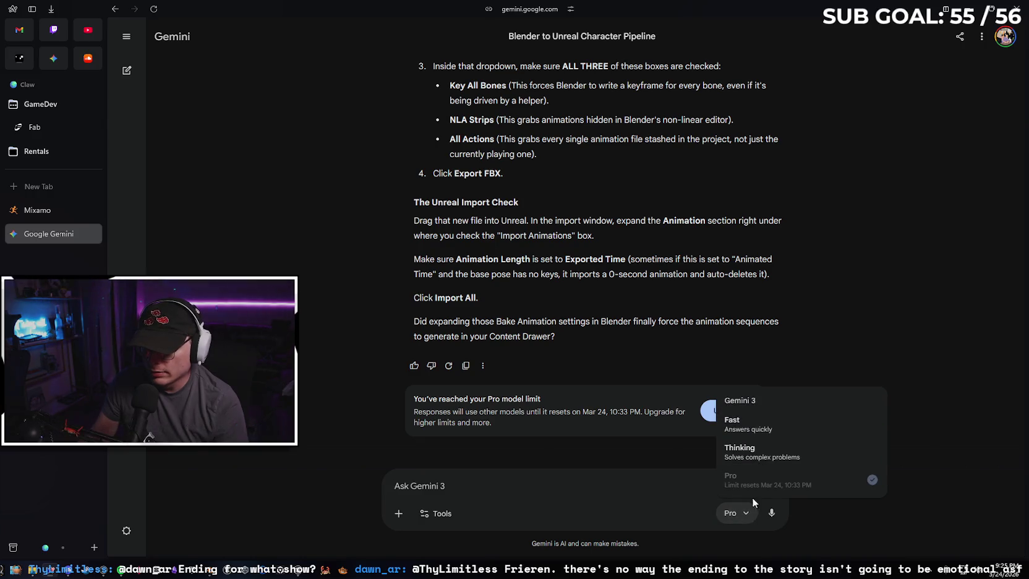
left_click(781, 454)
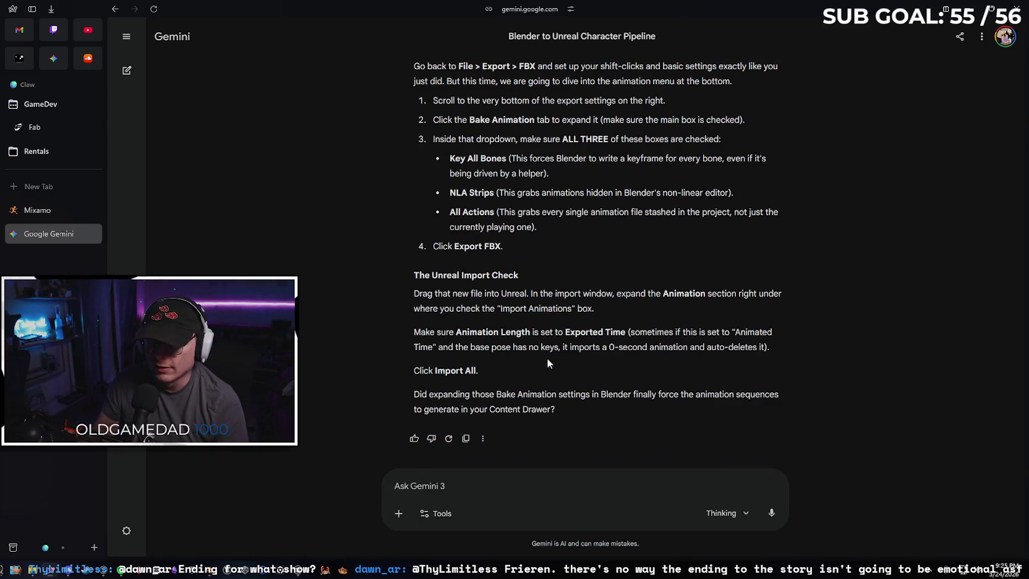
key("alt+Tab")
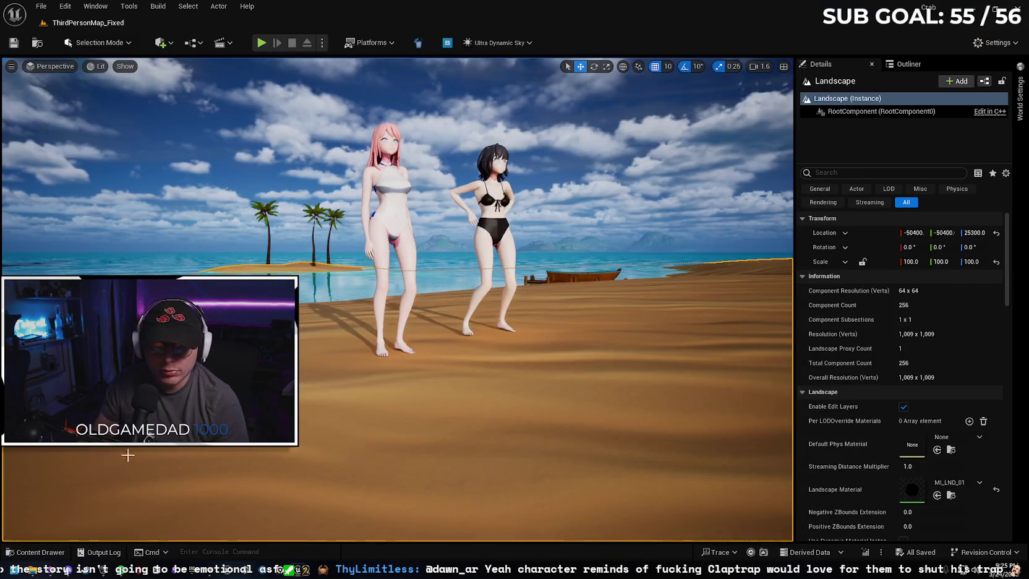
left_click(37, 551)
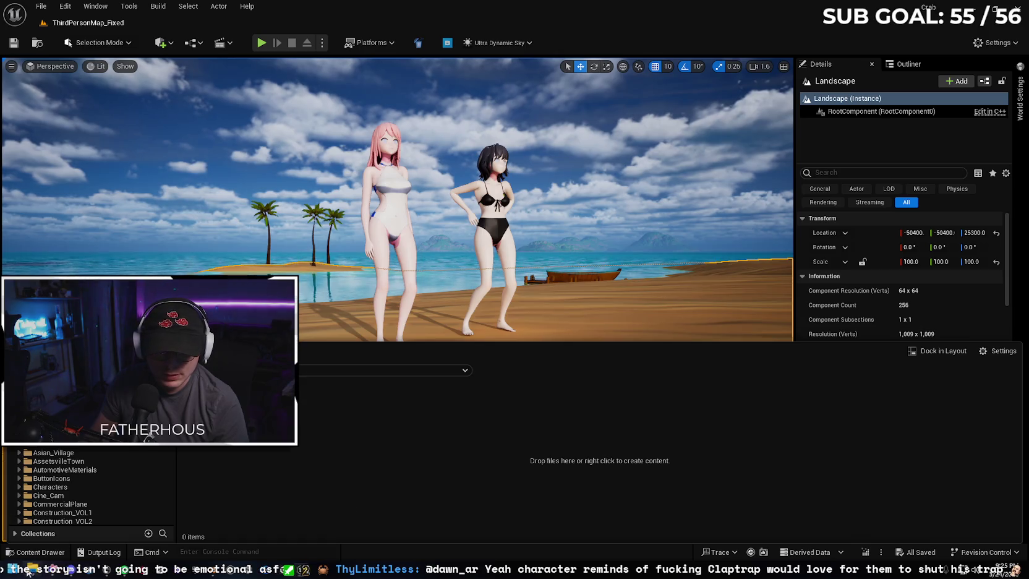
- Import Happy Idle.fbx from Downloads into the HanaNew folder with Import All
left_click(32, 571)
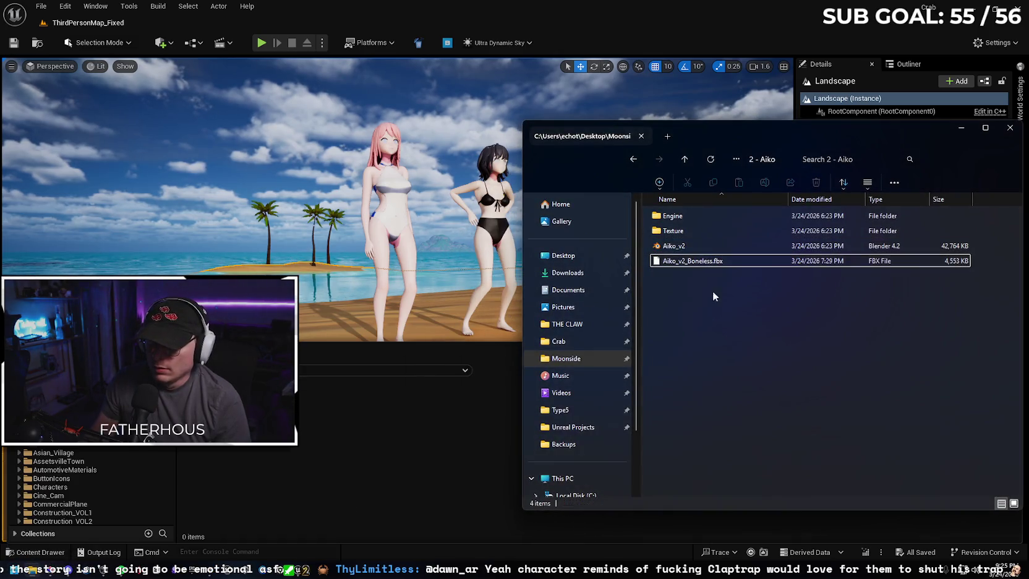
key("alt+Left")
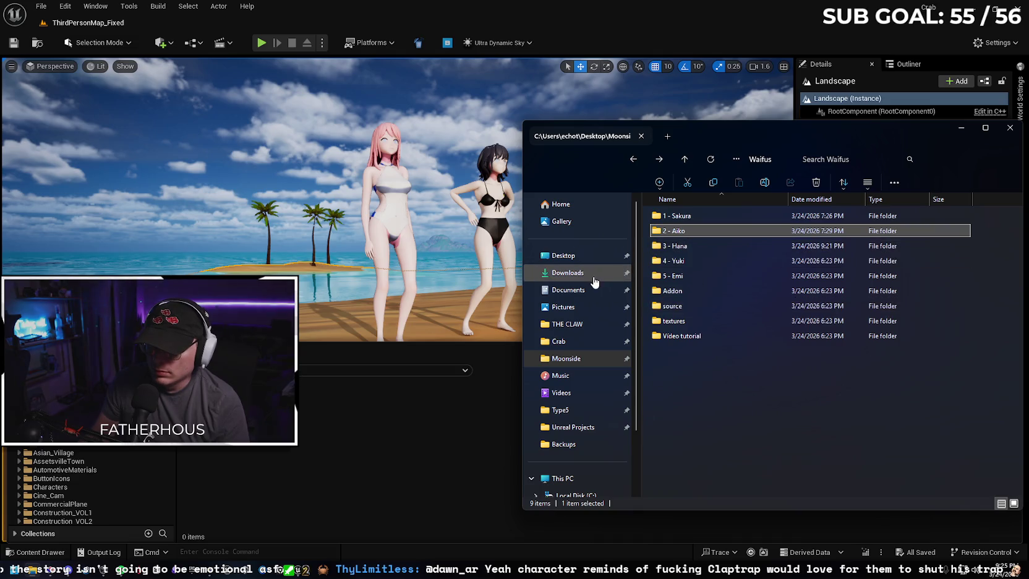
left_click(591, 275)
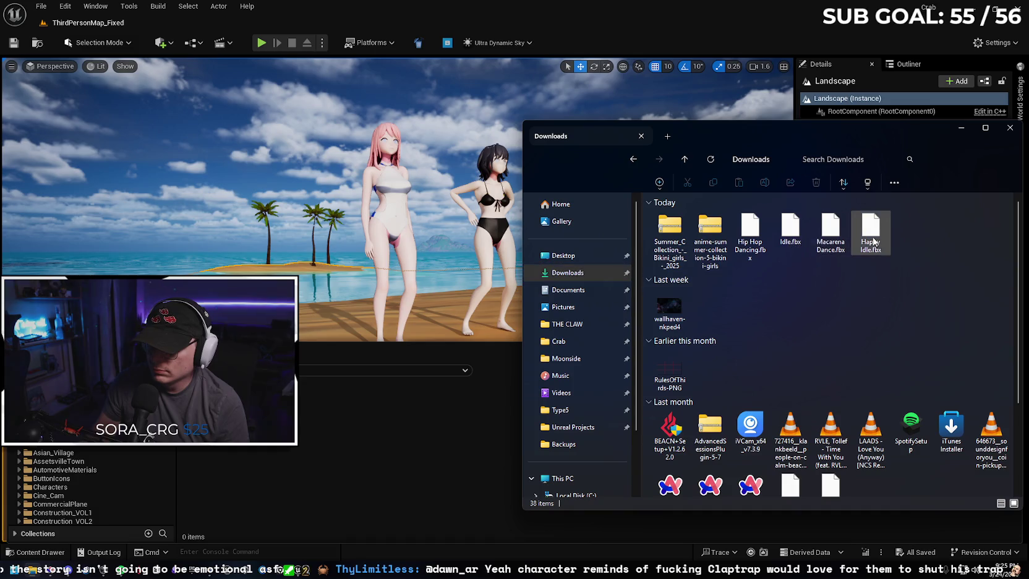
left_click_drag(874, 242, 316, 456)
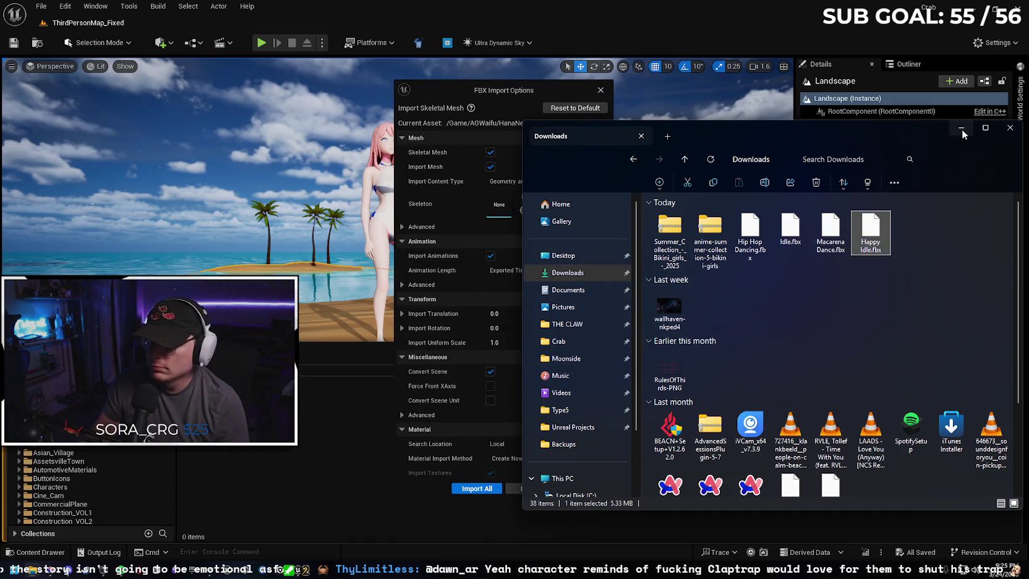
left_click(961, 129)
left_click(477, 487)
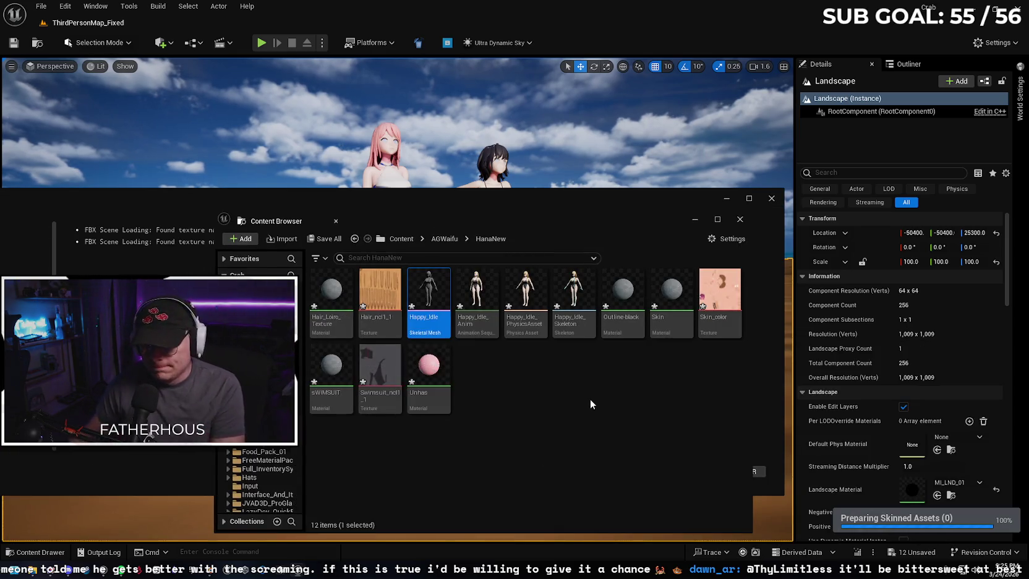
- Move the message log and asset browser aside and place Happy_Idle on the beach
mouse_move(471, 199)
left_mouse_down()
mouse_move(542, 215)
mouse_move(523, 245)
mouse_move(777, 253)
left_mouse_up()
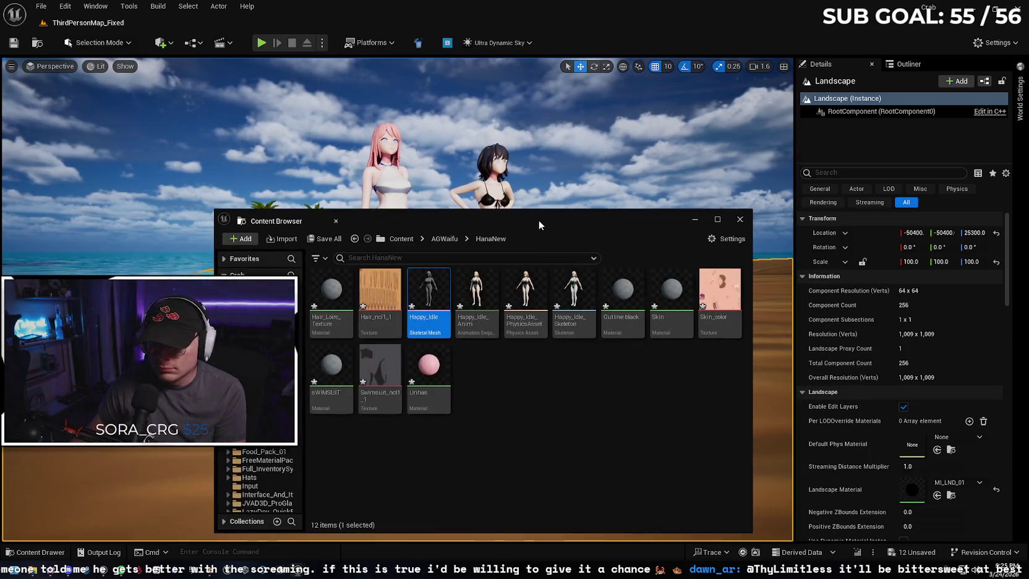
left_click_drag(538, 219, 632, 254)
left_click_drag(523, 327, 263, 284)
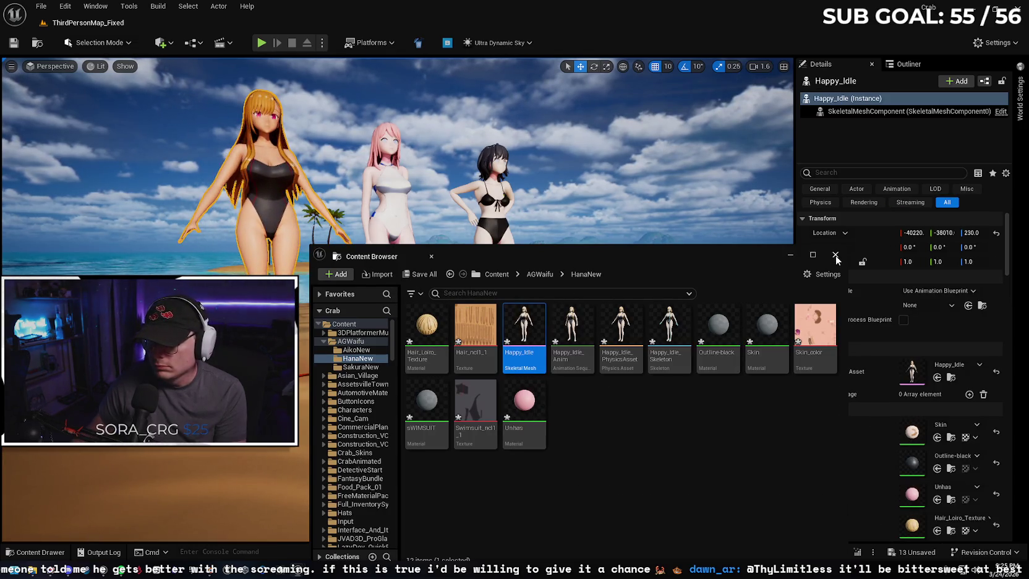
- Set the Happy_Idle character to Use Animation Asset with Happy_Idle_Anim as the animation
left_click(835, 255)
left_click(927, 293)
left_click(929, 317)
left_click(945, 307)
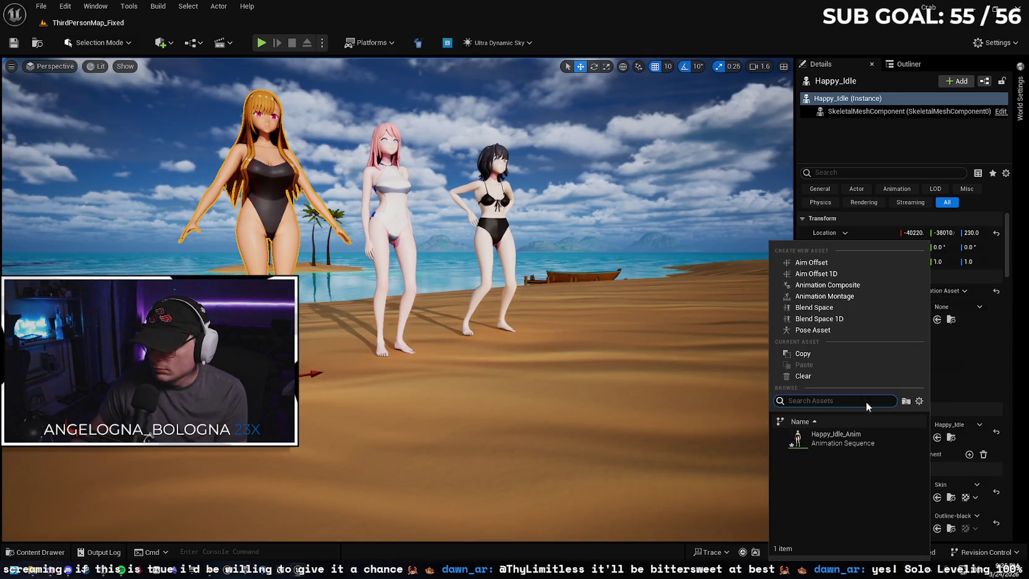
left_click(853, 439)
- Preview the beach scene with Play From Here at the clicked spot, then end the session
right_click(565, 457)
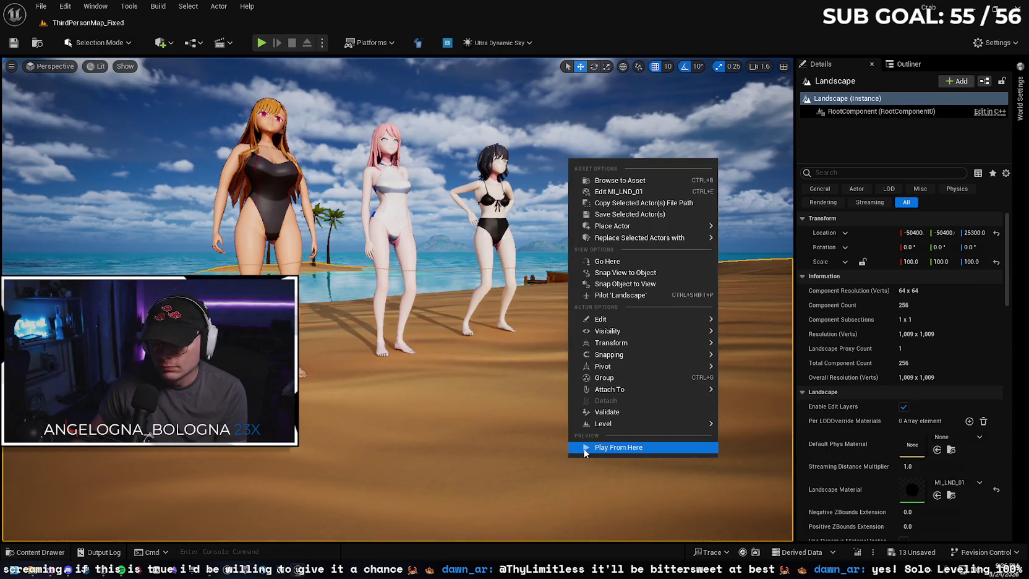
left_click(582, 448)
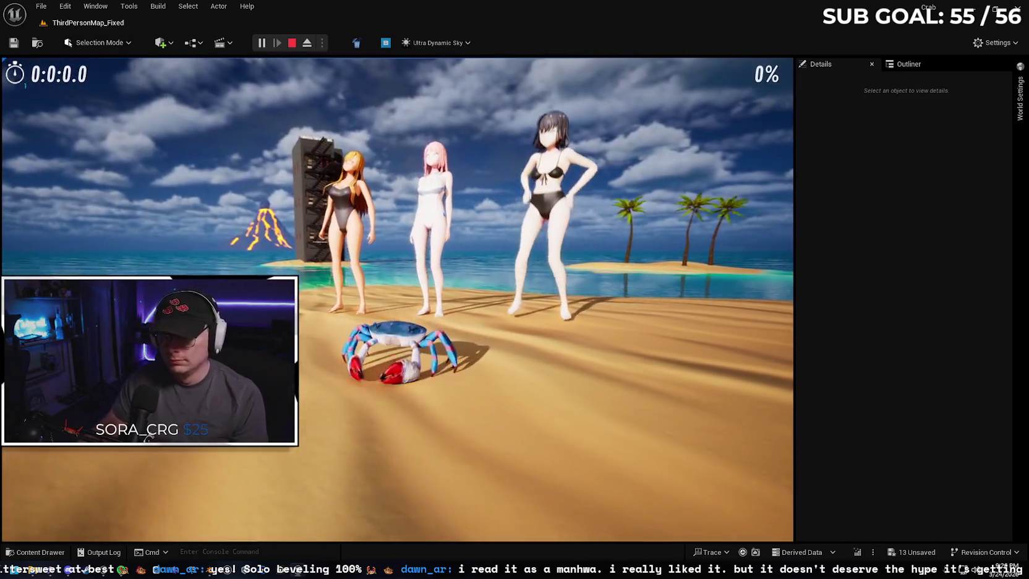
key("Escape")
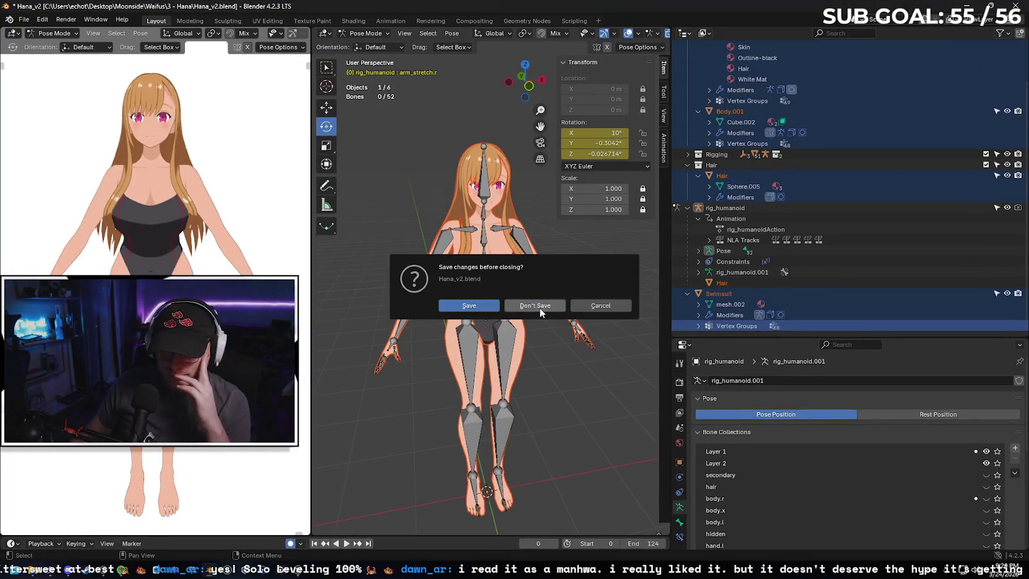
- Discard changes to Hana_v2, then open Yuki_v2.blend from Waifus > 4 - Yuki
left_click(538, 306)
left_click(35, 573)
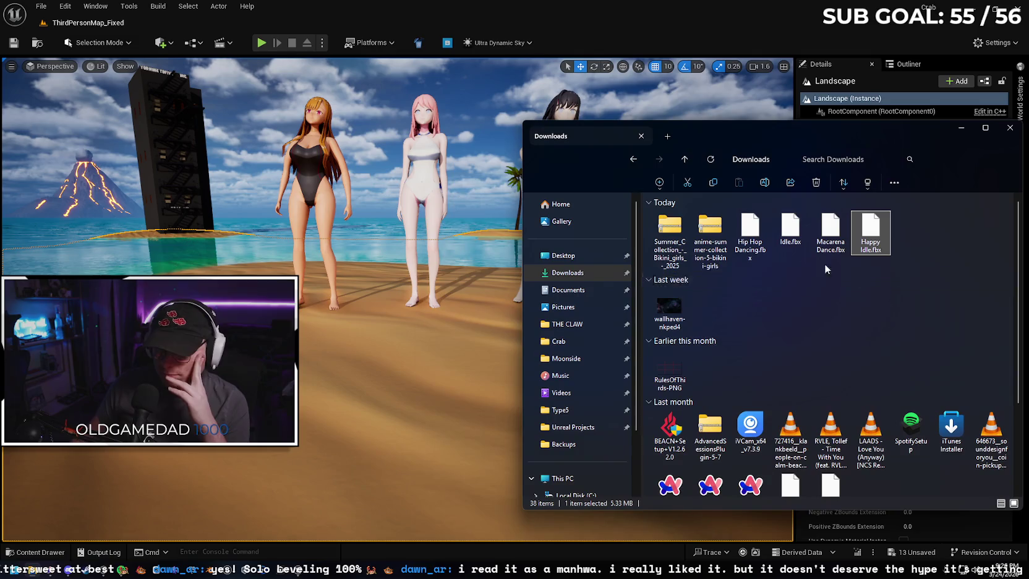
double_click(787, 341)
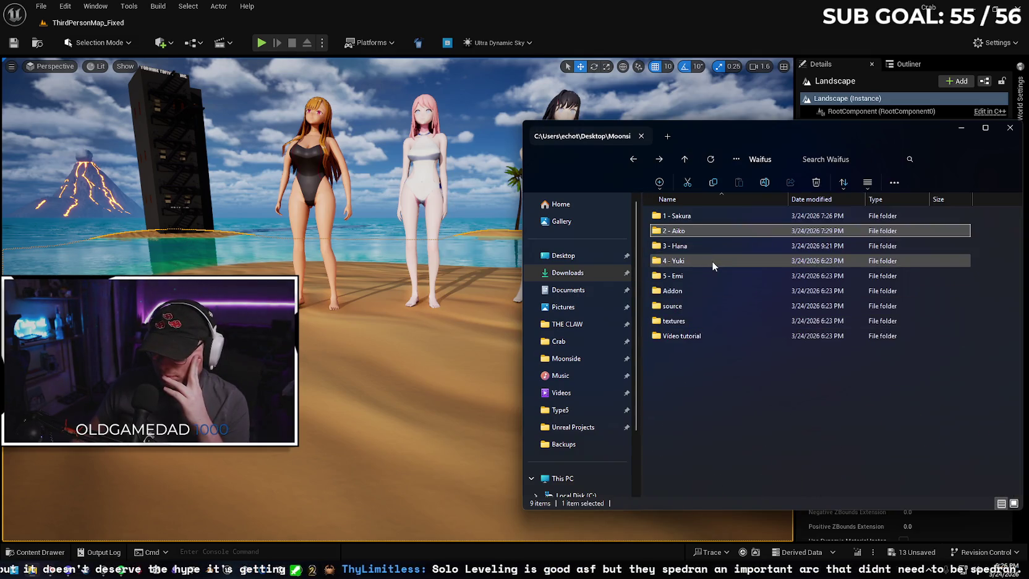
double_click(711, 261)
left_click(711, 245)
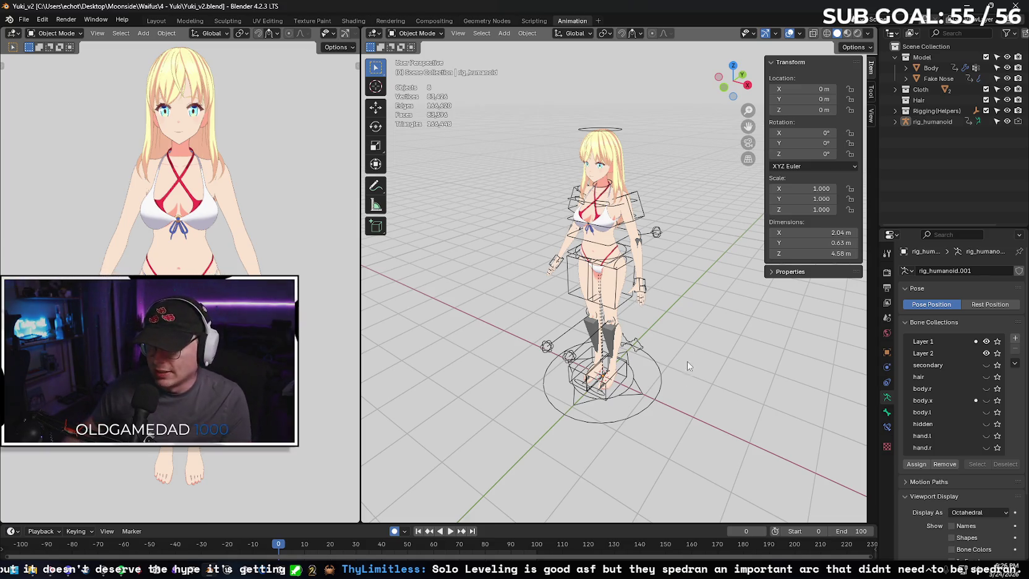
- In the Cloth collection, hide the red Swimsuit 1 and show the white-and-blue Swimsuit 2
key("KP_4")
key("KP_4")
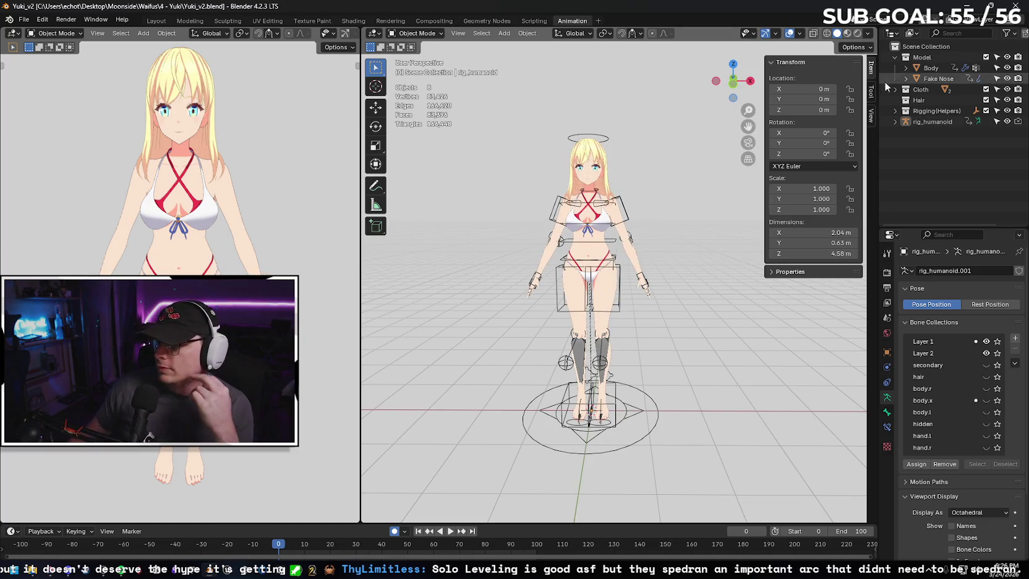
left_click(895, 90)
left_click(1007, 100)
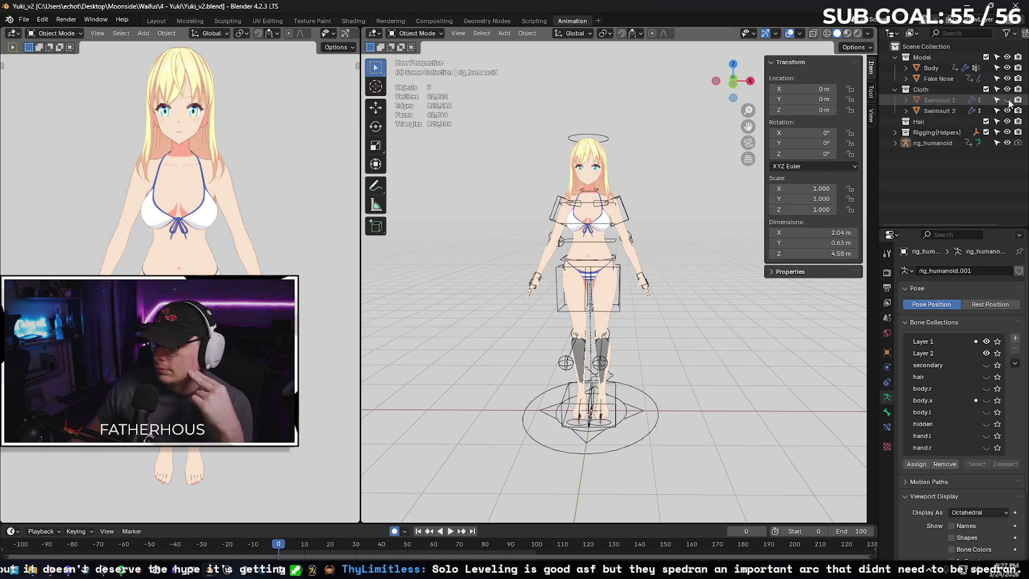
left_click(1007, 100)
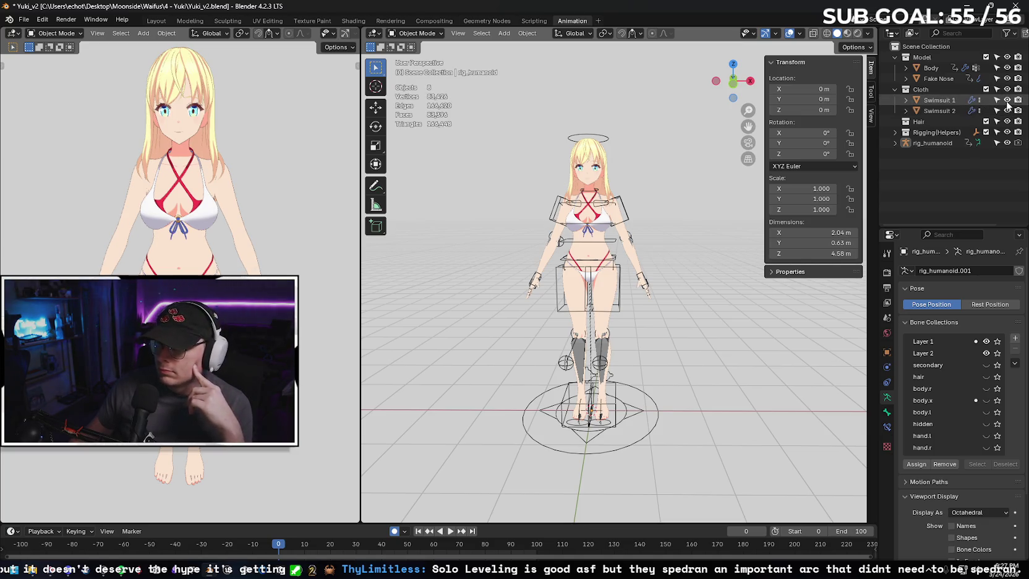
left_click(1007, 99)
left_click(1007, 110)
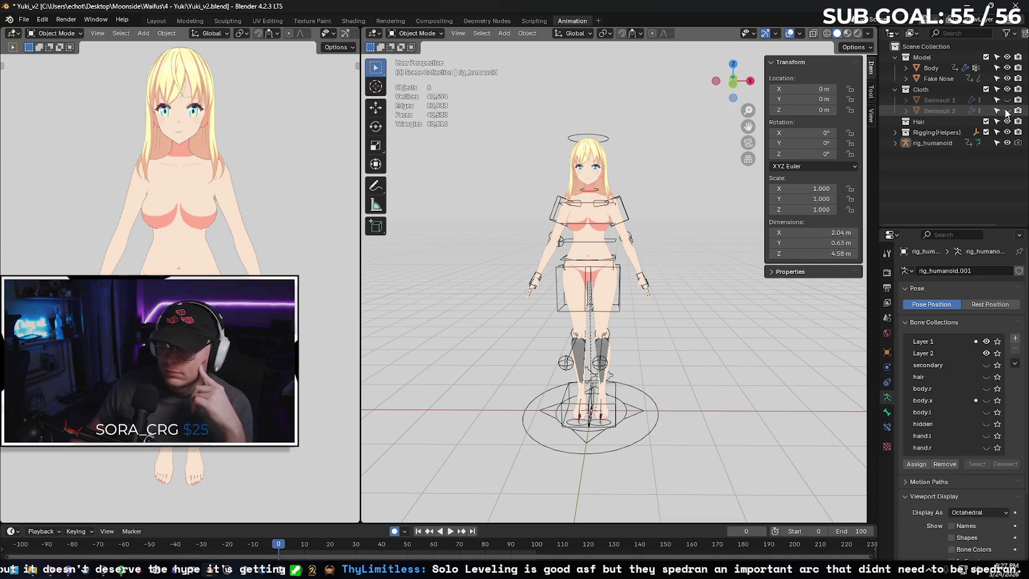
left_click(1007, 110)
left_click(1007, 110)
left_click(1007, 99)
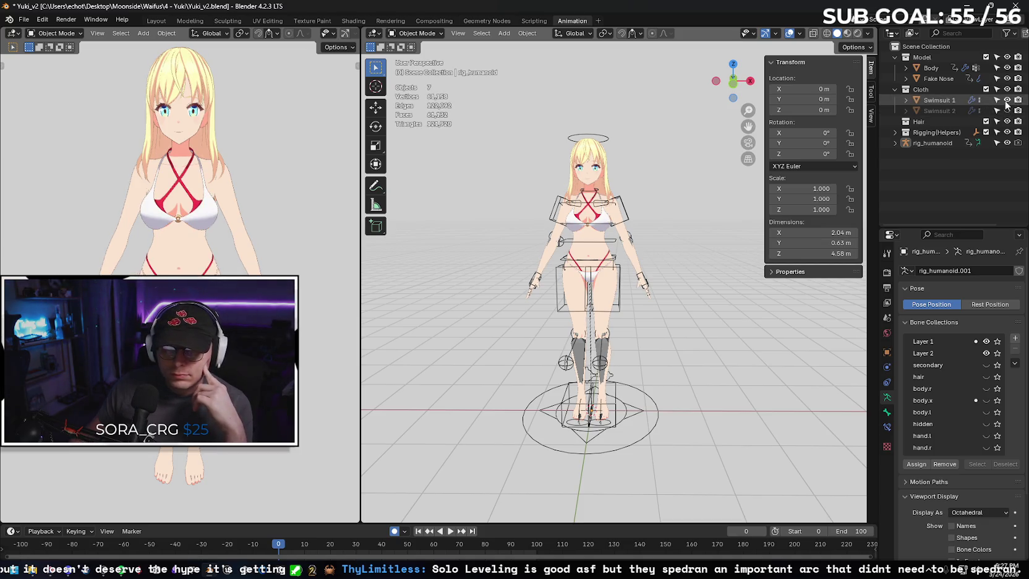
left_click(1007, 100)
left_click(1007, 110)
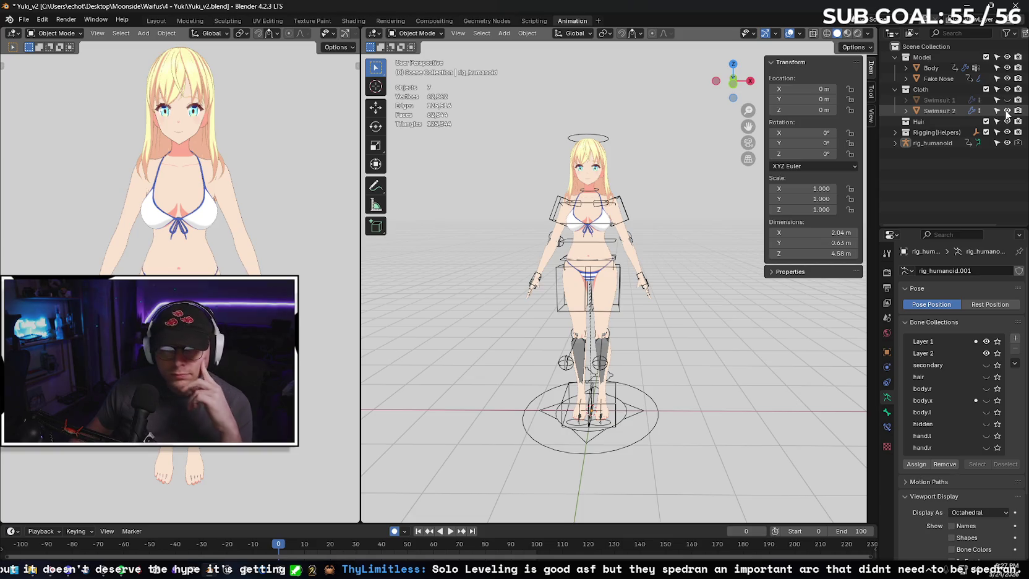
left_click_drag(184, 270, 197, 262)
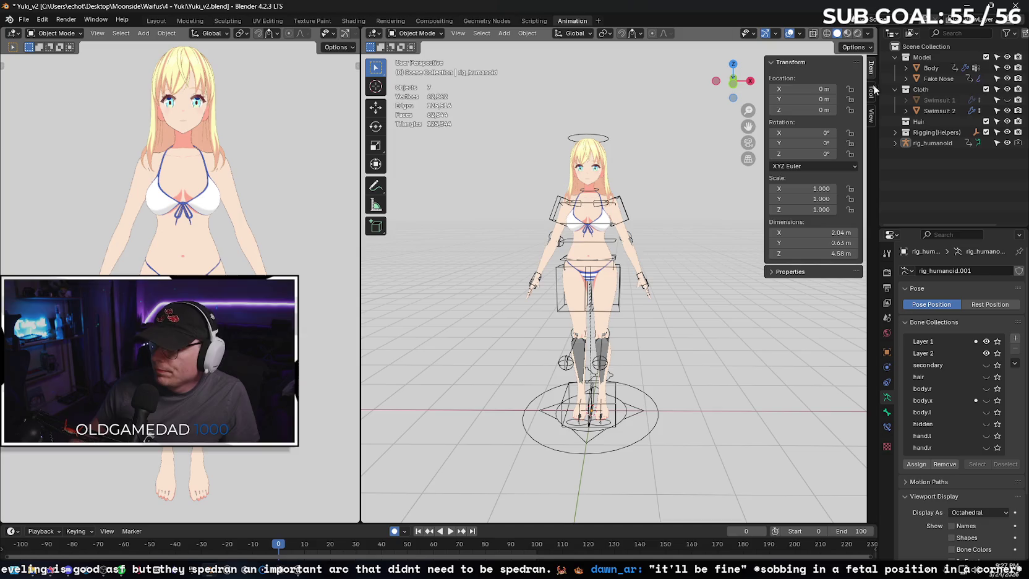
- Expand Body in the Outliner and inspect its Skin and white materials and Vertex Groups
left_click(906, 68)
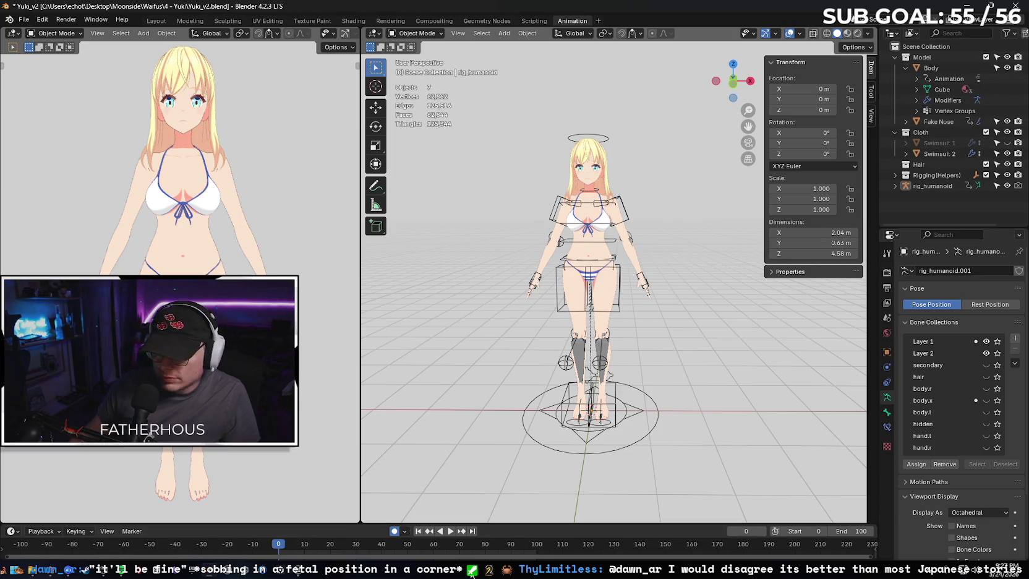
left_click(448, 533)
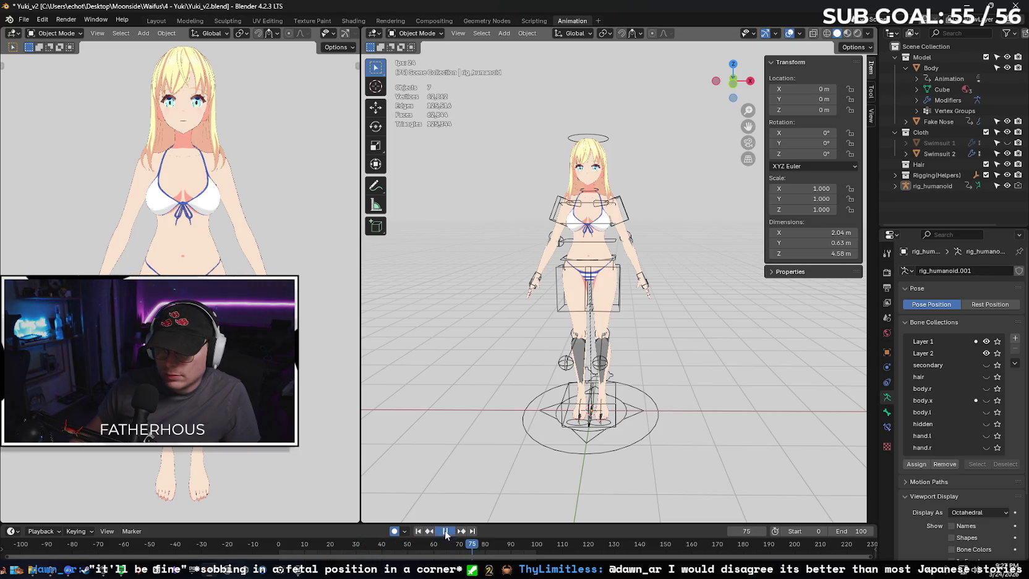
left_click(915, 89)
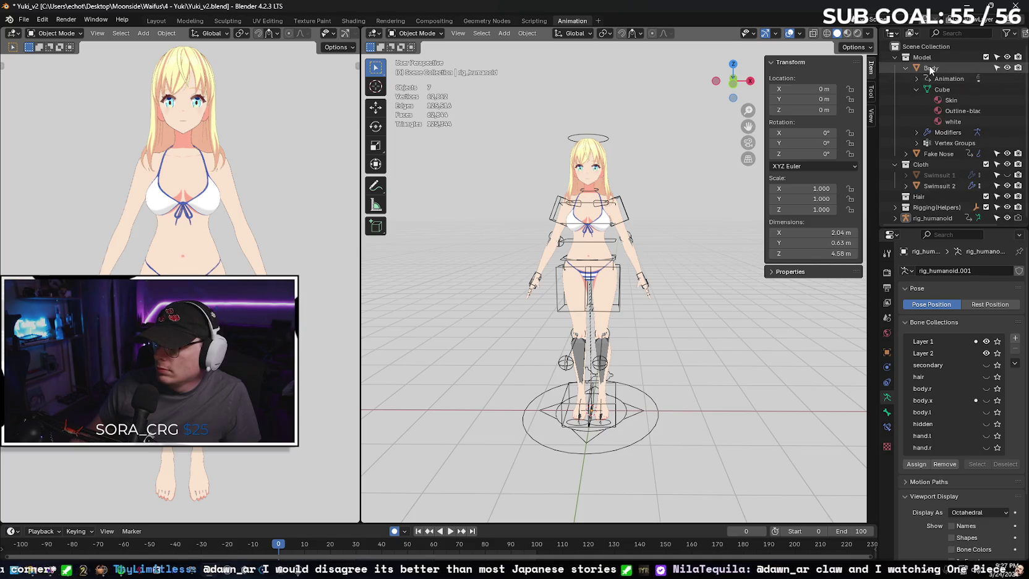
left_click(942, 89)
left_click(952, 101)
left_click(950, 121)
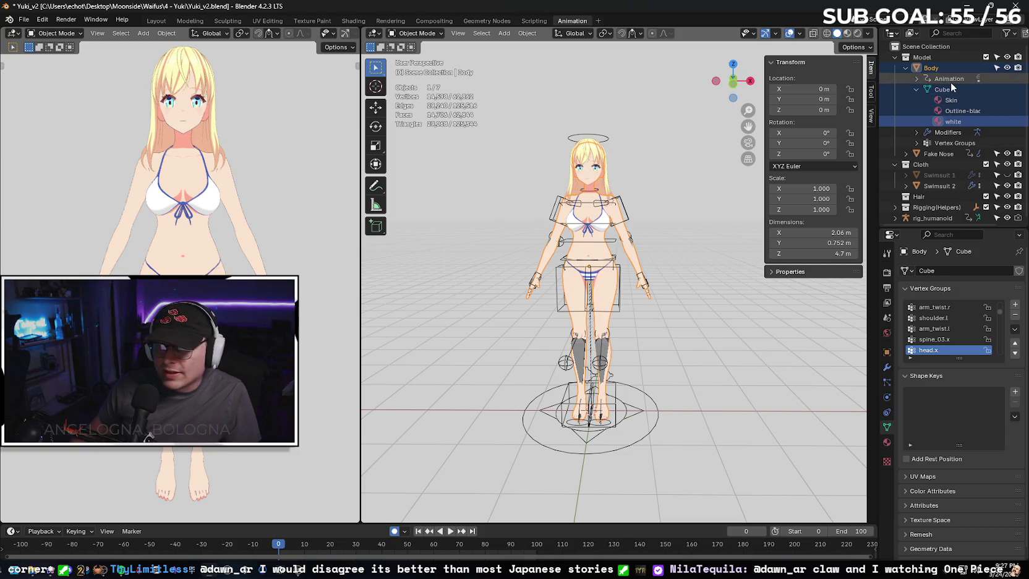
left_click(947, 142)
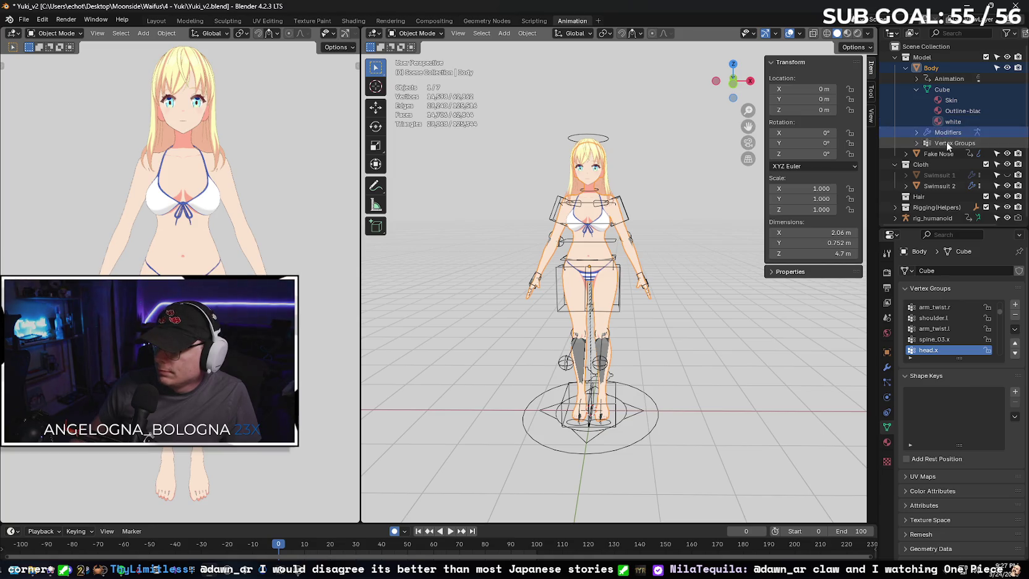
- Add Swimsuit 2 to the selection and make the Hair collection active
left_click(905, 153)
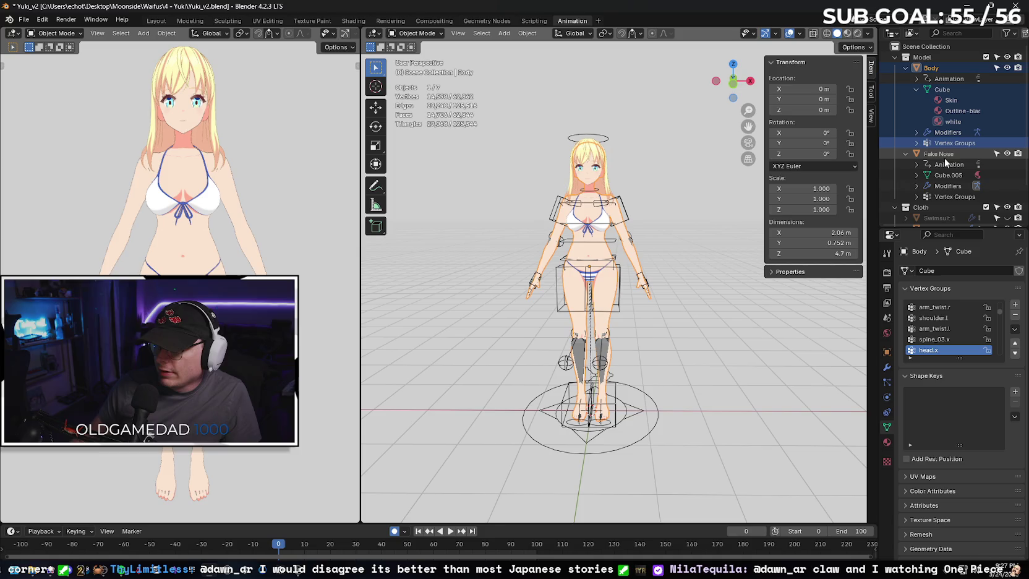
left_click(904, 152)
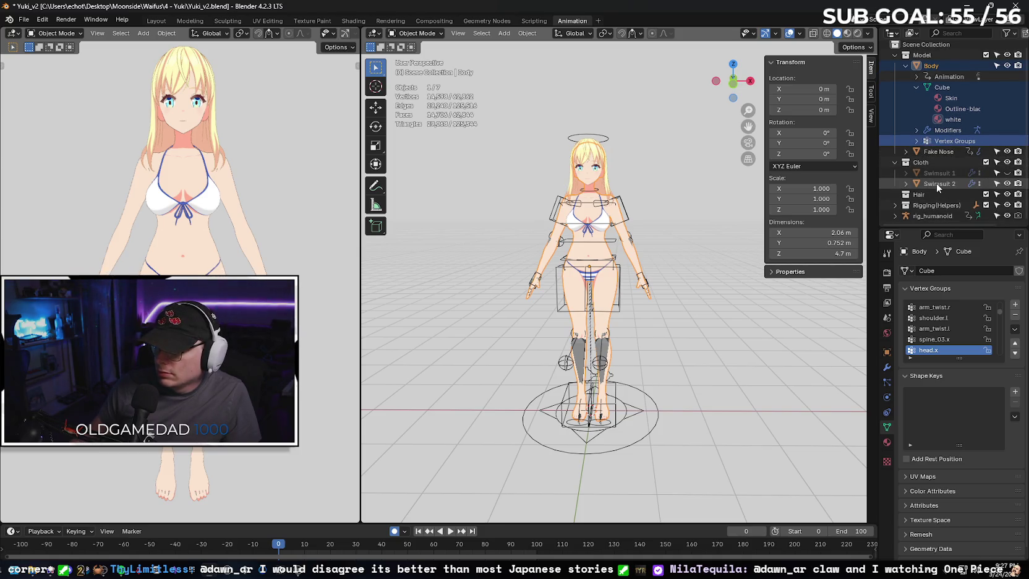
left_click(935, 183, "ctrl")
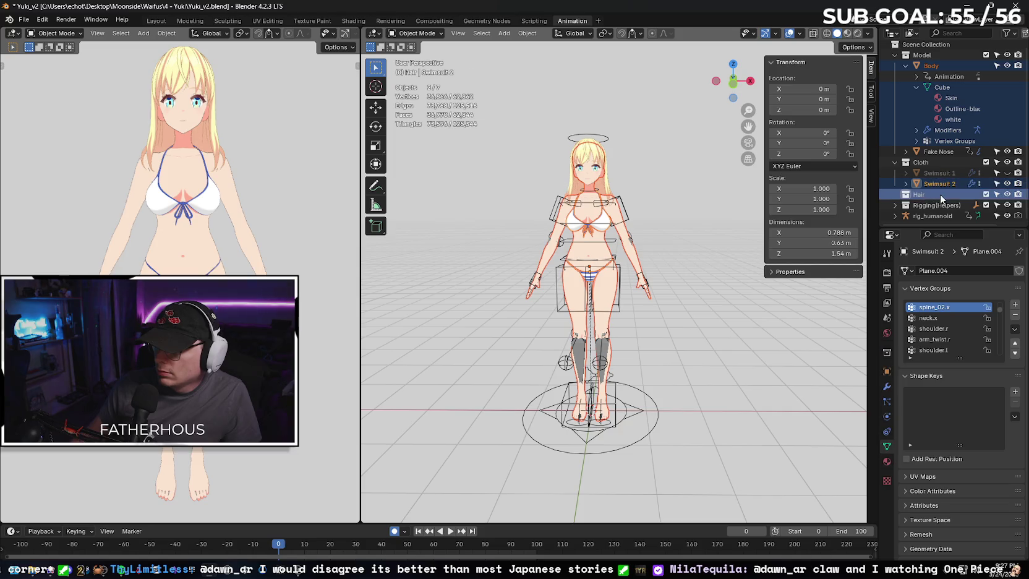
left_click(921, 195)
right_click(927, 195)
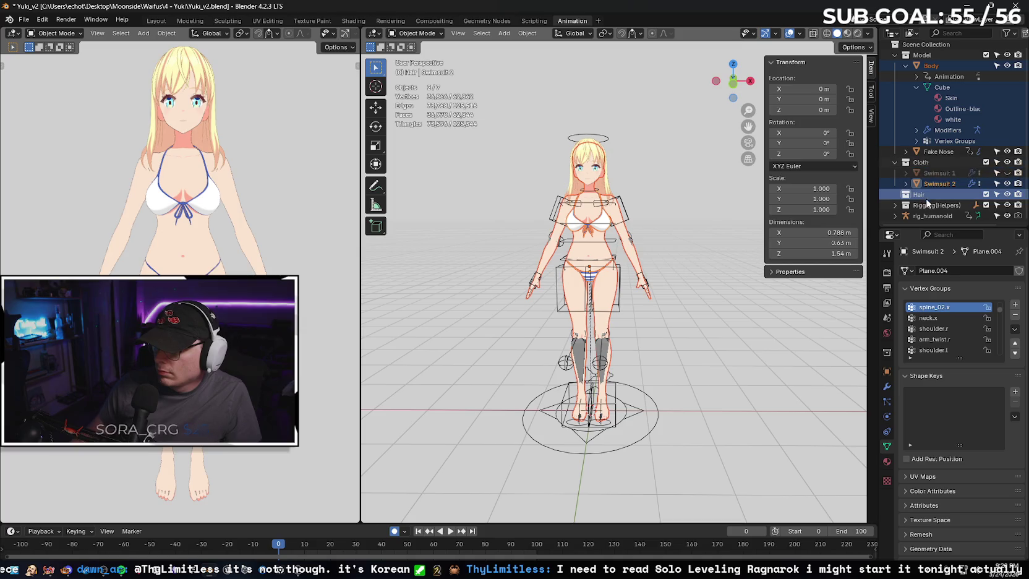
left_click(1008, 66)
left_click(1008, 66)
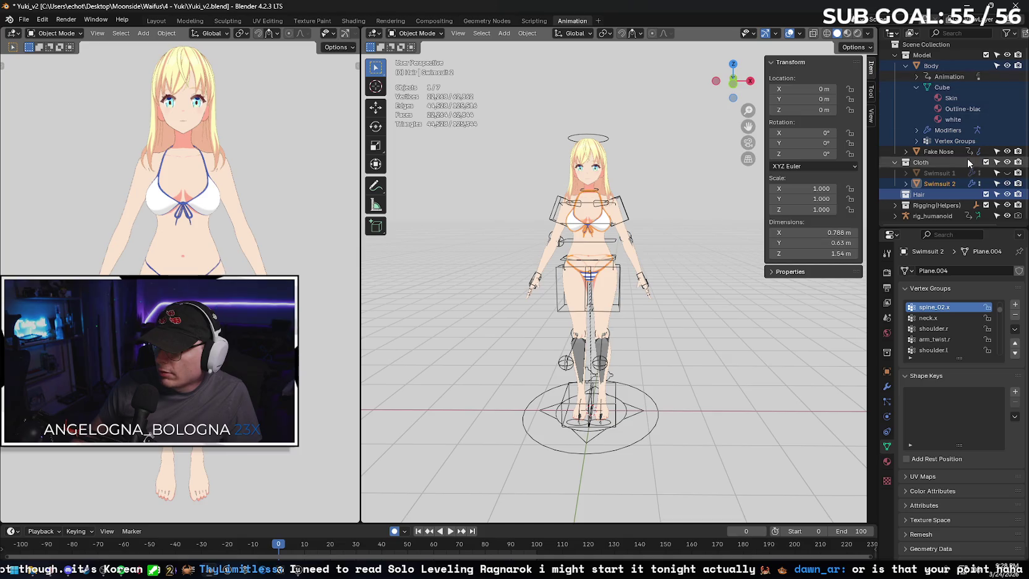
left_click(1007, 194)
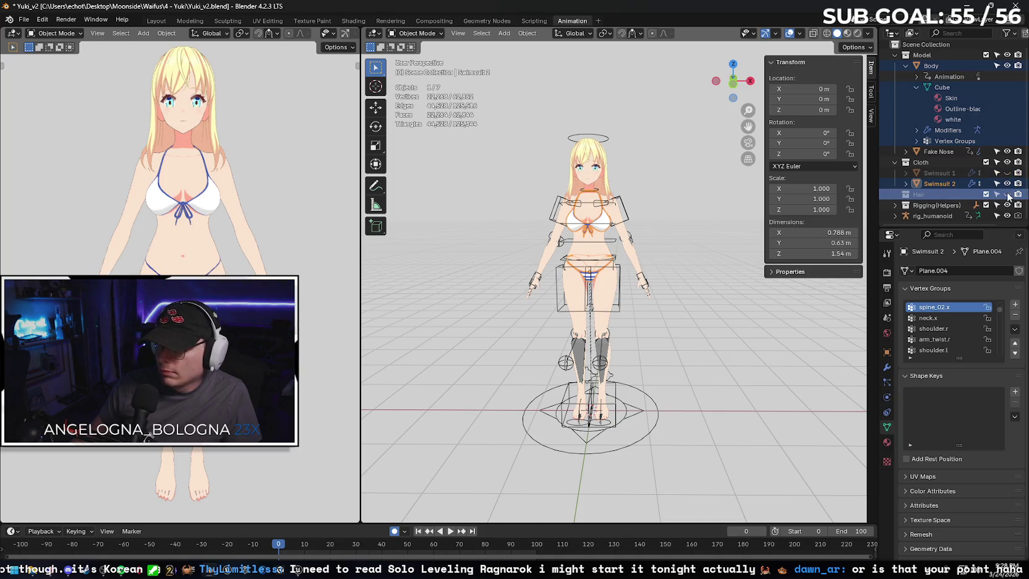
left_click(1007, 194)
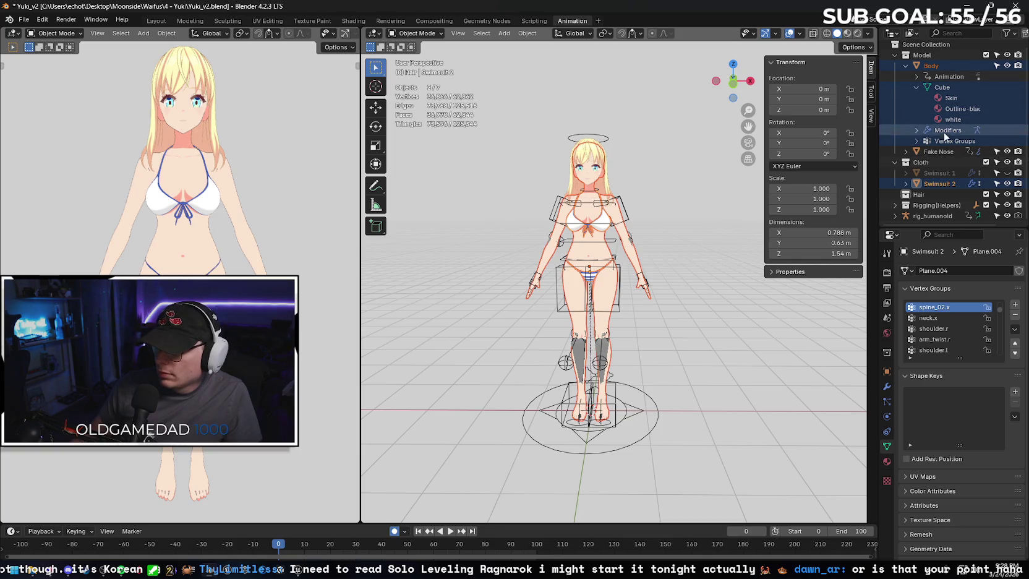
left_click(1006, 163)
left_click(1007, 163)
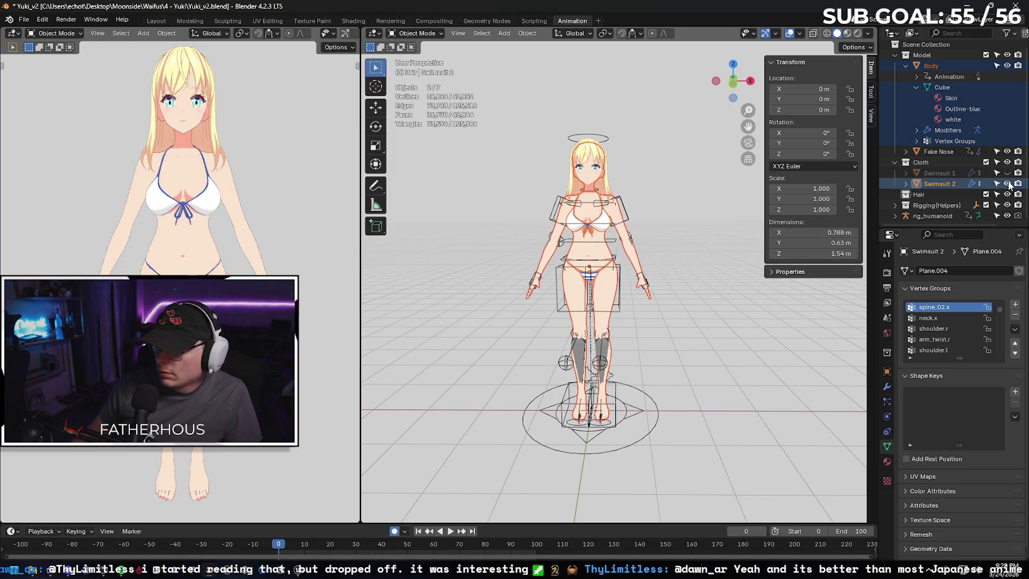
left_click(1007, 216)
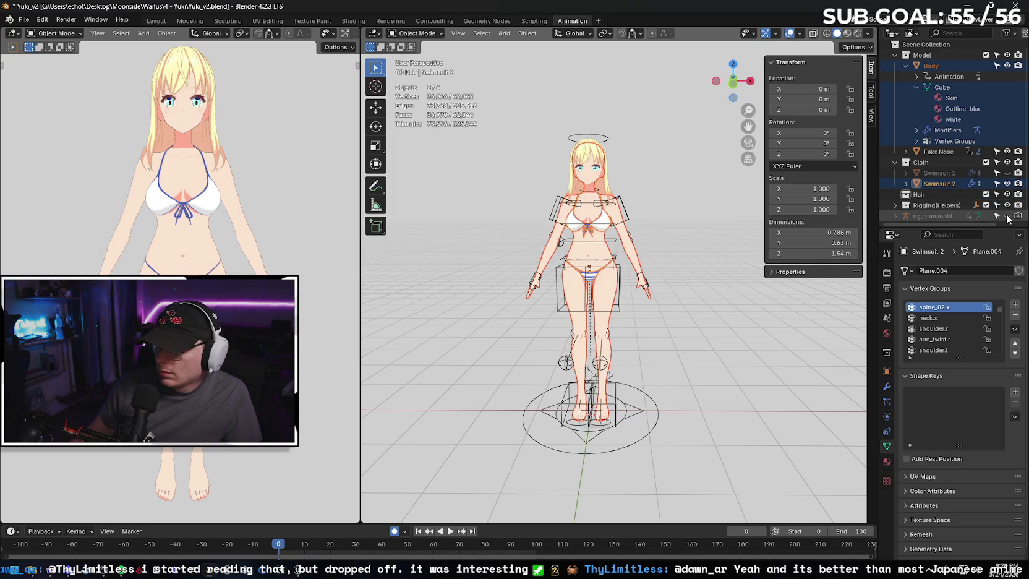
left_click(1007, 216)
left_click(1006, 55)
left_click(1006, 55)
scroll(945, 68, "up", 1)
scroll(936, 57, "down", 1)
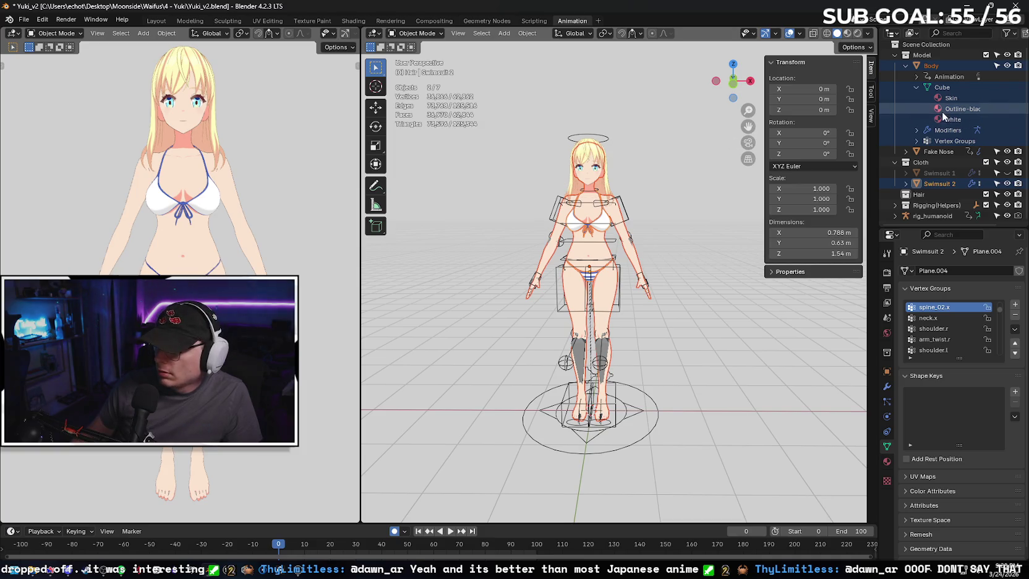
left_click(915, 76)
left_click(915, 77)
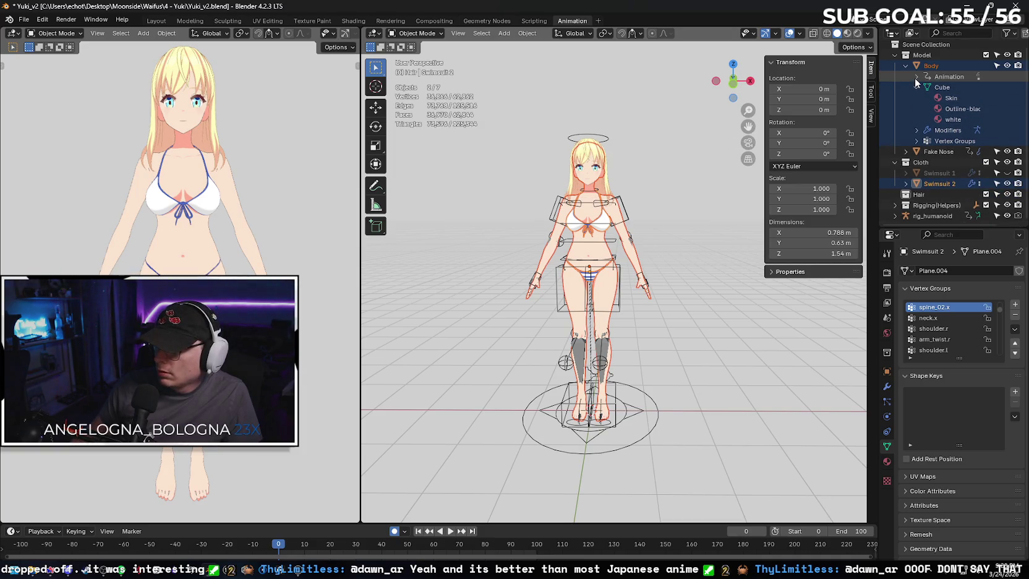
left_click(915, 129)
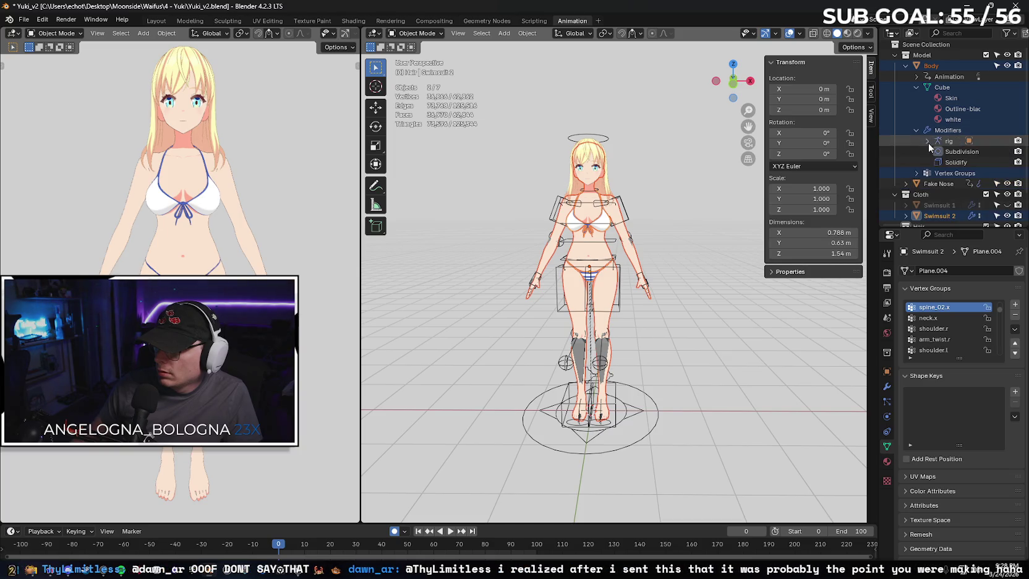
left_click(915, 129)
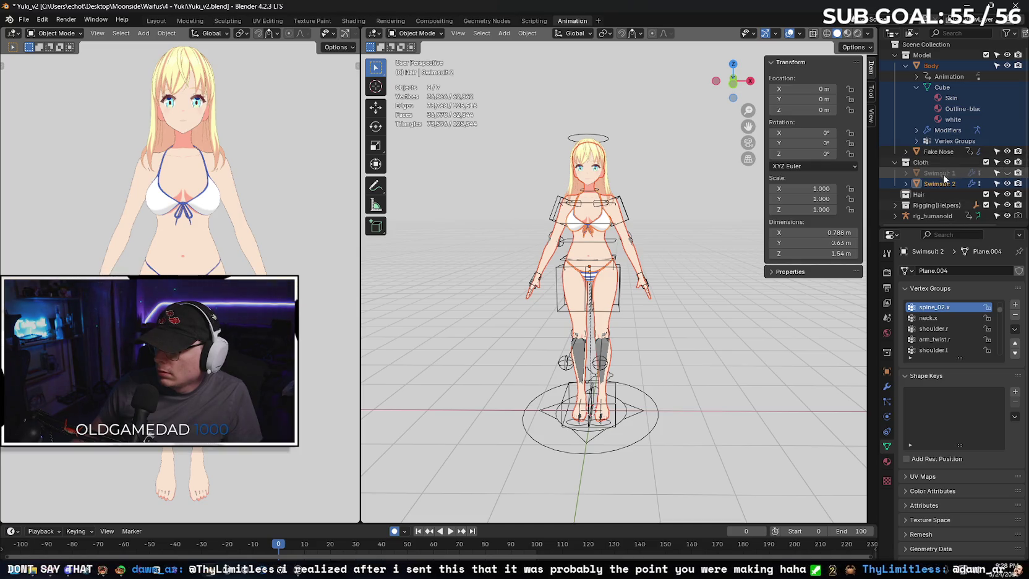
left_click(1007, 194)
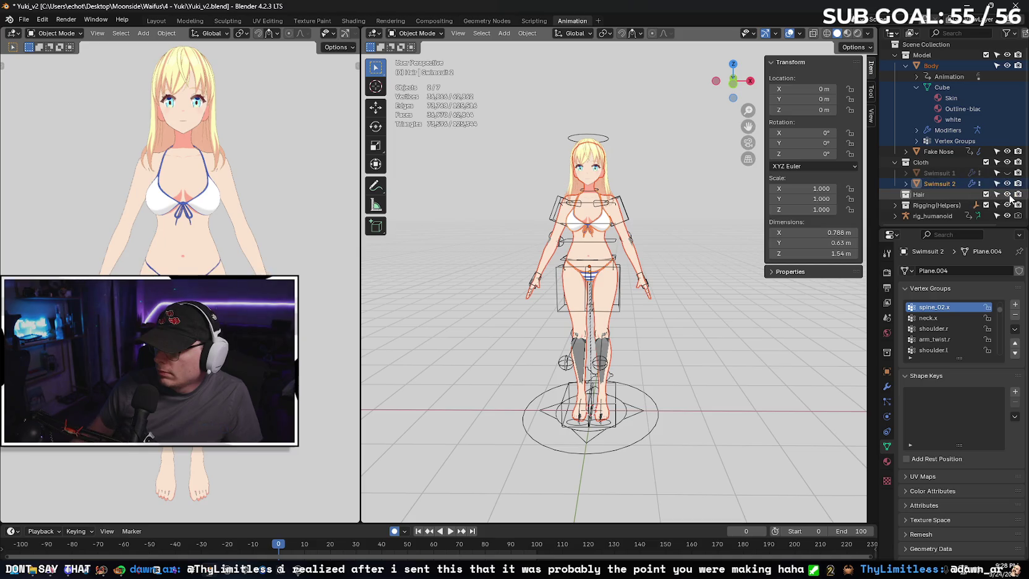
double_click(929, 194)
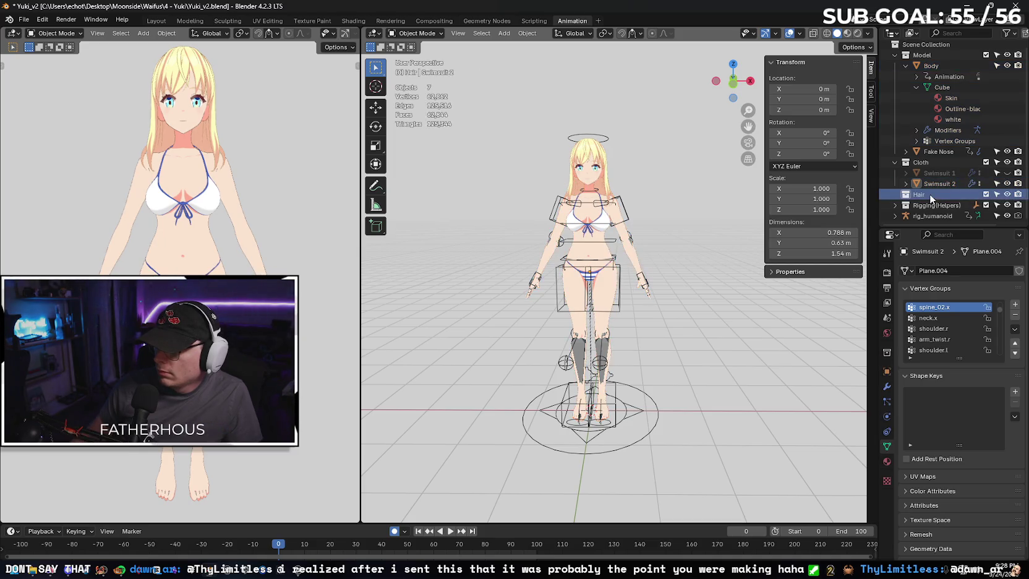
key("Return")
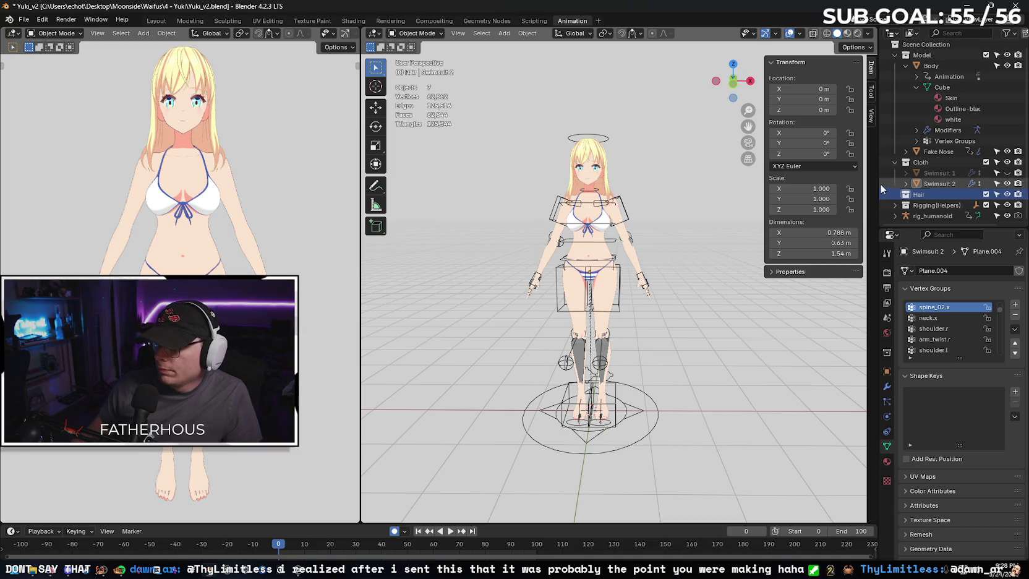
left_click_drag(877, 186, 811, 177)
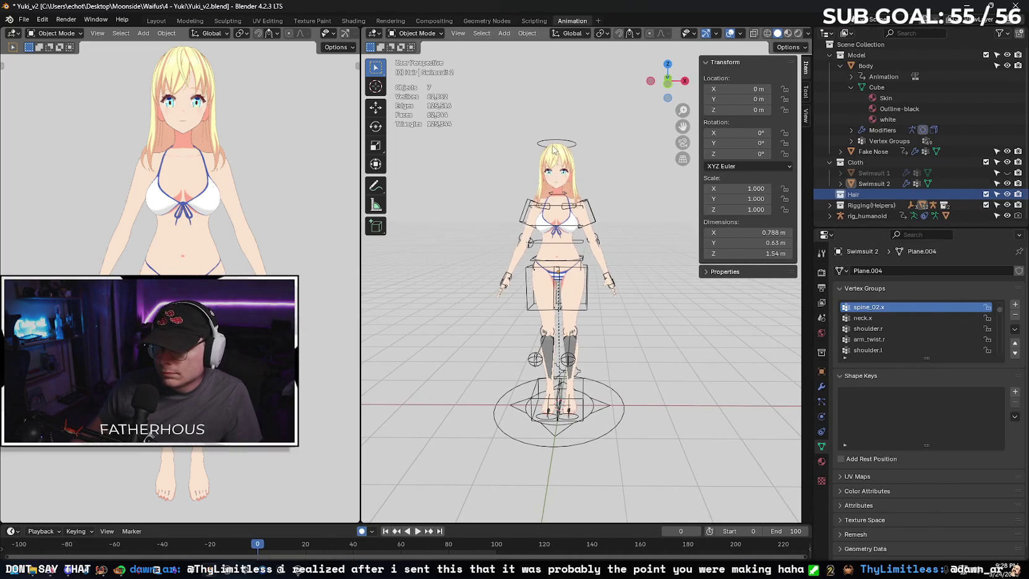
- Move the hair mesh Cube.001 from under rig_humanoid into the Hair collection
left_click(565, 158)
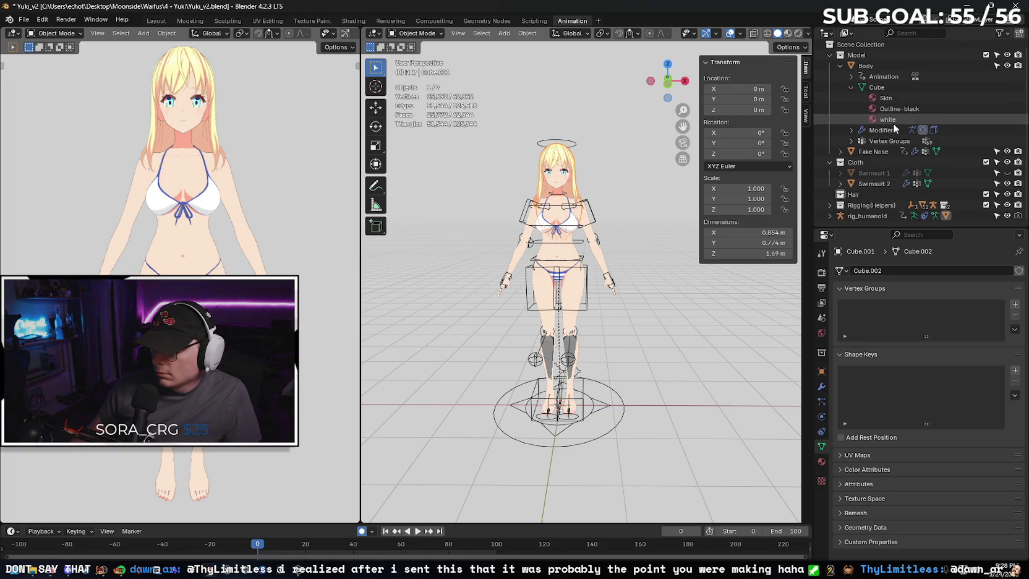
left_click(829, 206)
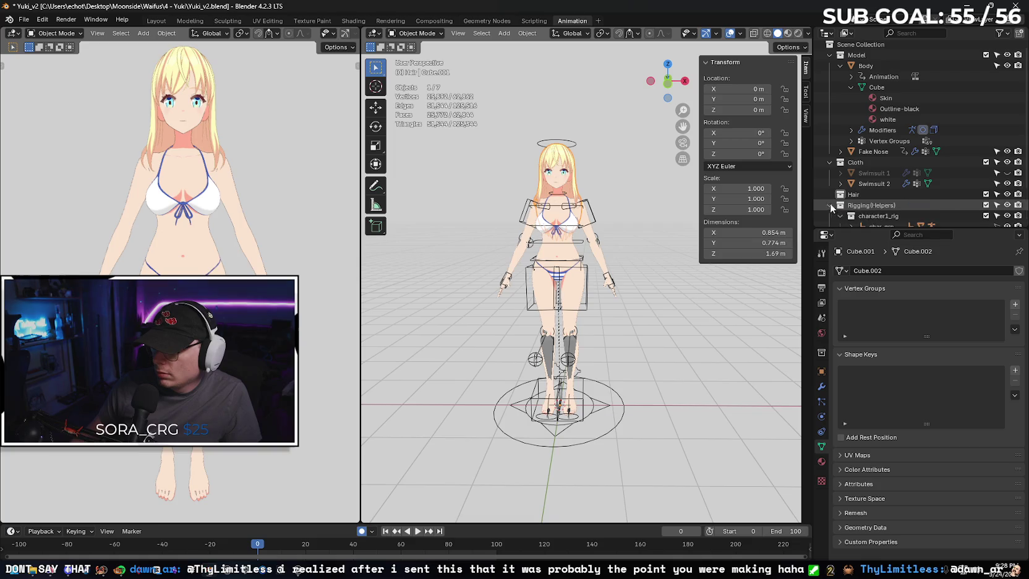
scroll(829, 210, "down", 3)
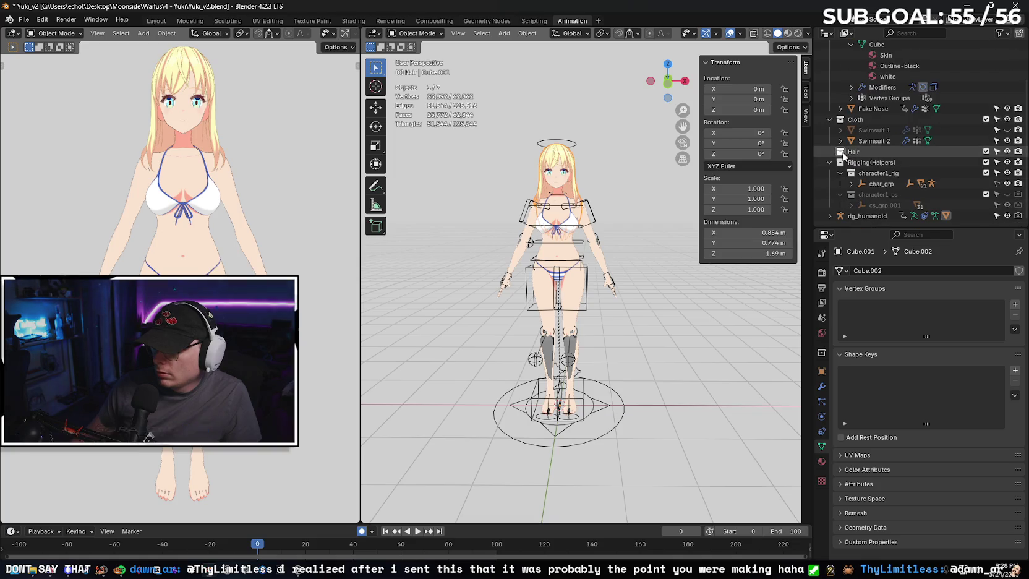
left_click(829, 216)
scroll(866, 216, "down", 4)
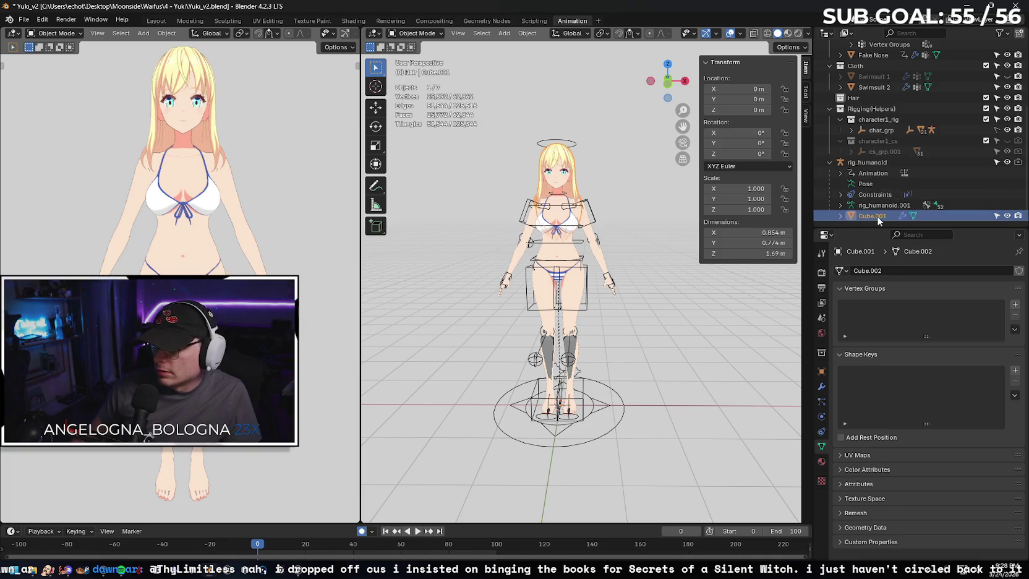
left_click_drag(864, 215, 860, 101)
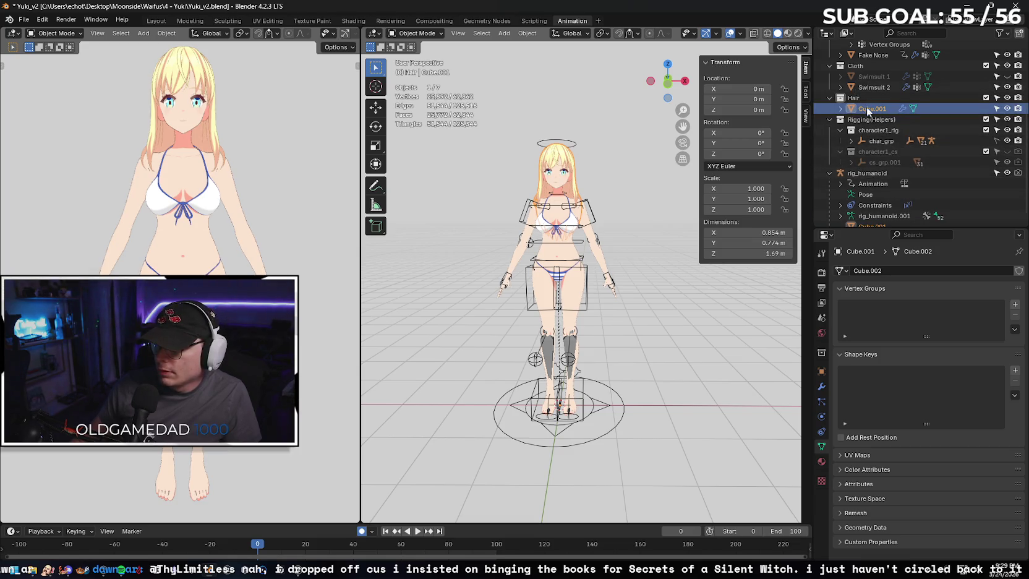
scroll(890, 108, "up", 2)
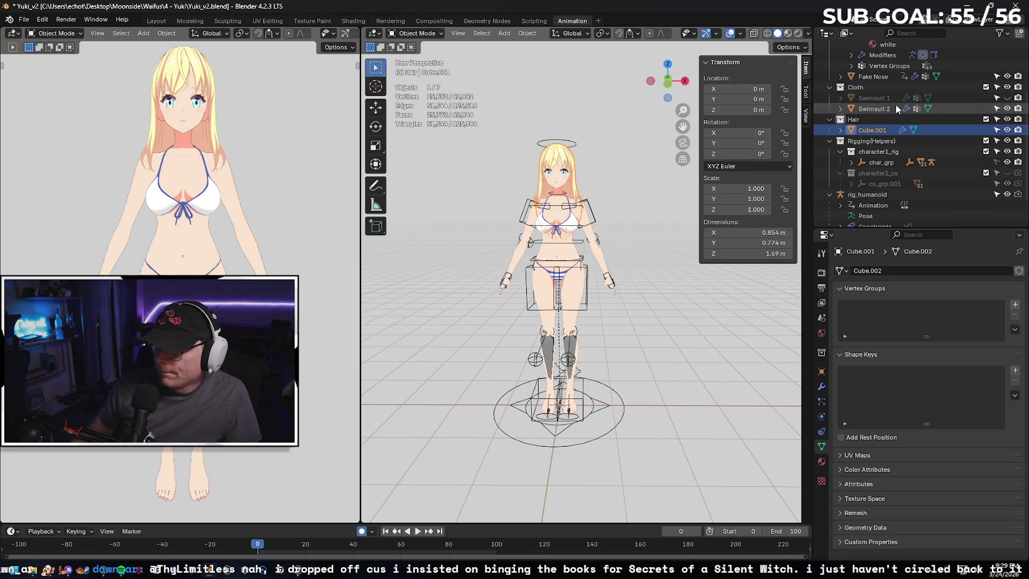
scroll(902, 124, "up", 3)
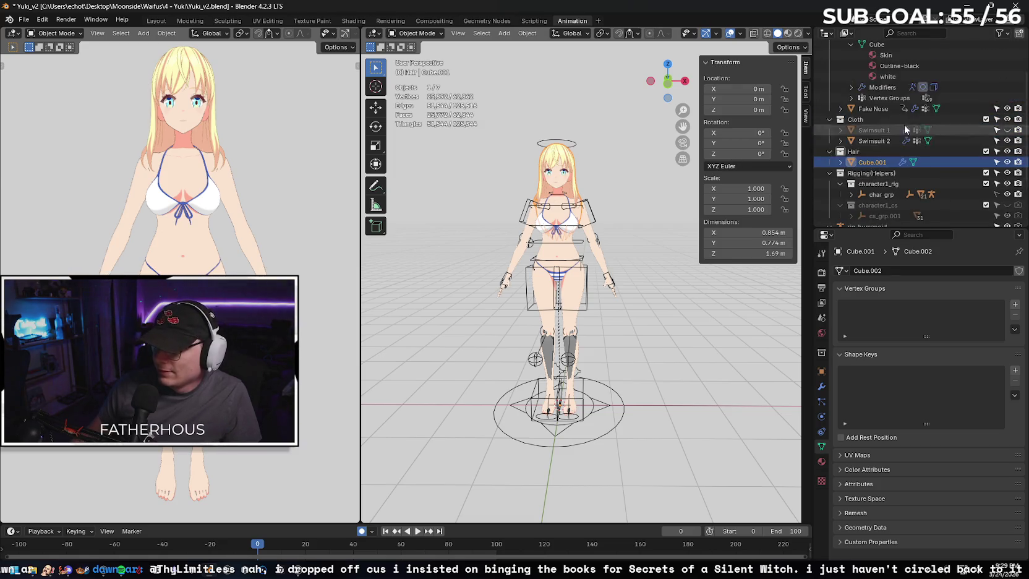
- Add Swimsuit 2 and the Body object, with its mesh, to the selection
left_click(869, 141, "ctrl")
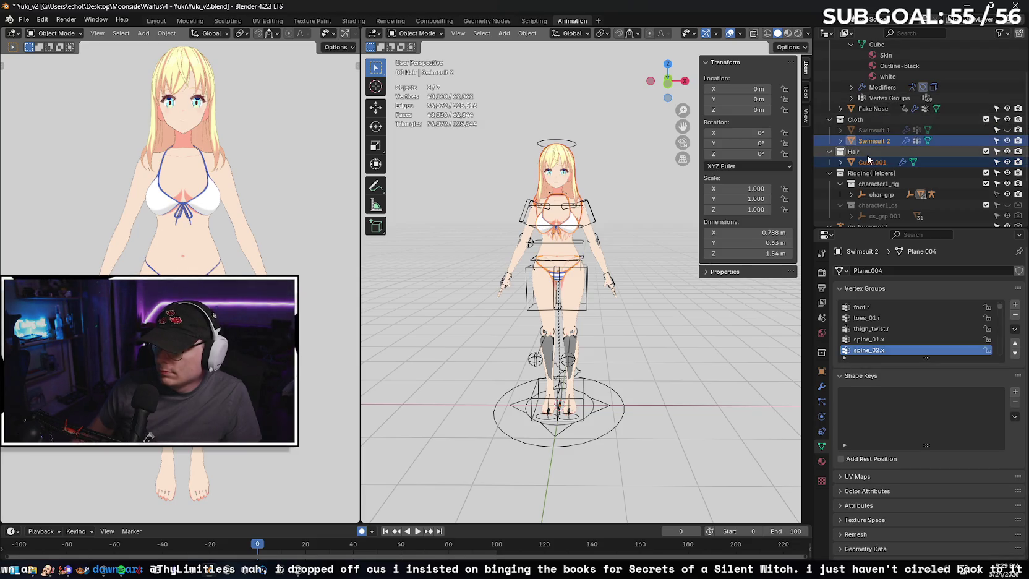
scroll(878, 123, "up", 2)
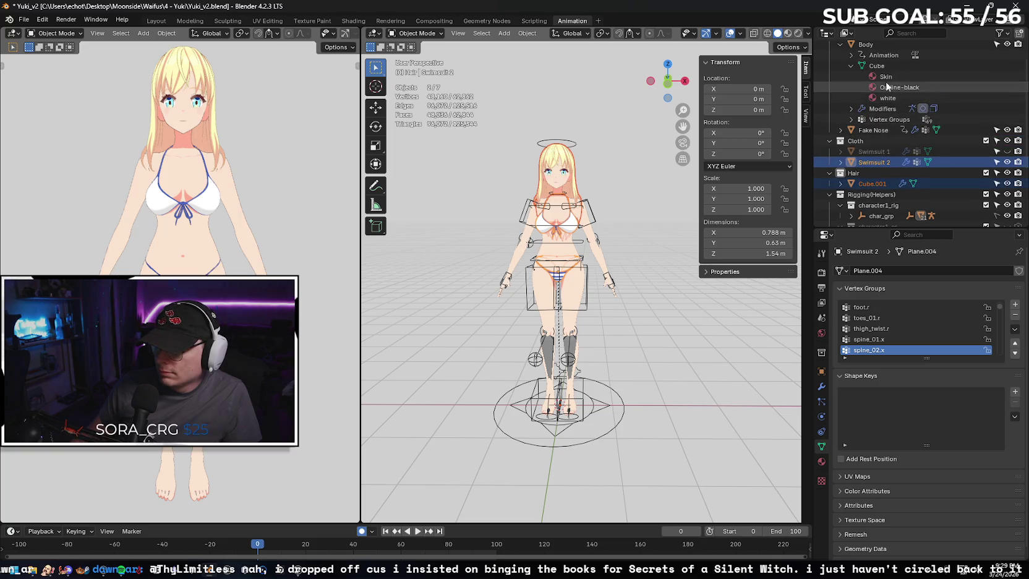
left_click(884, 93, "ctrl")
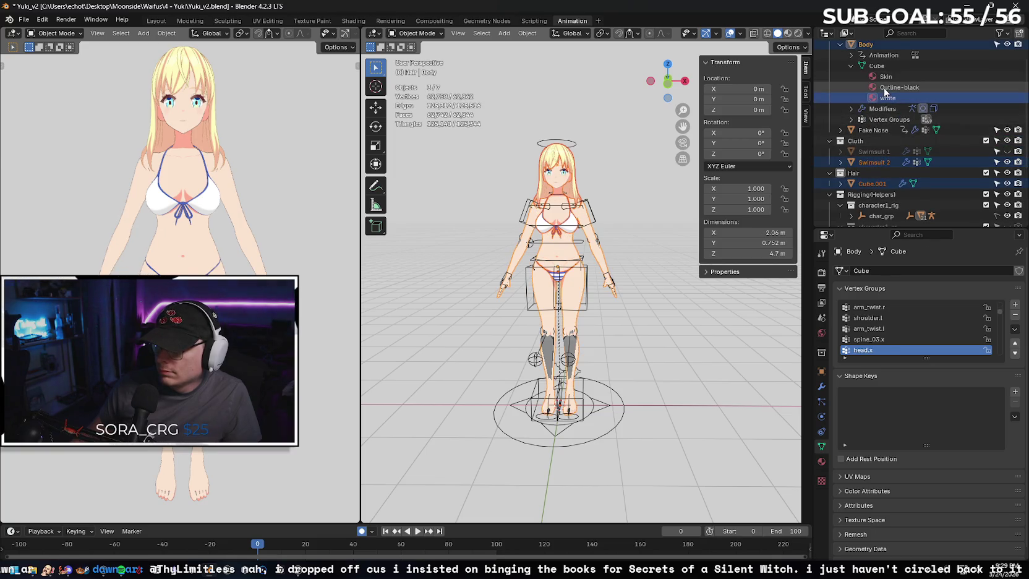
left_click(885, 90)
left_click(884, 76, "ctrl")
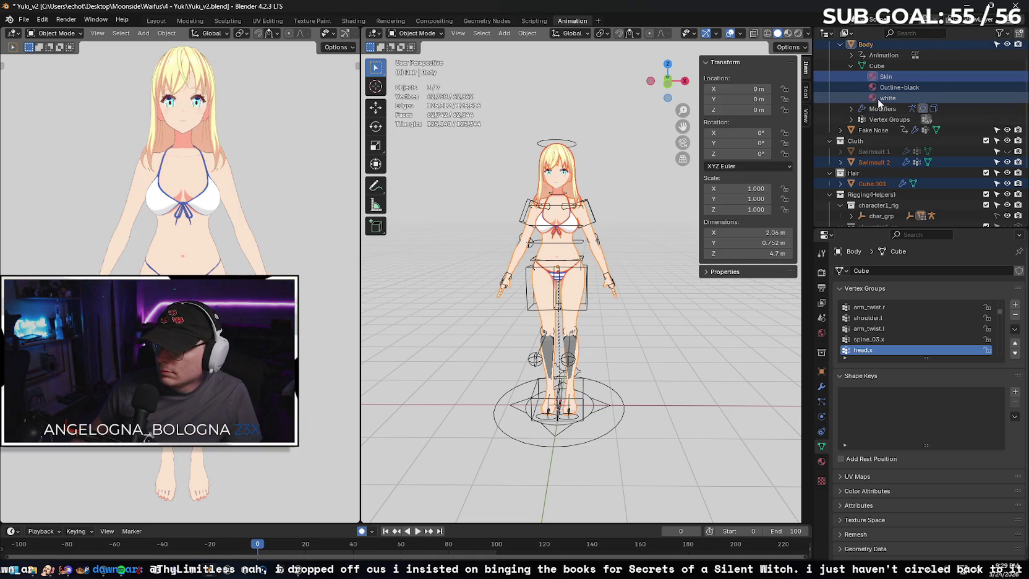
left_click(876, 119, "shift")
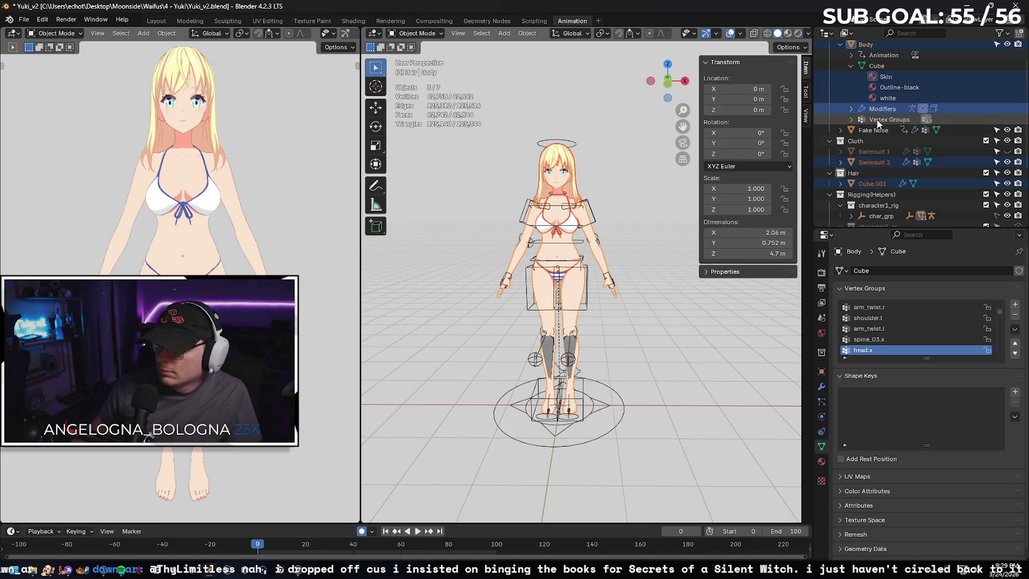
scroll(882, 102, "up", 2)
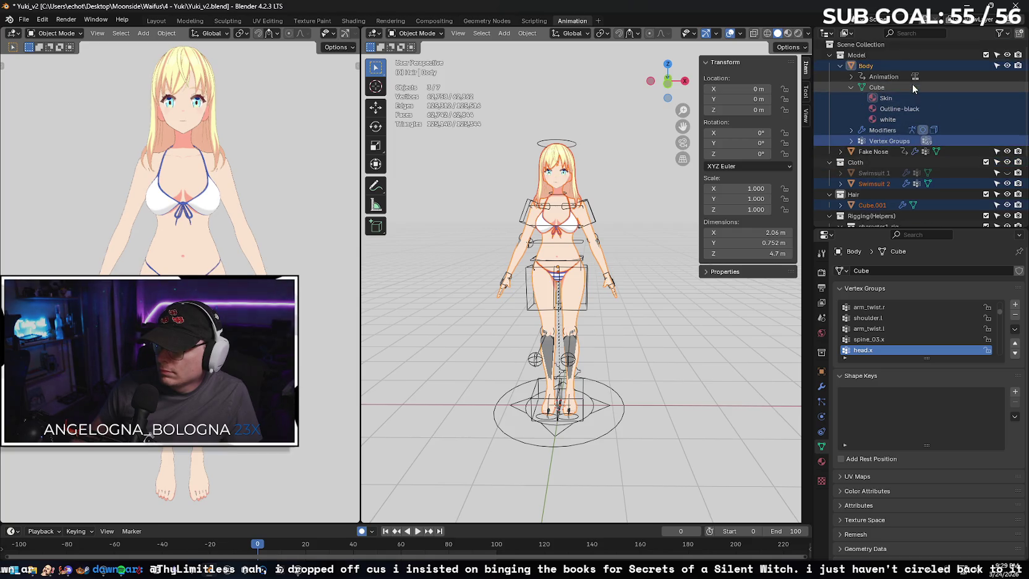
left_click(876, 90)
left_click(868, 68, "ctrl")
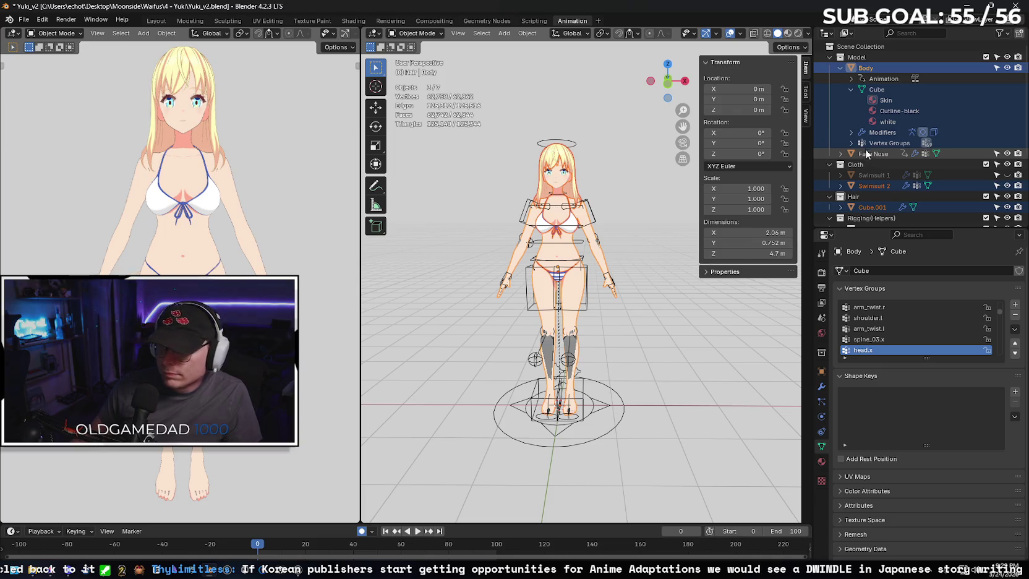
scroll(872, 145, "down", 5)
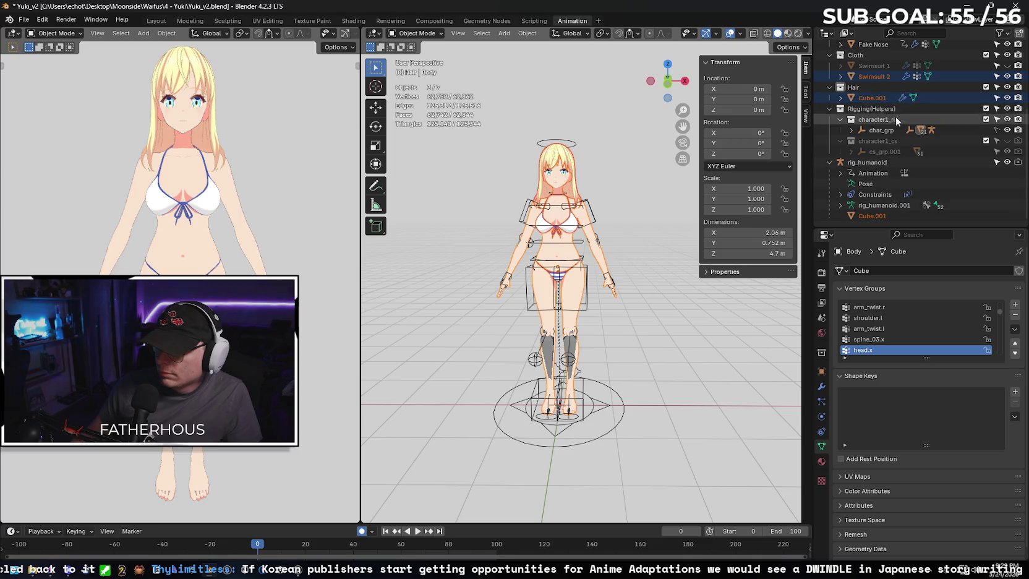
scroll(894, 119, "up", 5)
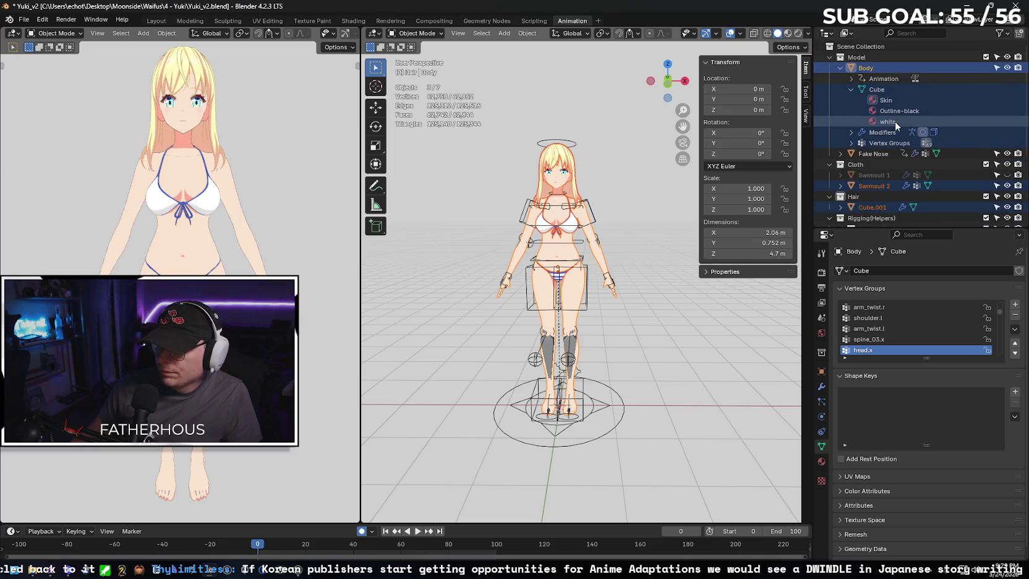
- Export the selected meshes as Yuki_v2_Boneless.fbx using the selected-meshes FBX preset
left_click(29, 23)
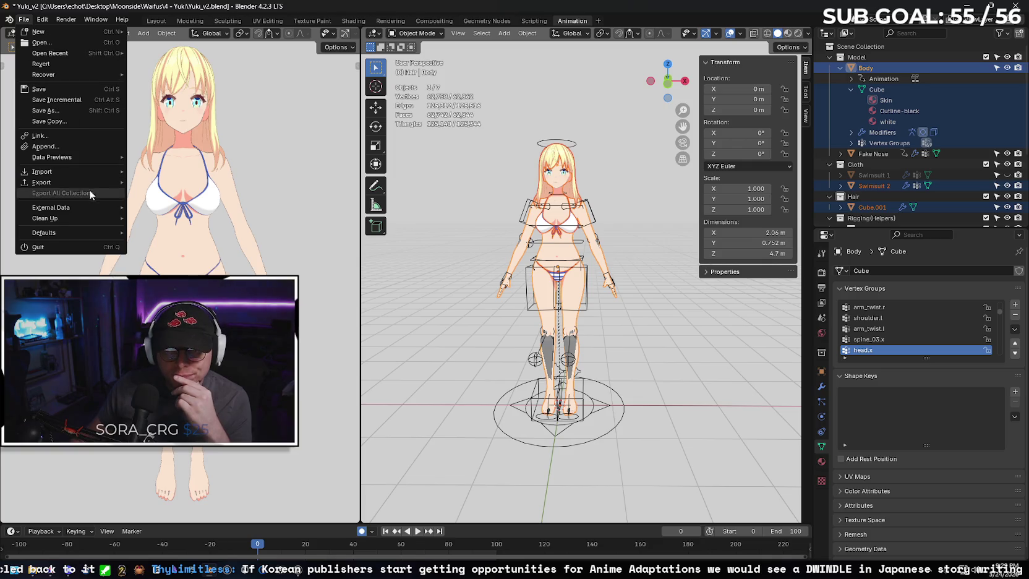
mouse_move(85, 183)
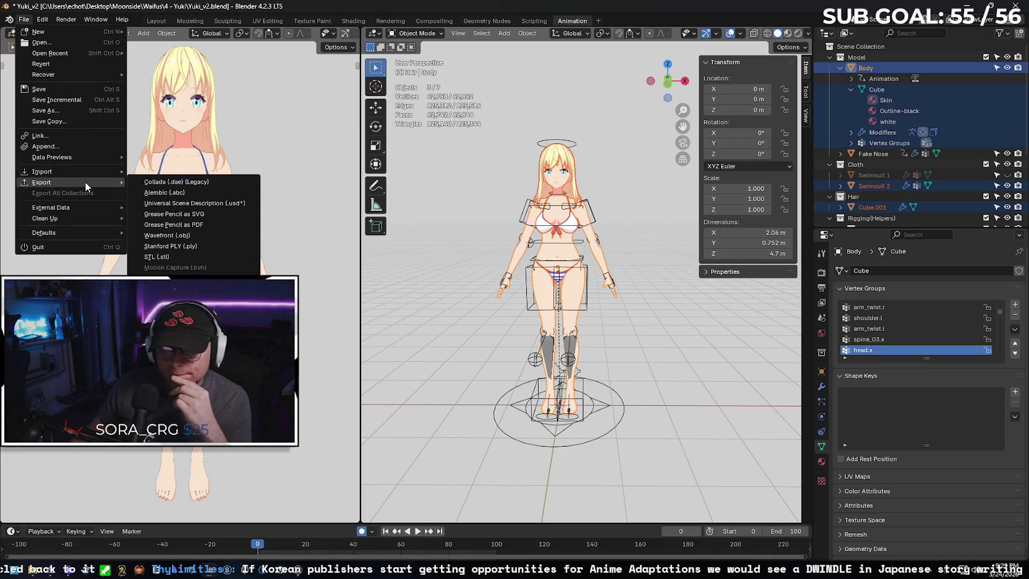
left_click(169, 278)
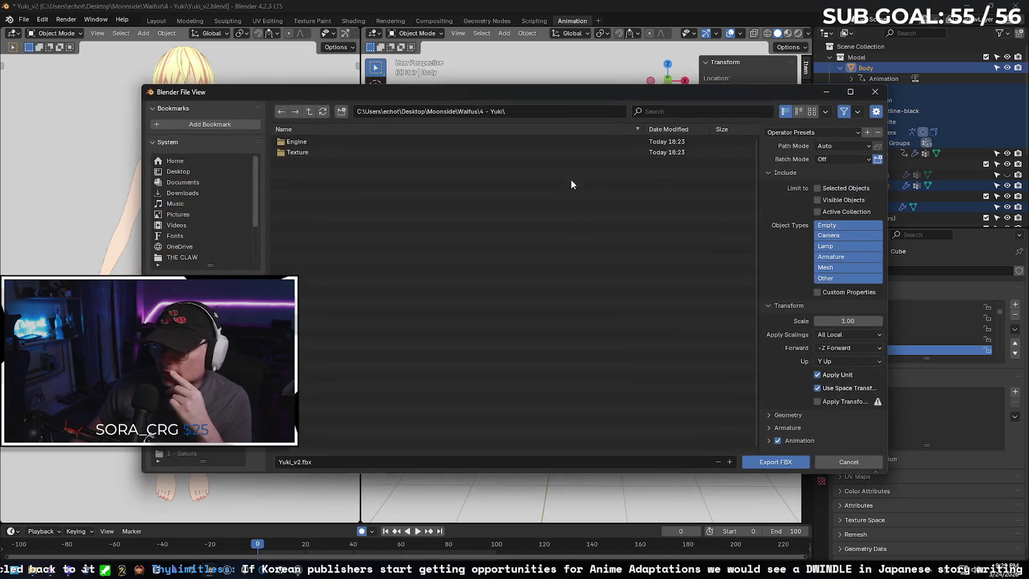
left_click(804, 133)
left_click(803, 159)
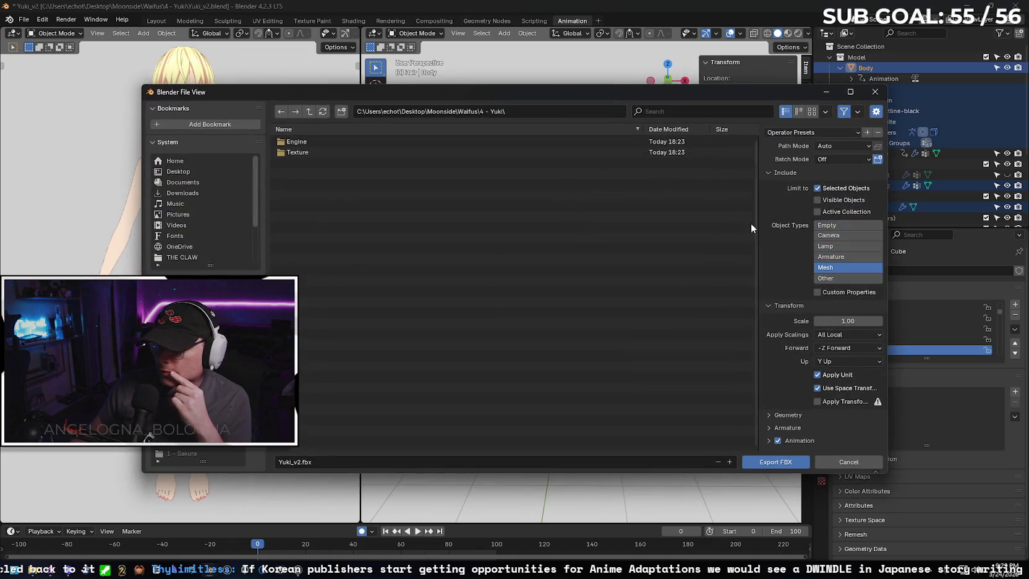
left_click(299, 463)
type("_Boneless")
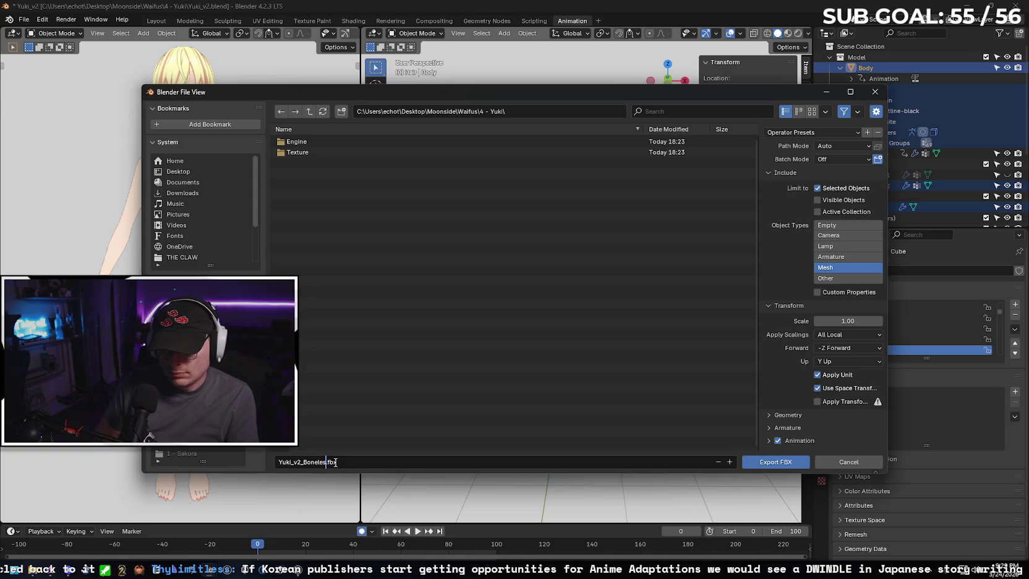
left_click(765, 464)
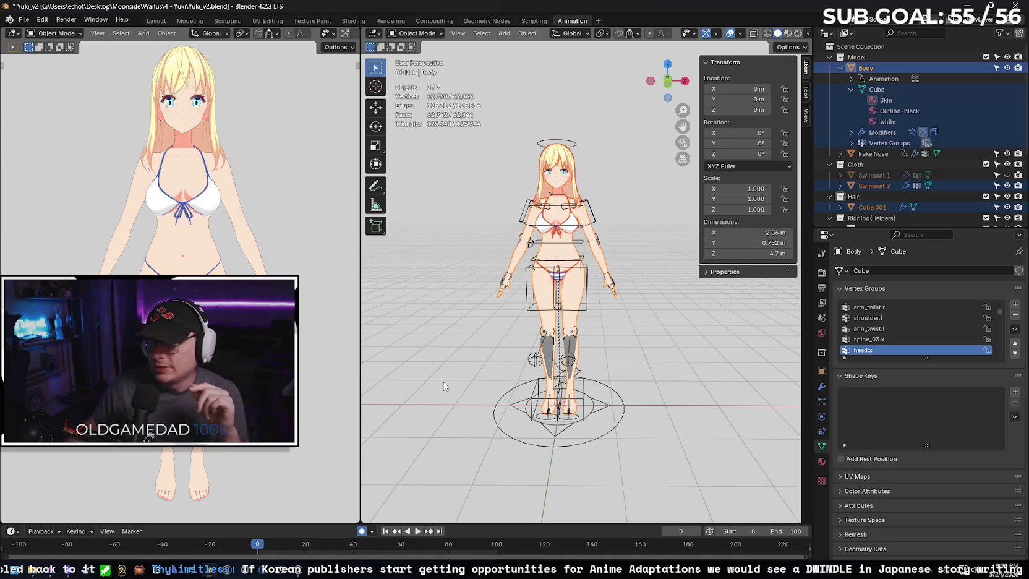
- Minimize Blender, check the new FBX in the folder, and switch to the Mixamo browser tab
left_click(973, 8)
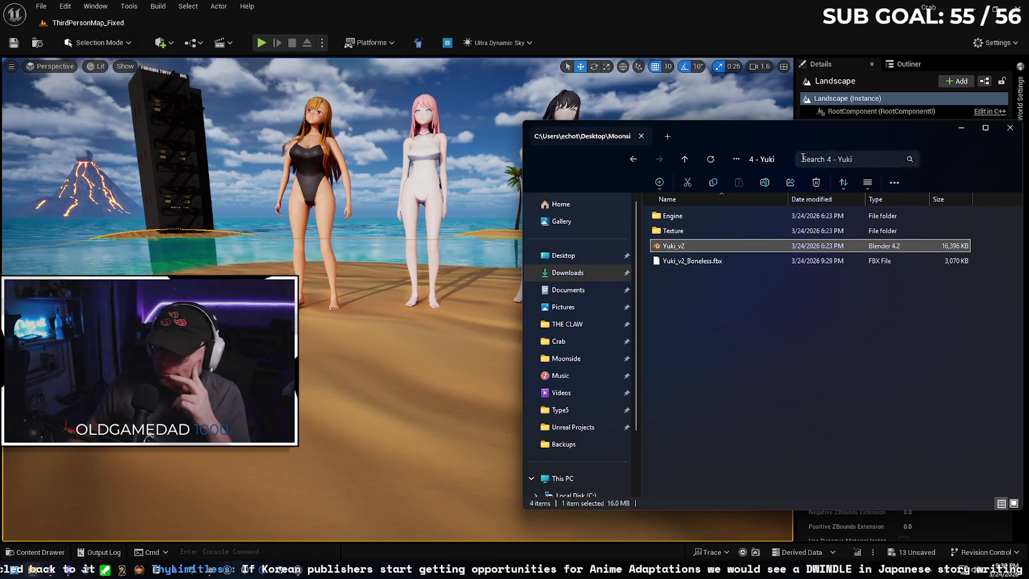
left_click_drag(807, 127, 617, 143)
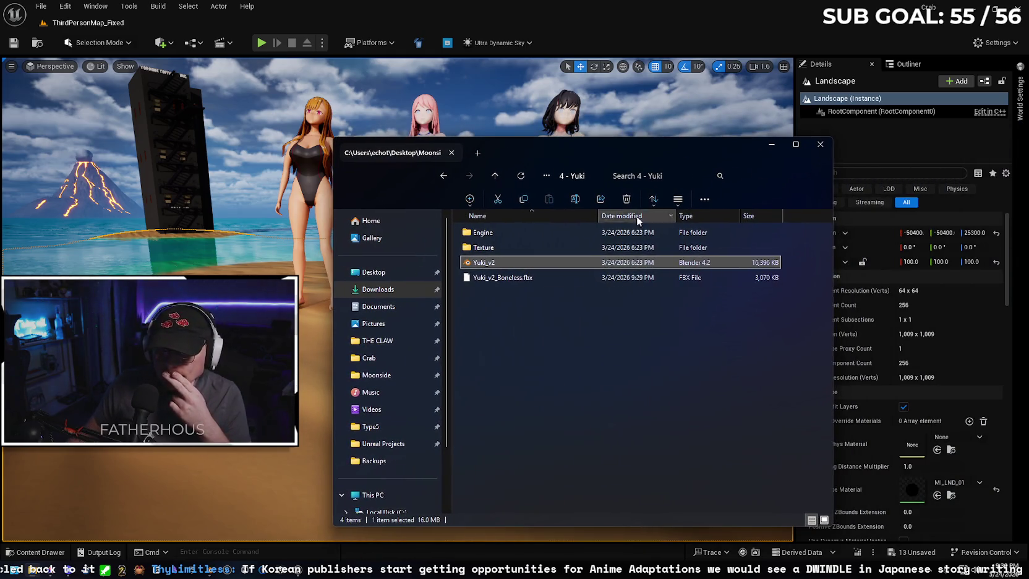
left_click(771, 144)
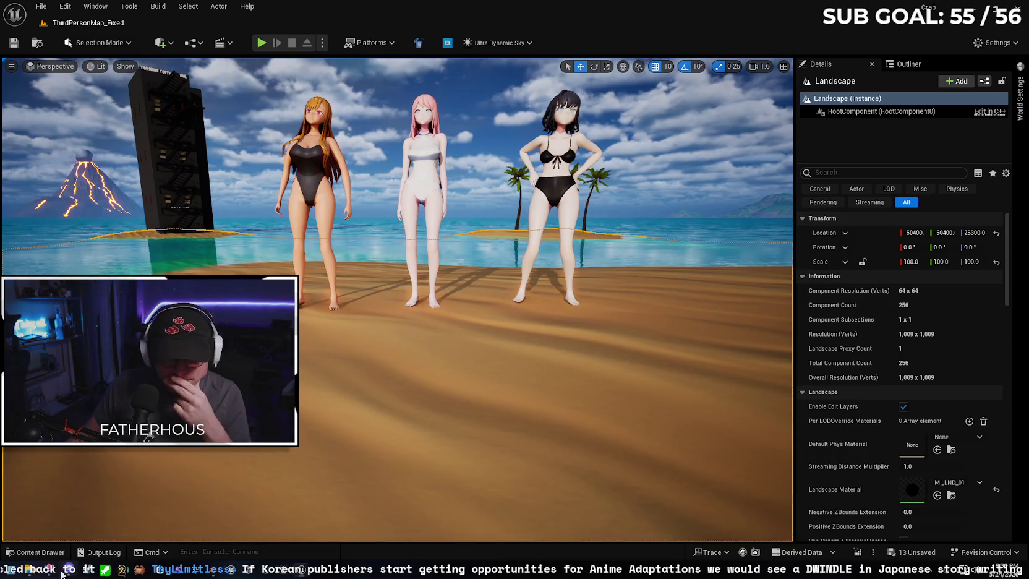
key("alt+Tab")
left_click(54, 213)
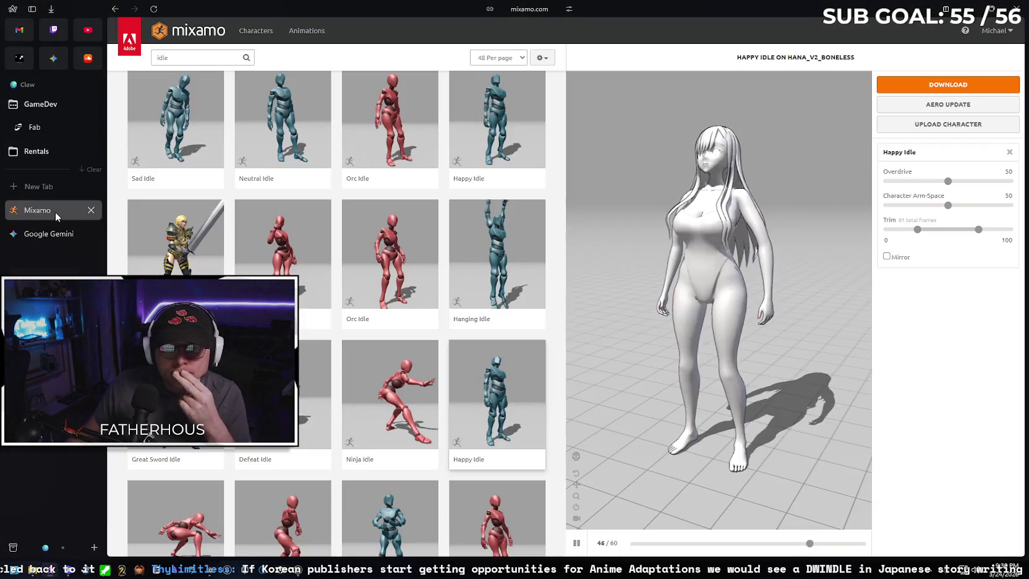
- Dismiss the character upload prompt and preview Catwalk Idle To Twist R from the idle results
left_click(936, 127)
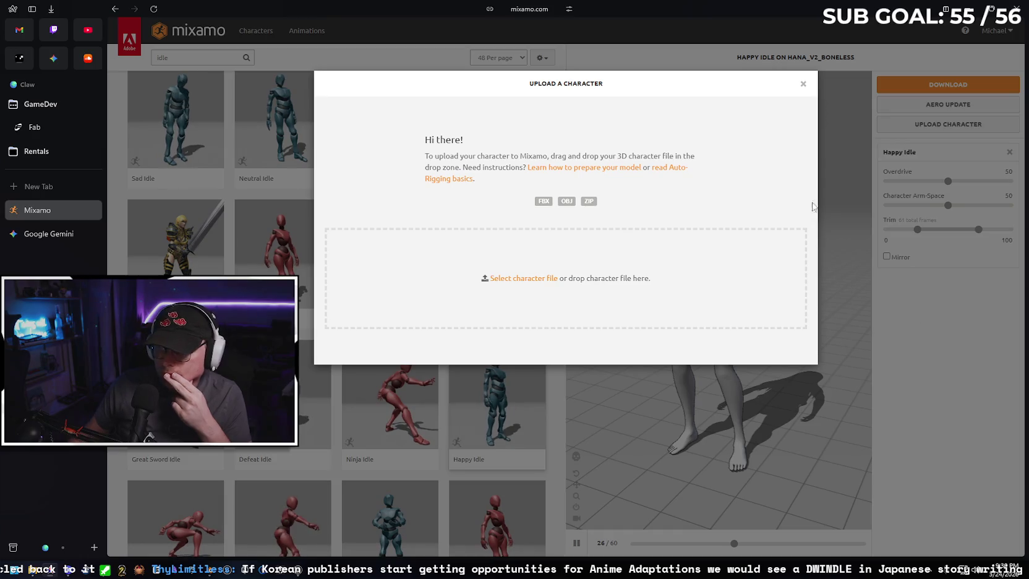
left_click(802, 83)
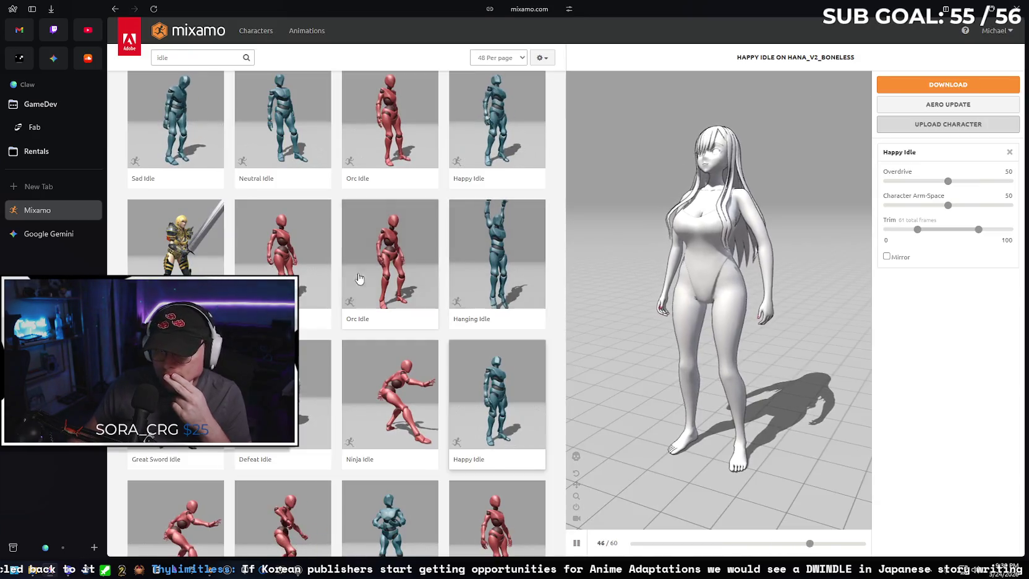
scroll(338, 250, "down", 3)
scroll(338, 250, "down", 2)
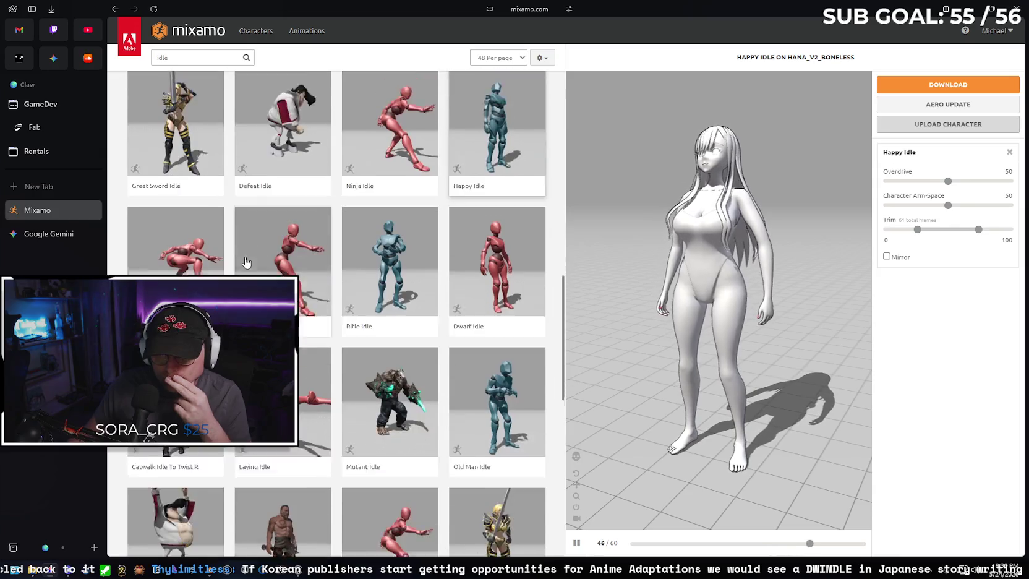
left_click(180, 377)
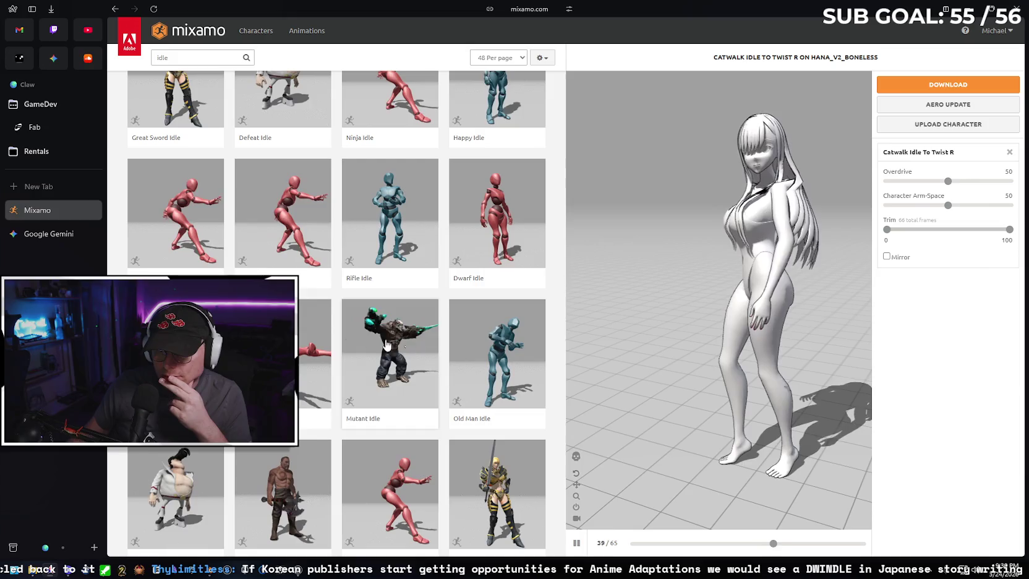
scroll(390, 309, "down", 1)
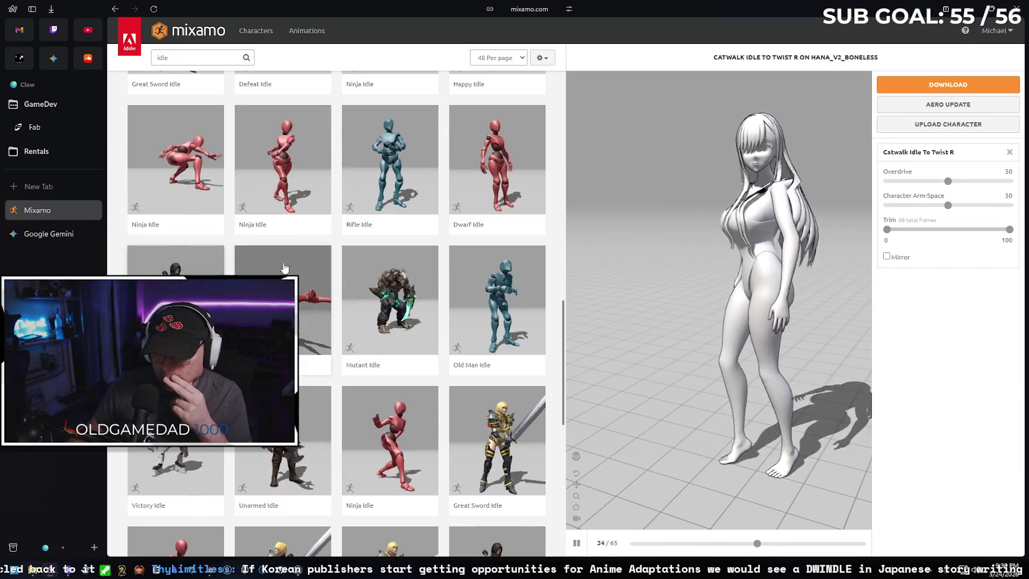
scroll(295, 255, "down", 3)
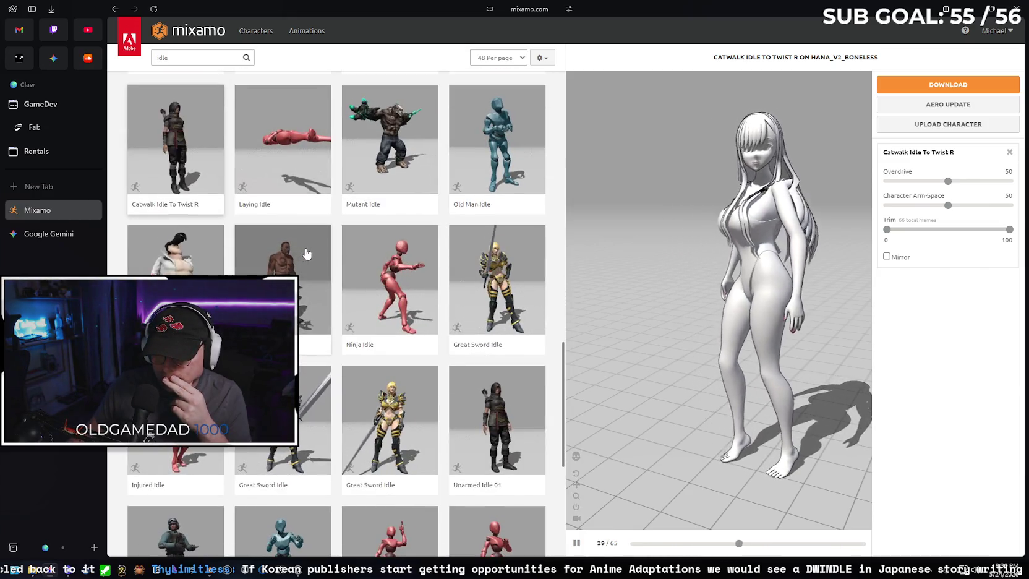
scroll(295, 254, "down", 2)
- Try Injured Idle, then Unarmed Idle 01 with Character Arm-Space 33, then Standing W/Briefcase Idle
left_click(185, 321)
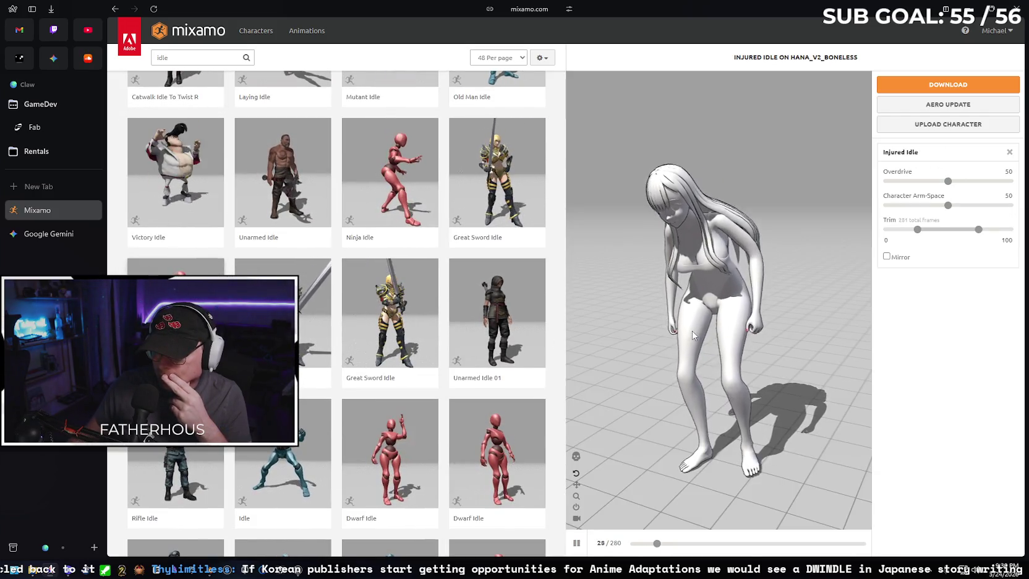
left_click(494, 312)
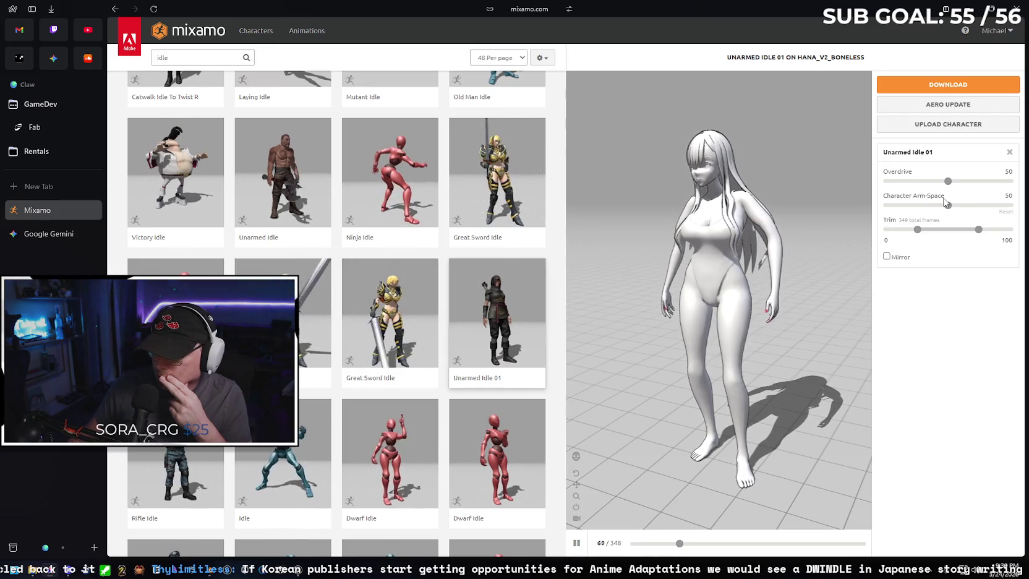
left_click(926, 206)
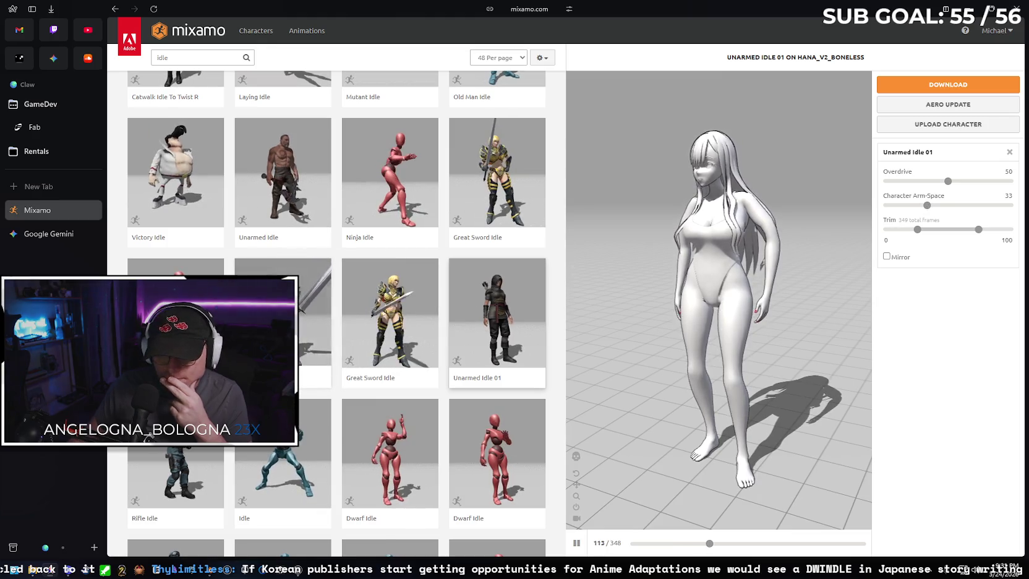
scroll(337, 309, "down", 2)
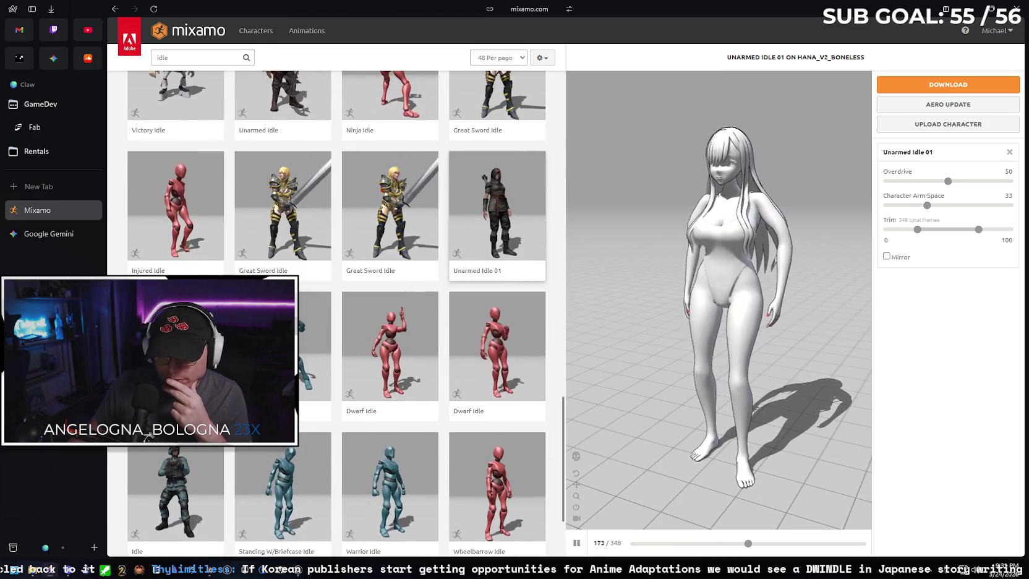
left_click(283, 483)
- Adjust Character Arm-Space through 0, 12 and 30 to a final 38, checking the preview from another angle
scroll(425, 315, "down", 2)
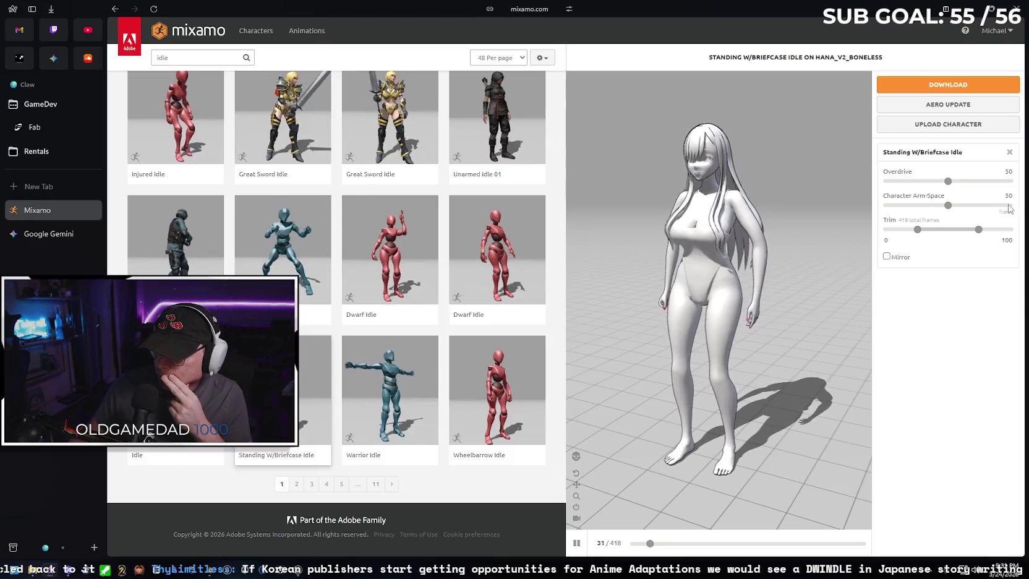
left_click_drag(952, 207, 885, 207)
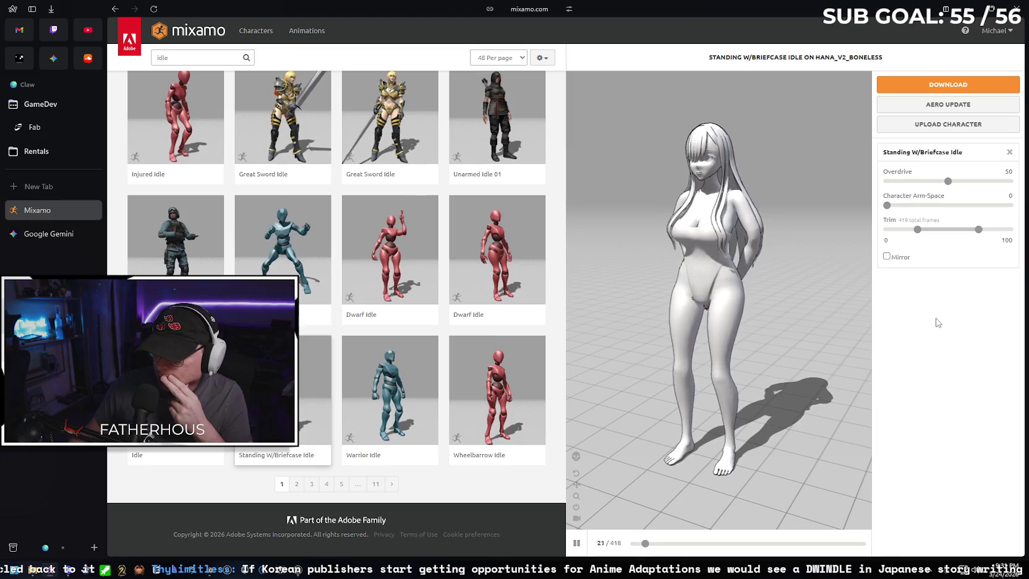
left_click(903, 207)
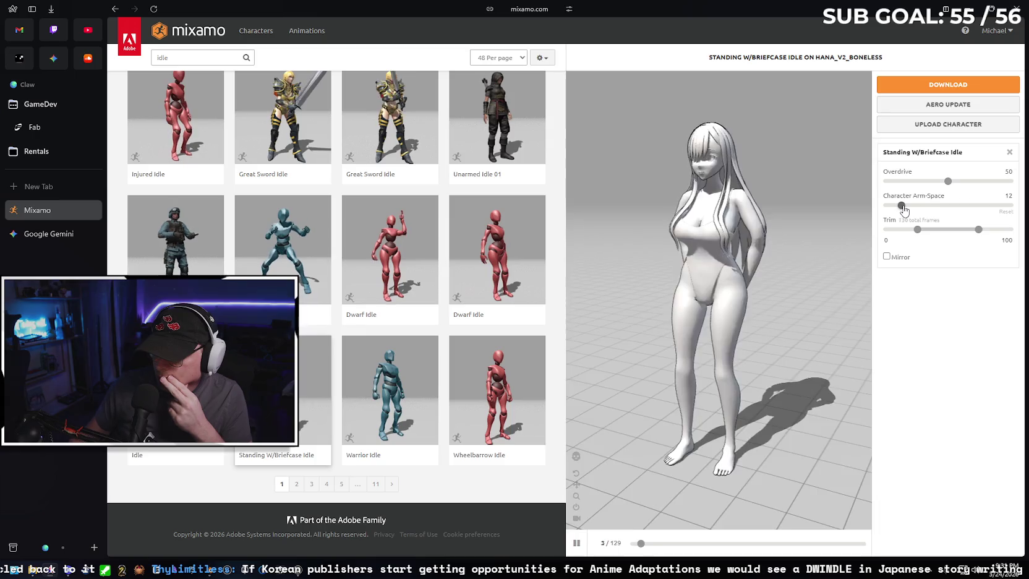
left_click_drag(918, 206, 923, 206)
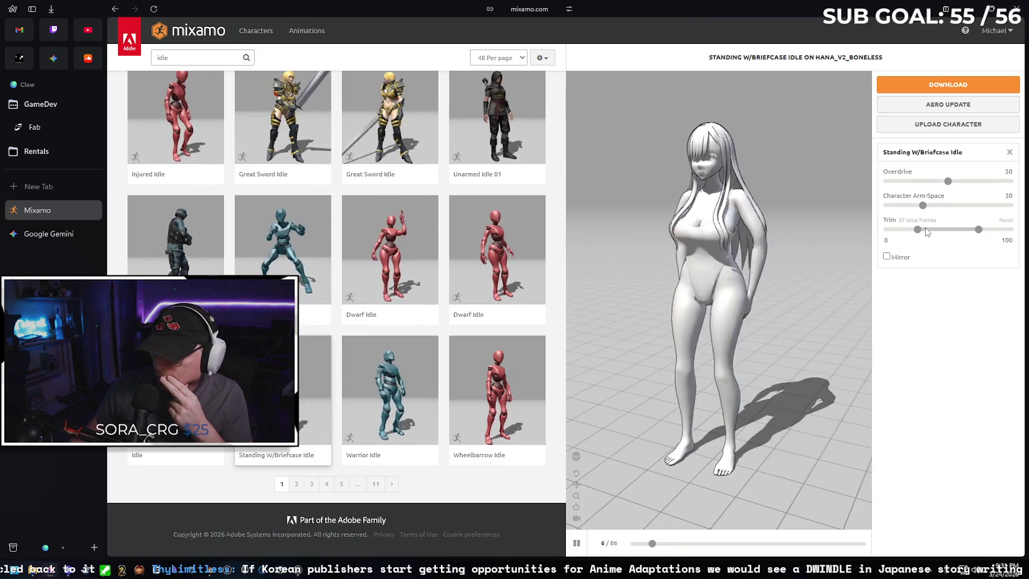
left_click_drag(934, 209, 934, 208)
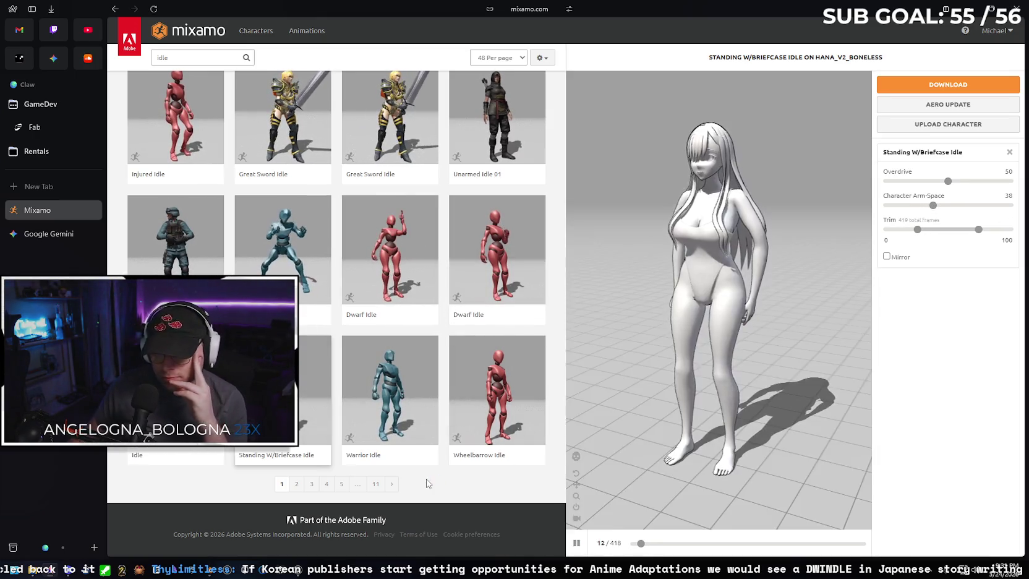
left_click_drag(640, 318, 726, 290)
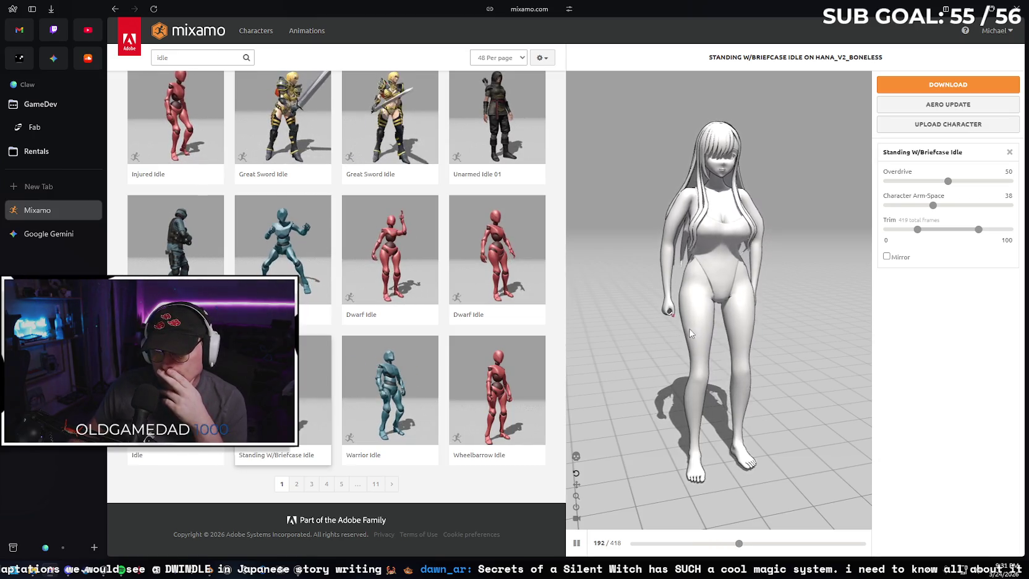
- Preview Dwarf Idle, then browse through page 2 of the idle results
left_click(501, 275)
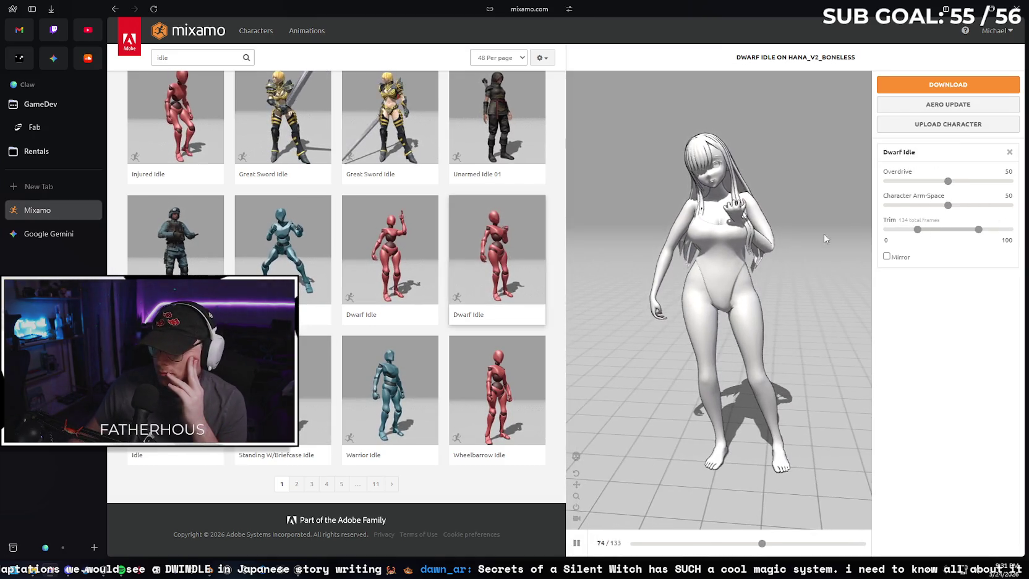
left_click(296, 484)
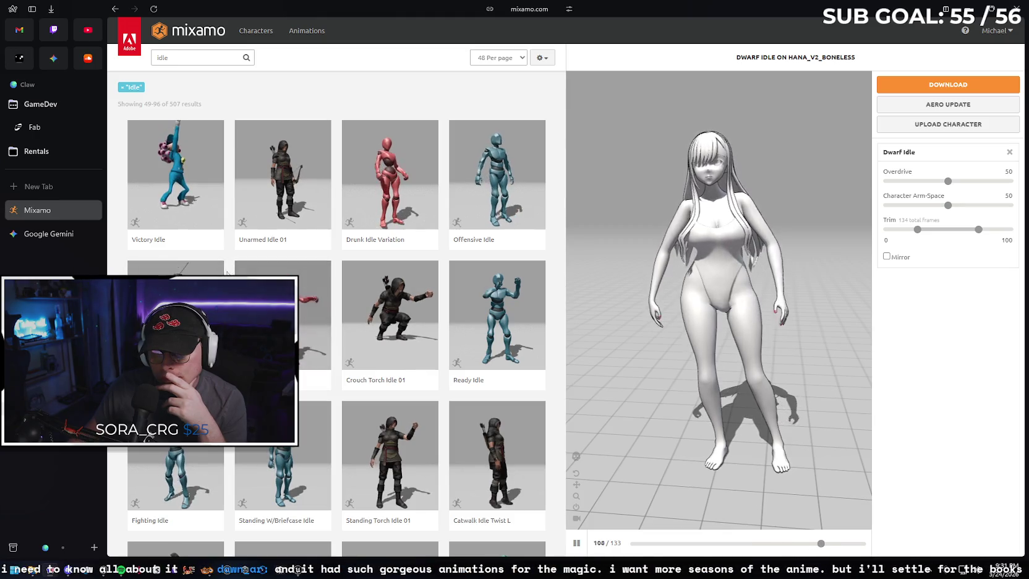
scroll(204, 259, "down", 3)
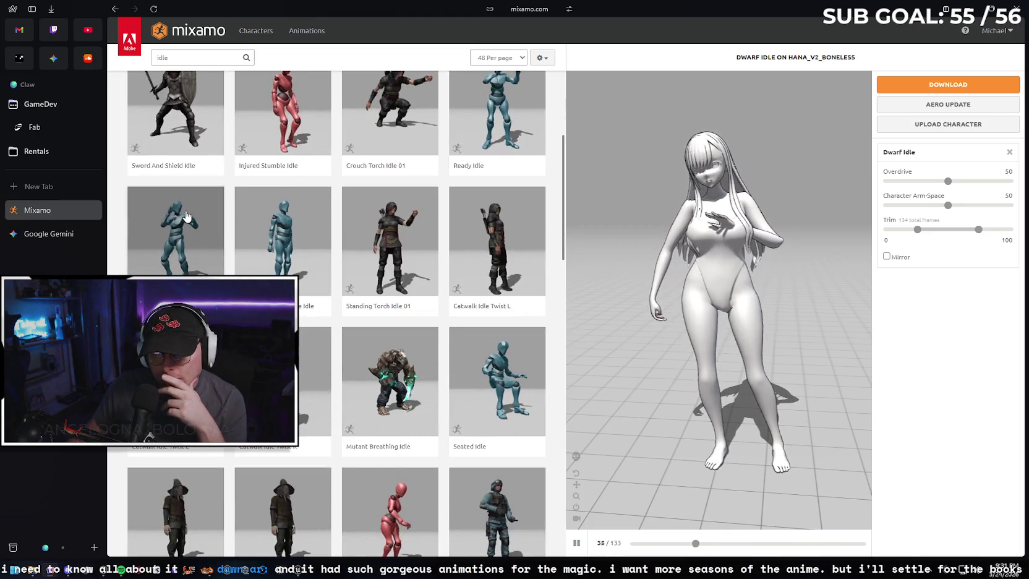
scroll(259, 210, "down", 3)
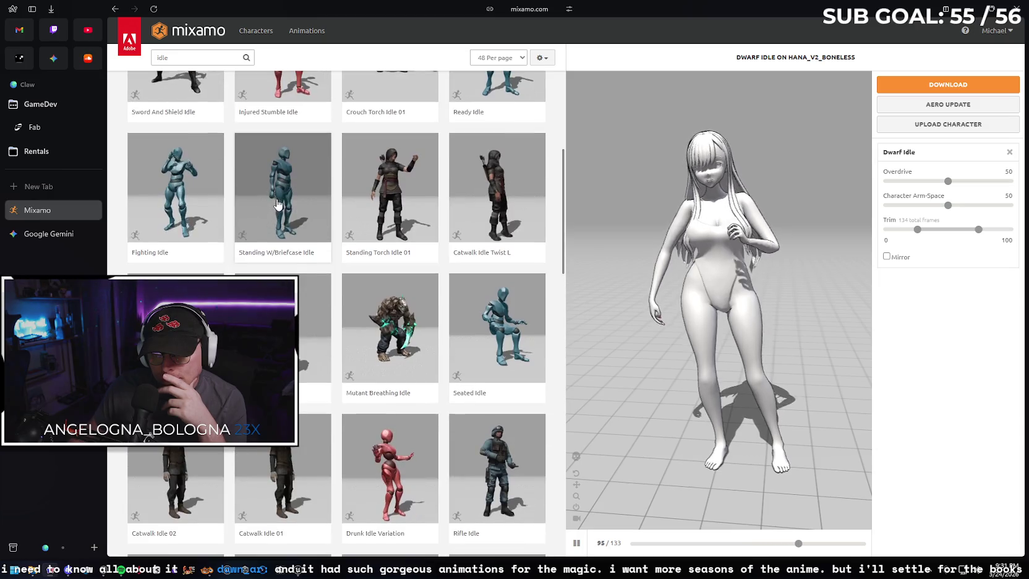
scroll(276, 197, "down", 2)
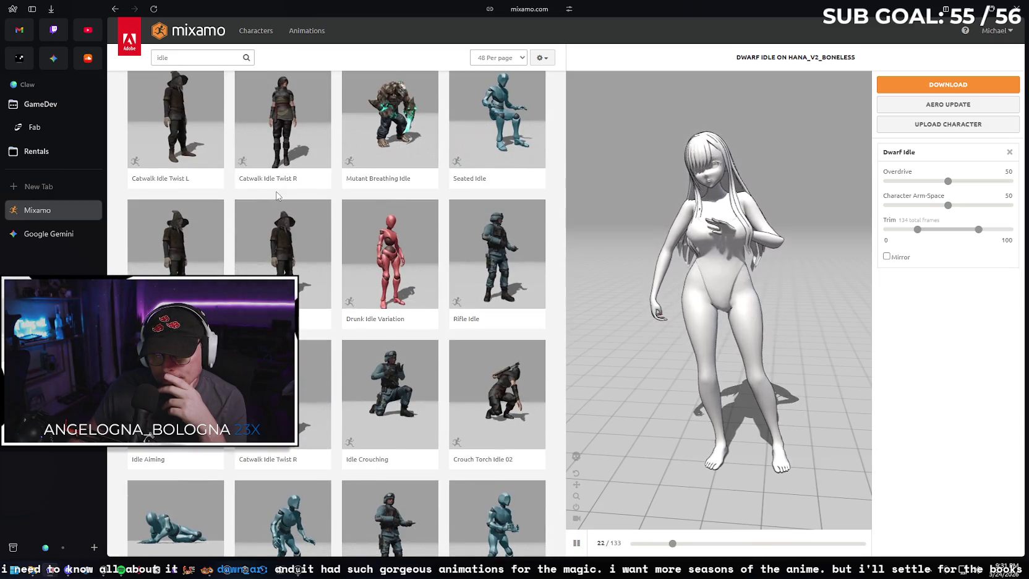
scroll(277, 197, "down", 4)
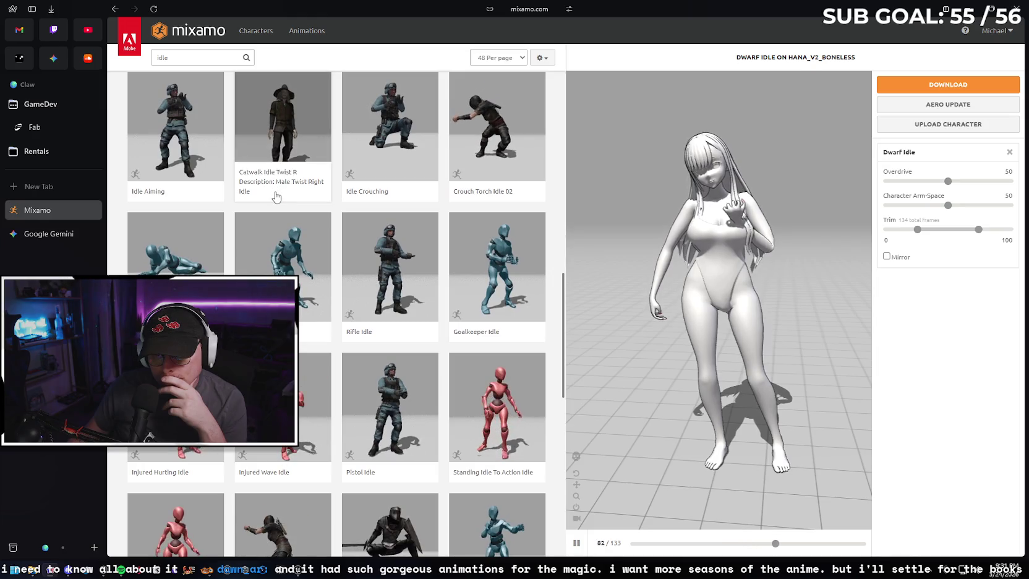
scroll(277, 197, "down", 3)
scroll(270, 193, "down", 2)
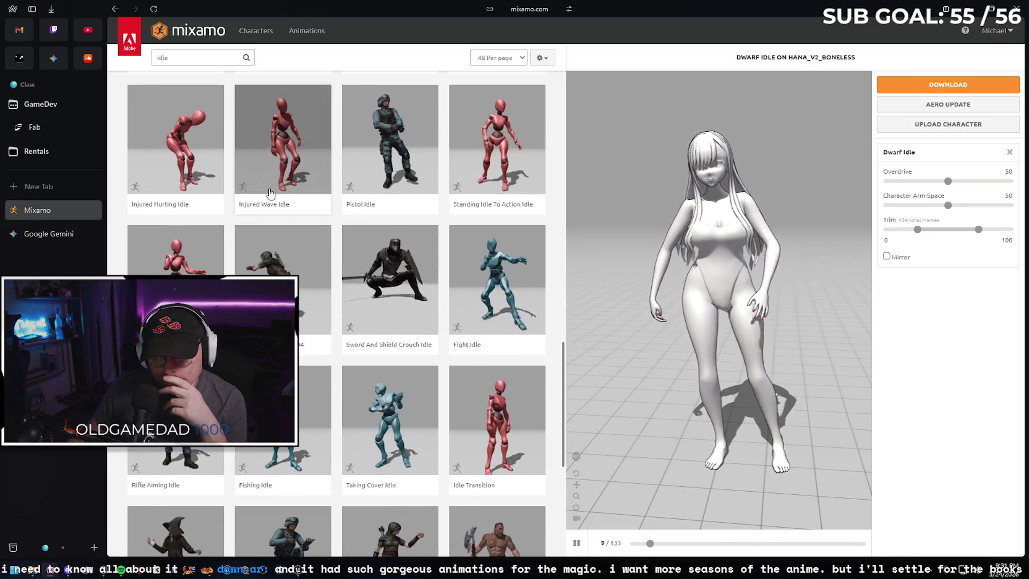
scroll(267, 192, "down", 2)
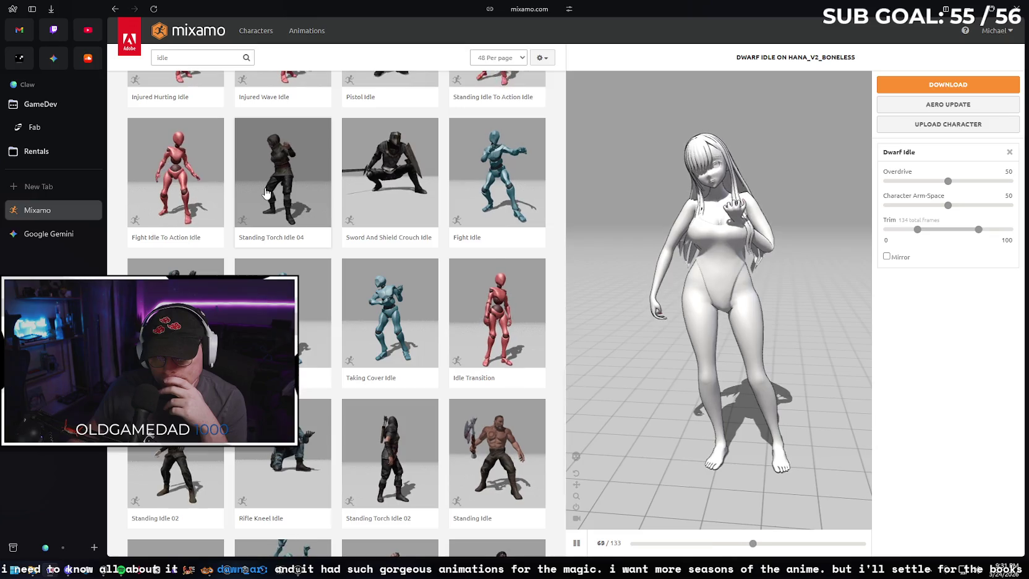
scroll(266, 193, "down", 4)
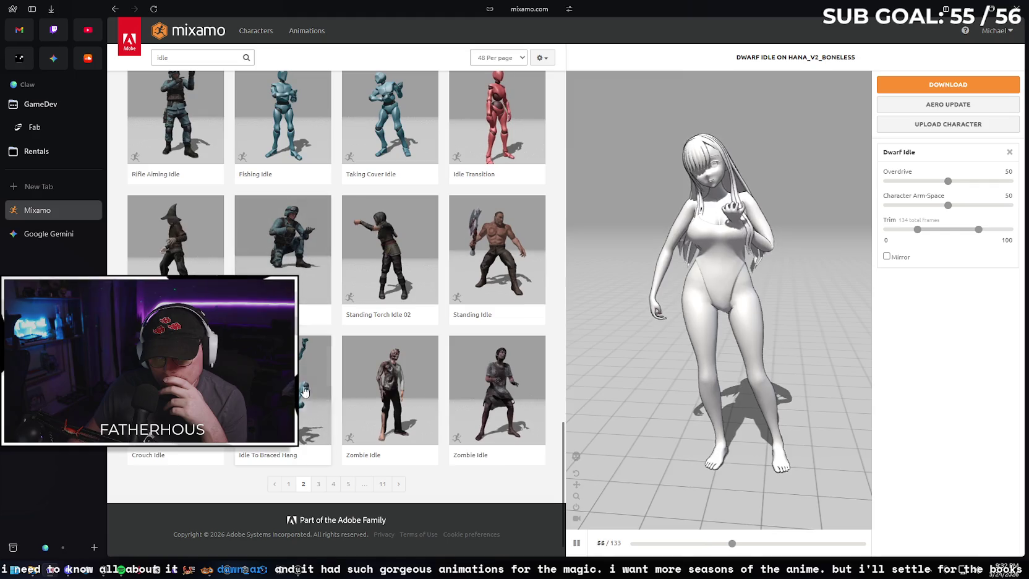
- On page 3 of the idle results, preview Idle and then Holding Idle
left_click(319, 484)
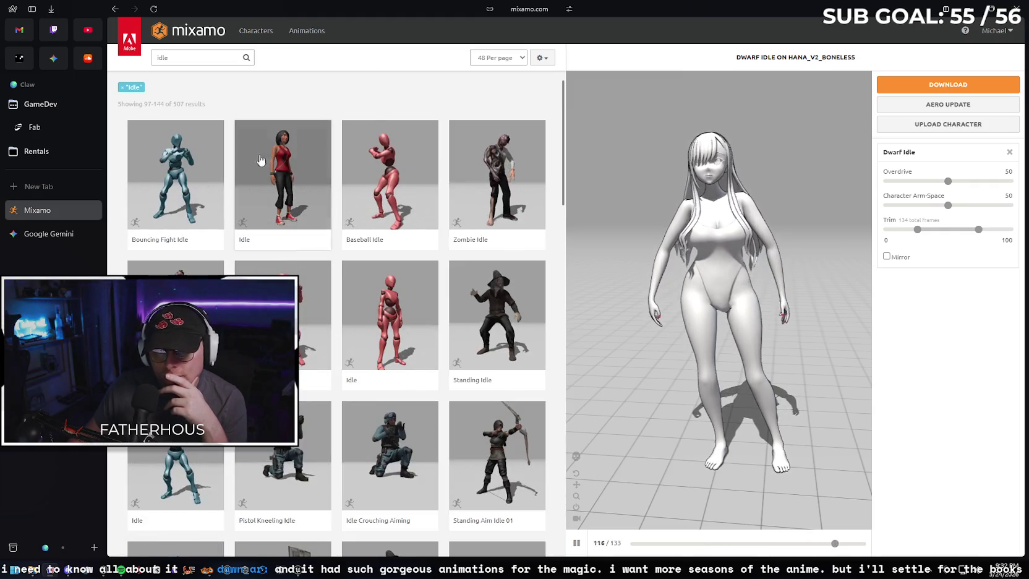
left_click(294, 181)
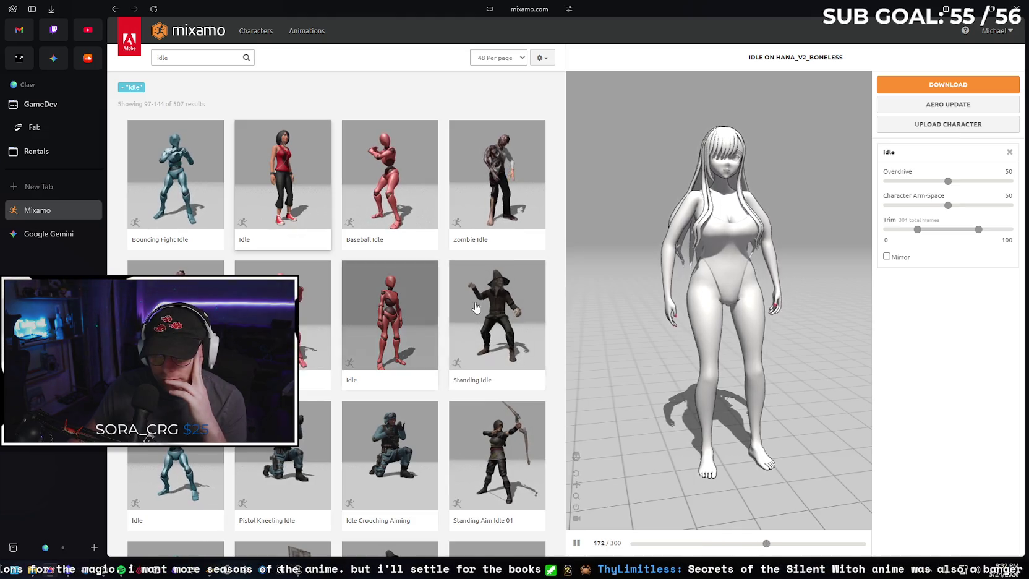
scroll(350, 197, "down", 4)
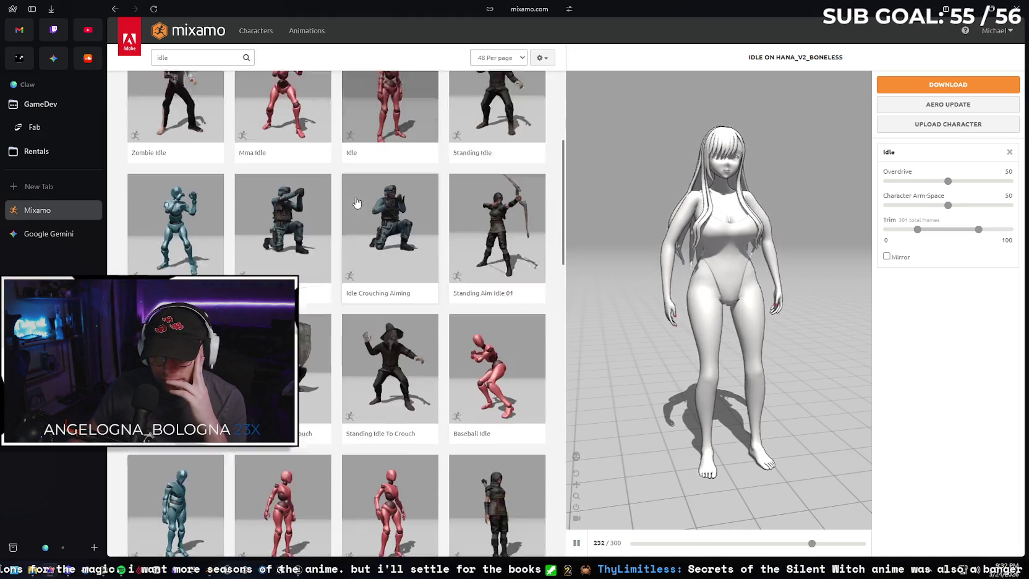
scroll(451, 218, "down", 2)
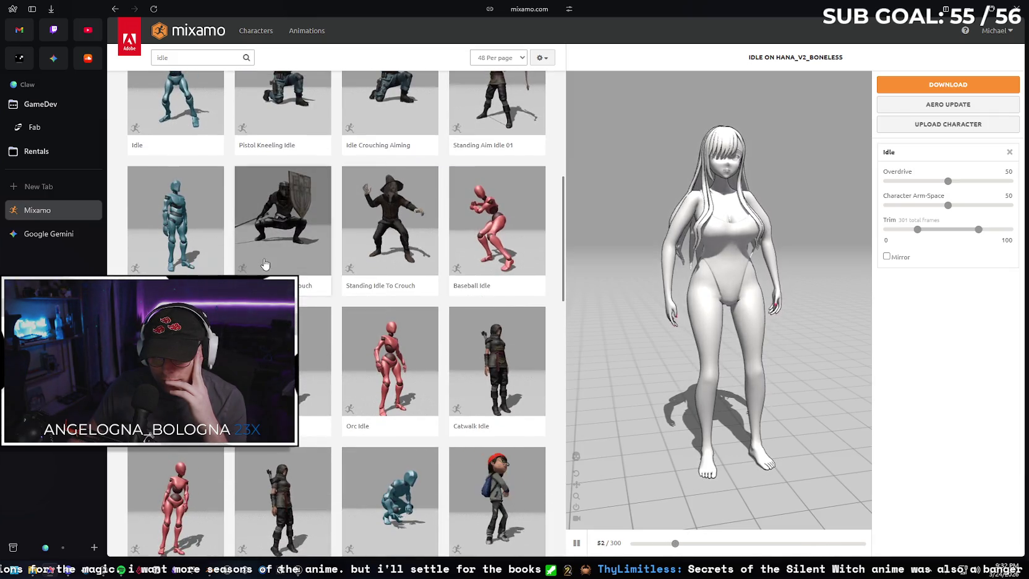
scroll(277, 269, "down", 2)
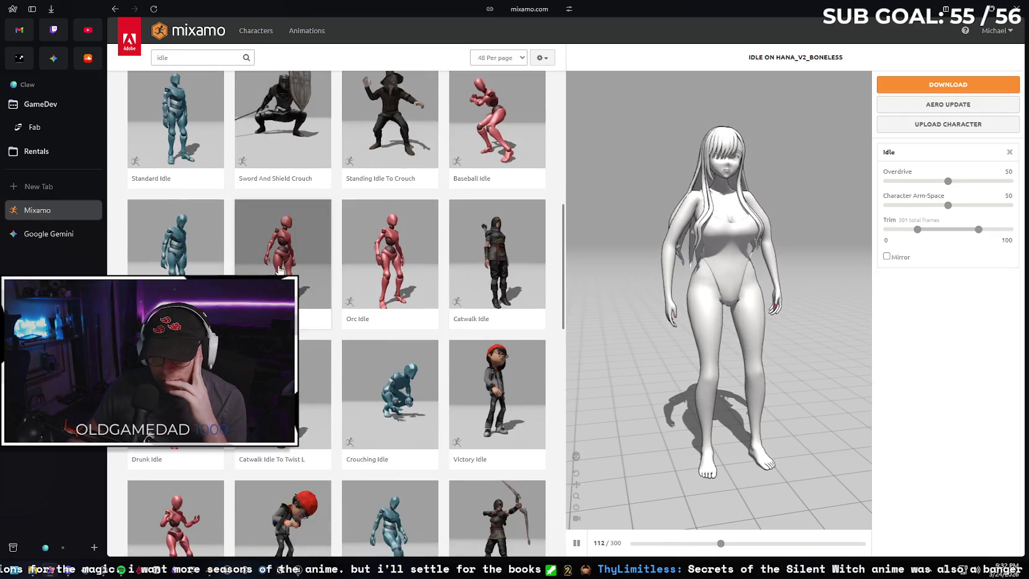
left_click(284, 271)
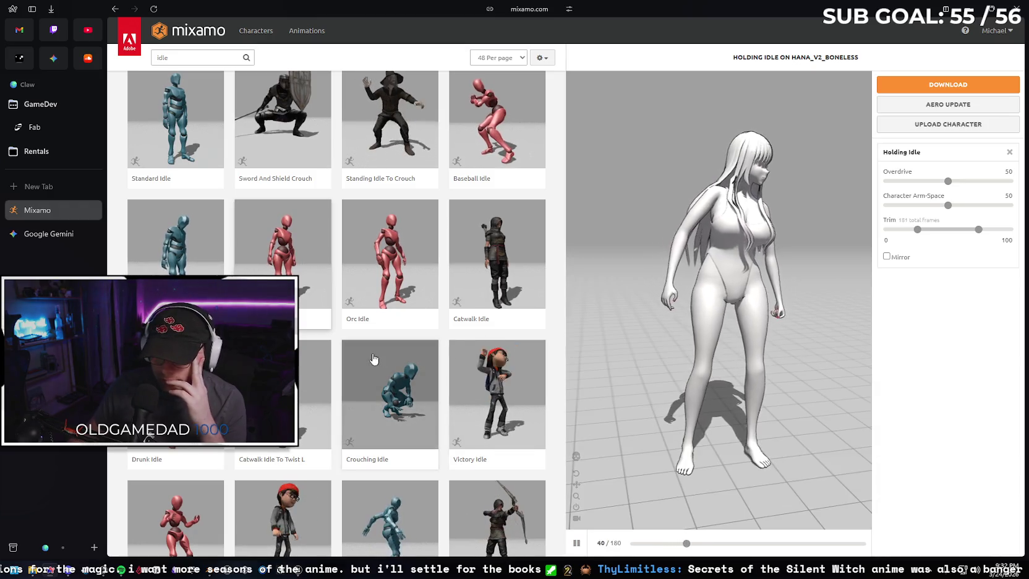
scroll(357, 337, "down", 3)
scroll(357, 337, "down", 4)
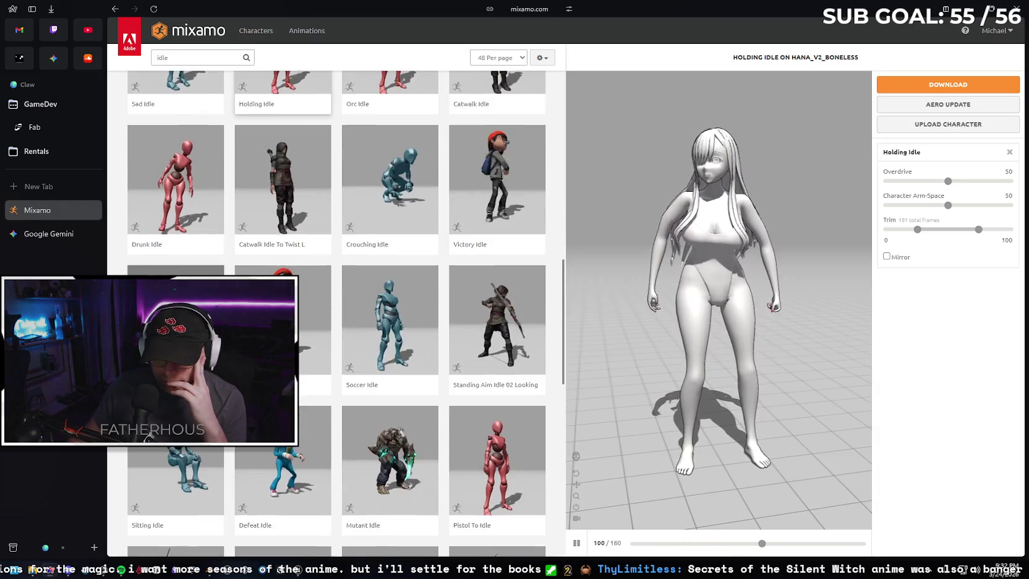
scroll(196, 121, "up", 15)
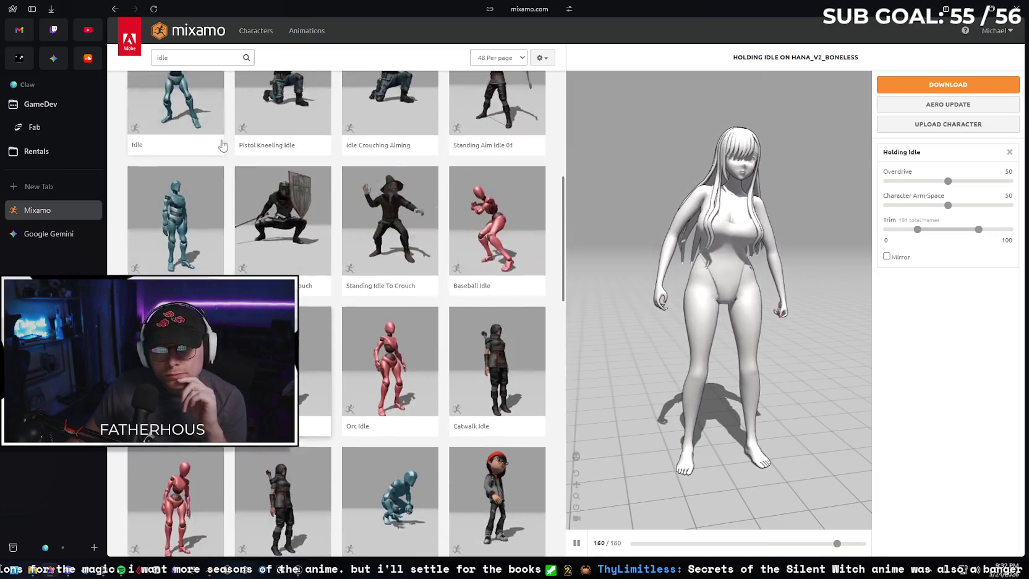
- Clear the 'idle' search query so all animations are listed
left_click(197, 57)
key("ctrl+a")
key("BackSpace")
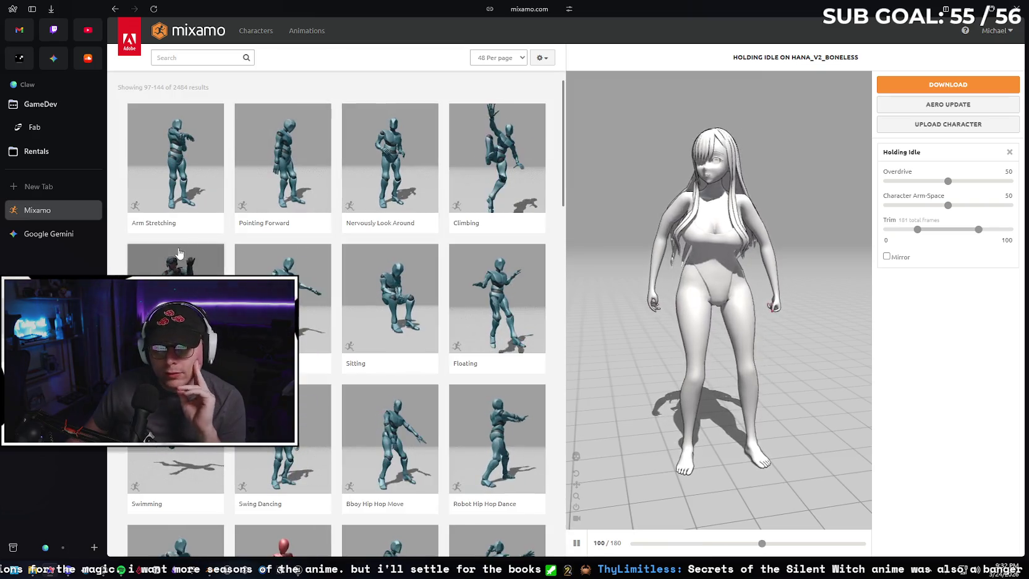
- Preview Arm Stretching, then Floating, then Bboy Hip Hop Move on the Hana character
left_click(198, 168)
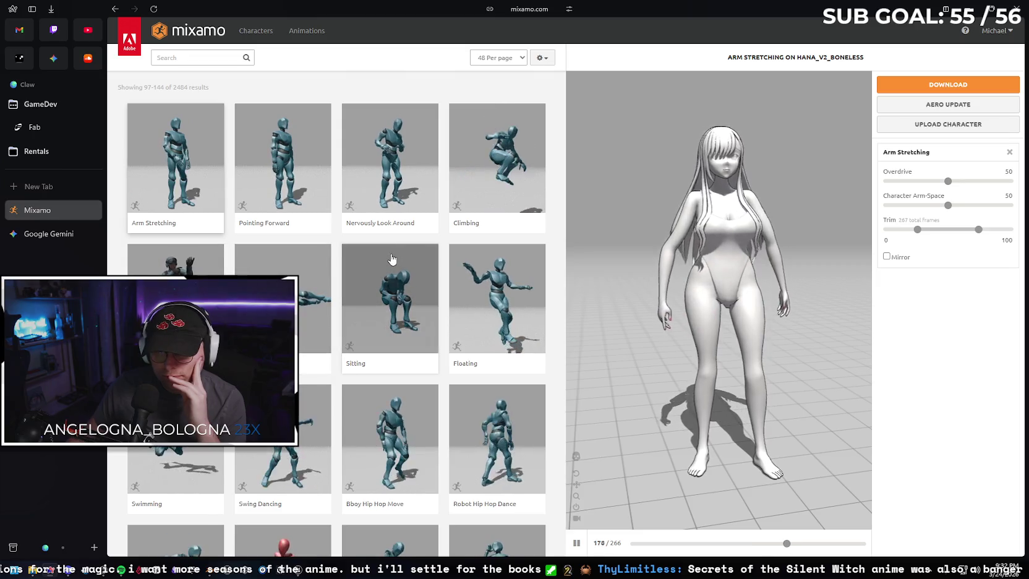
scroll(512, 225, "down", 1)
left_click(512, 232)
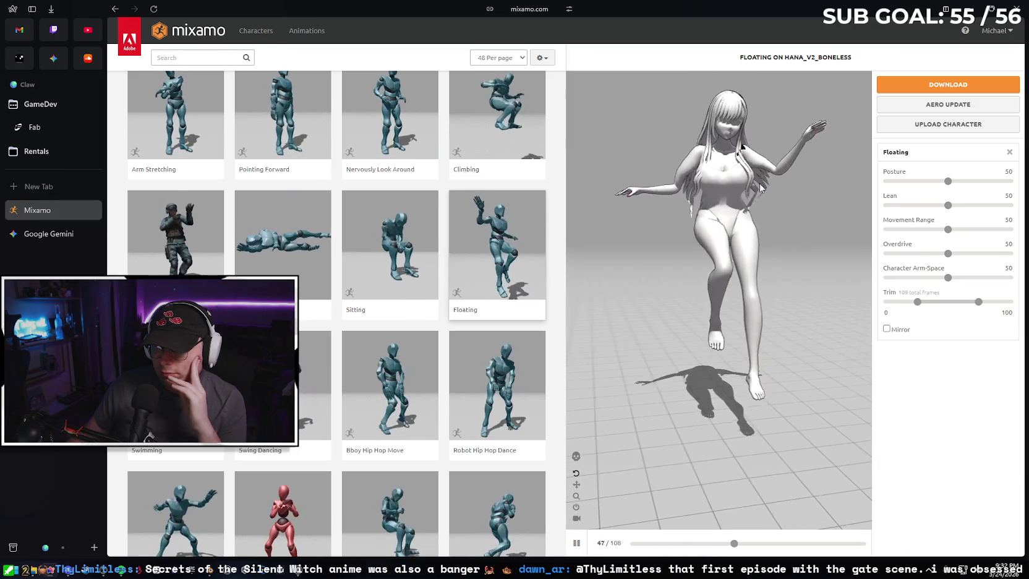
scroll(389, 309, "down", 1)
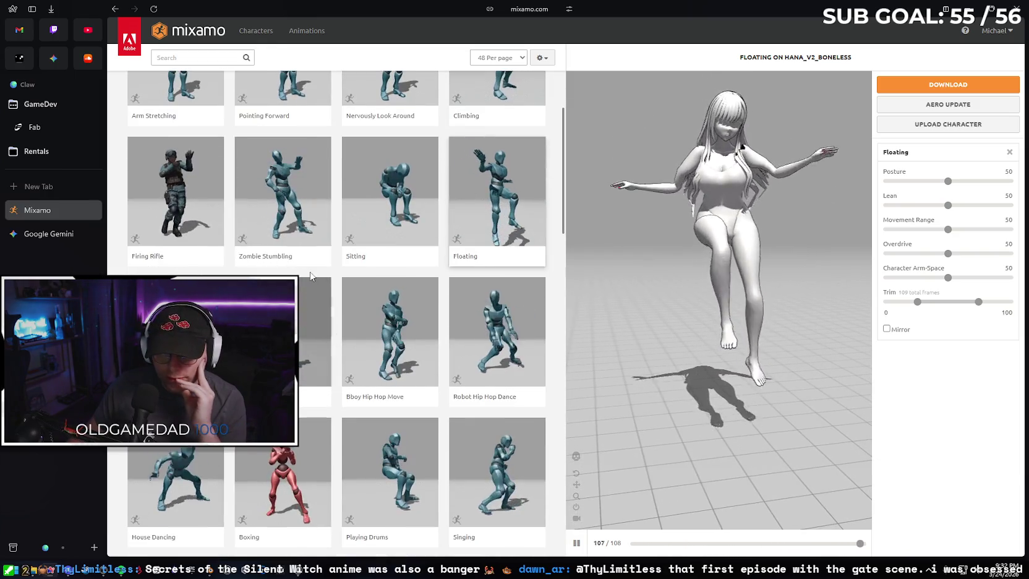
left_click(384, 317)
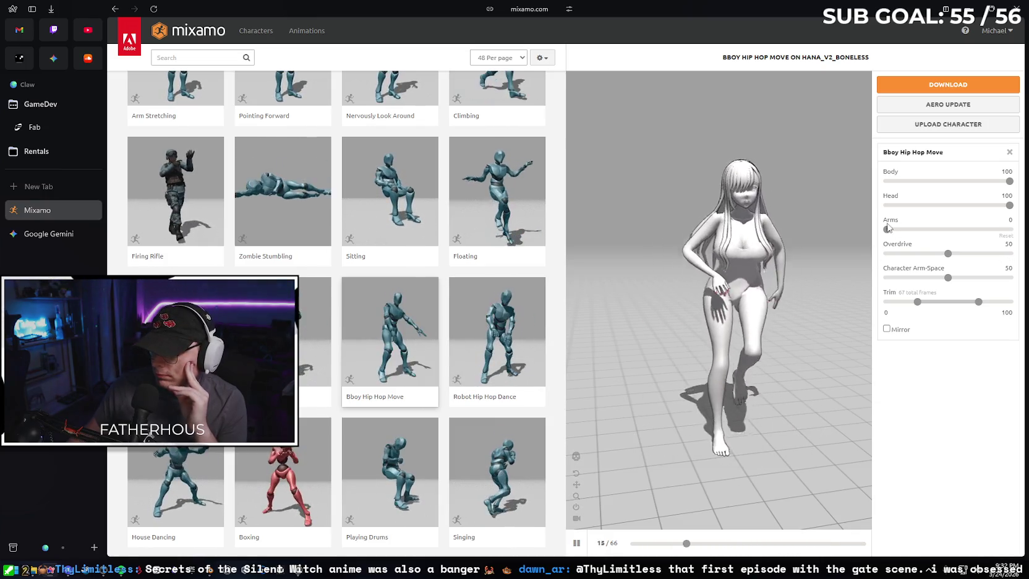
- Nudge the Bboy's Character Arm-Space down and back, then set Arms to 100, 50 and 0
left_click_drag(946, 281, 922, 280)
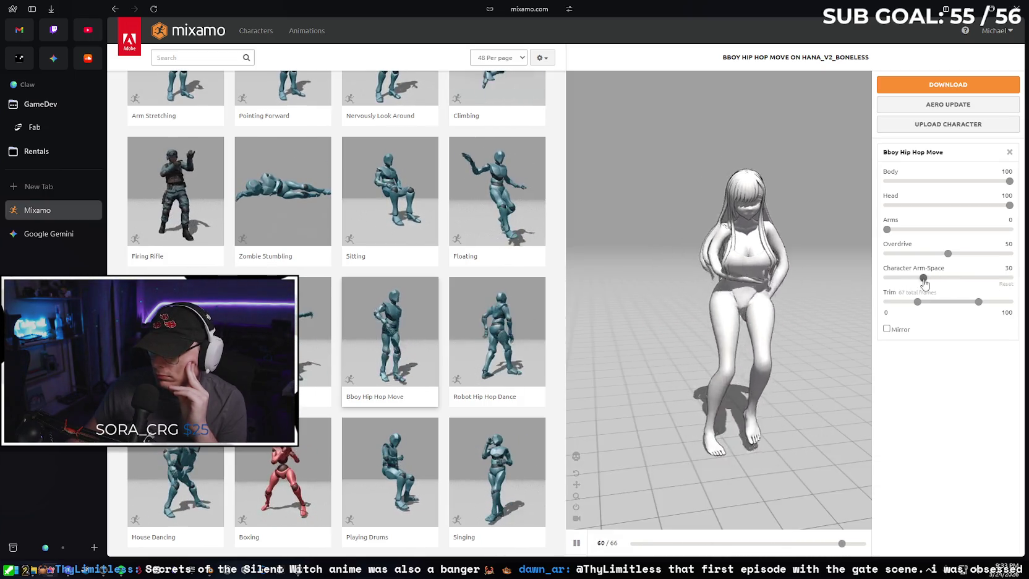
left_click_drag(923, 281, 938, 279)
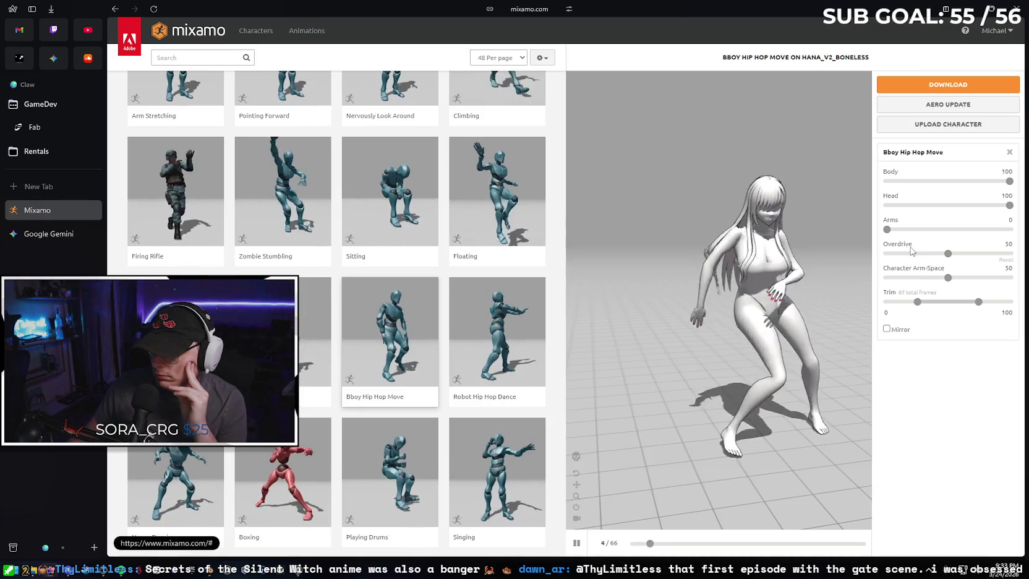
left_click_drag(1024, 229, 1019, 228)
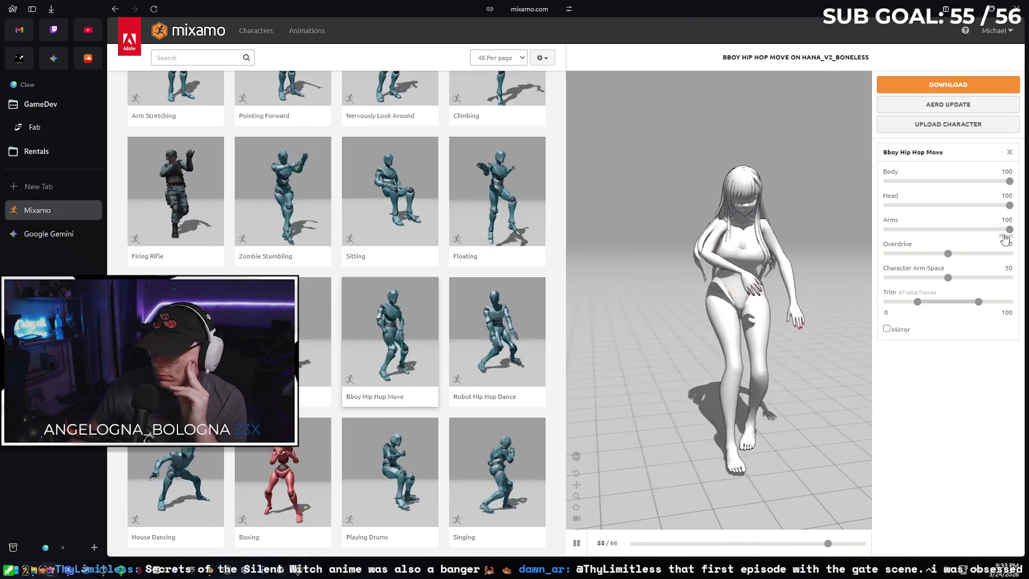
left_click_drag(1007, 229, 955, 230)
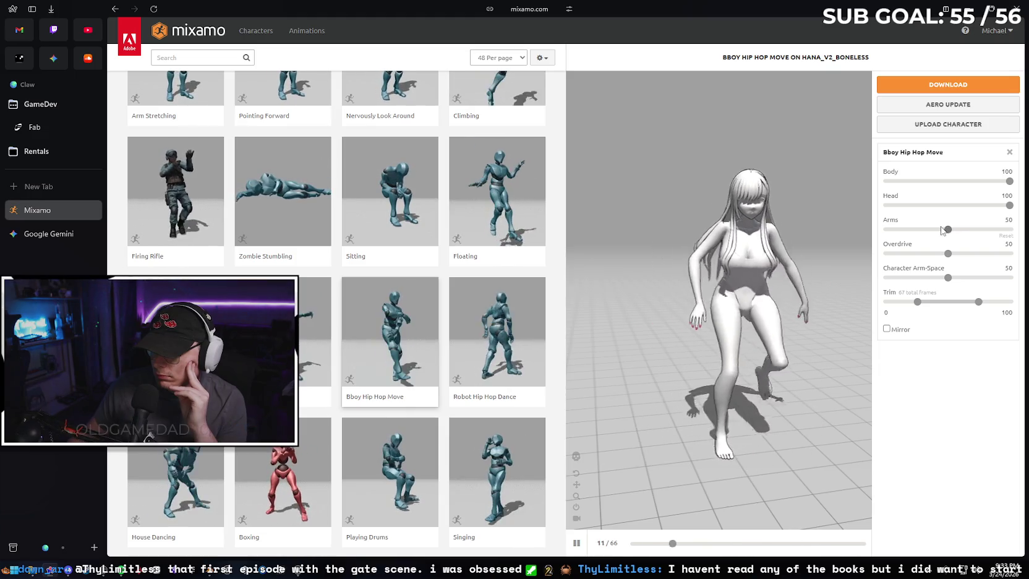
left_click_drag(948, 230, 866, 279)
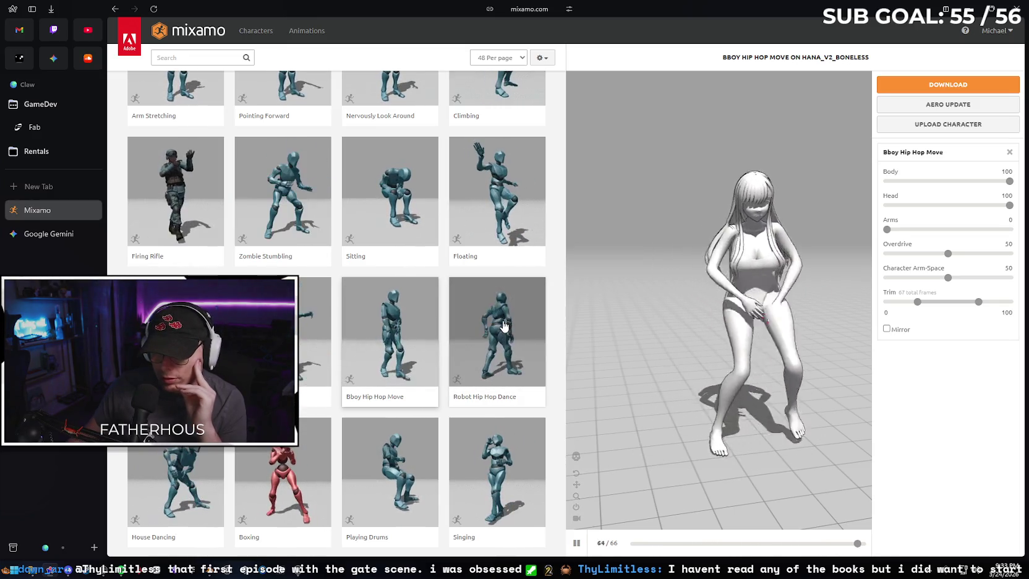
- Preview Singing and House Dancing, then settle on Flair
left_click(497, 473)
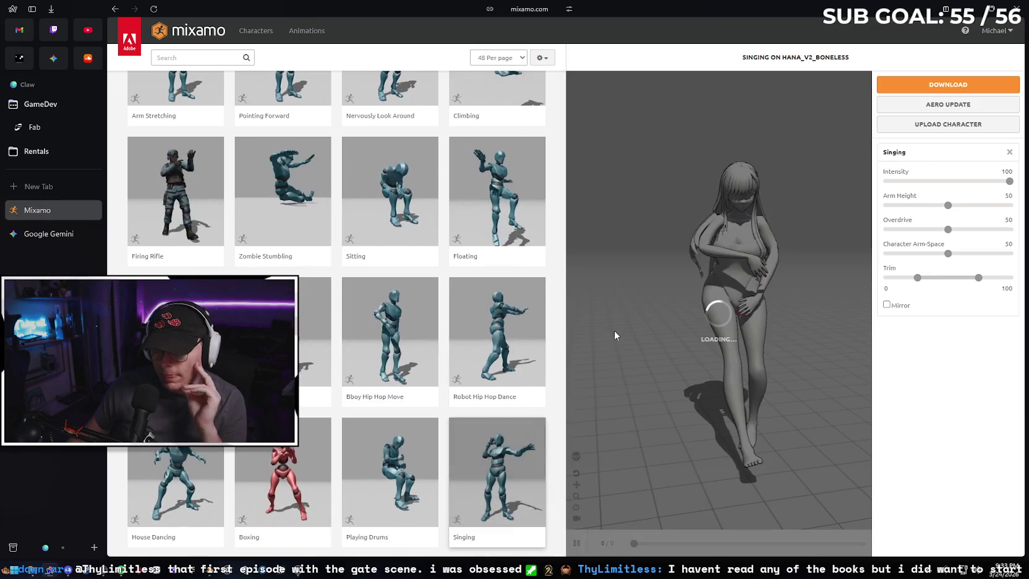
left_click(192, 454)
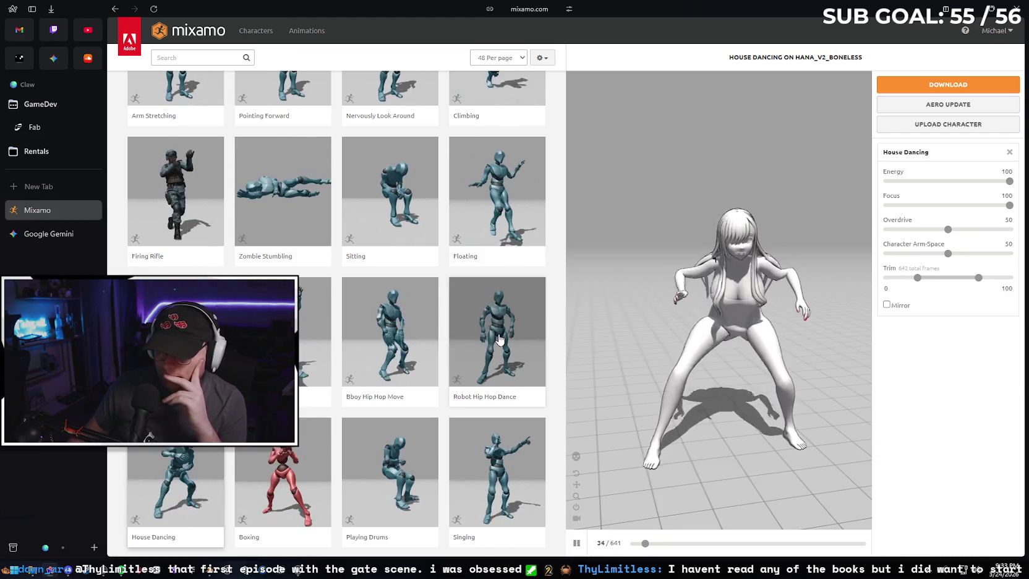
scroll(493, 294, "down", 1)
scroll(493, 294, "down", 3)
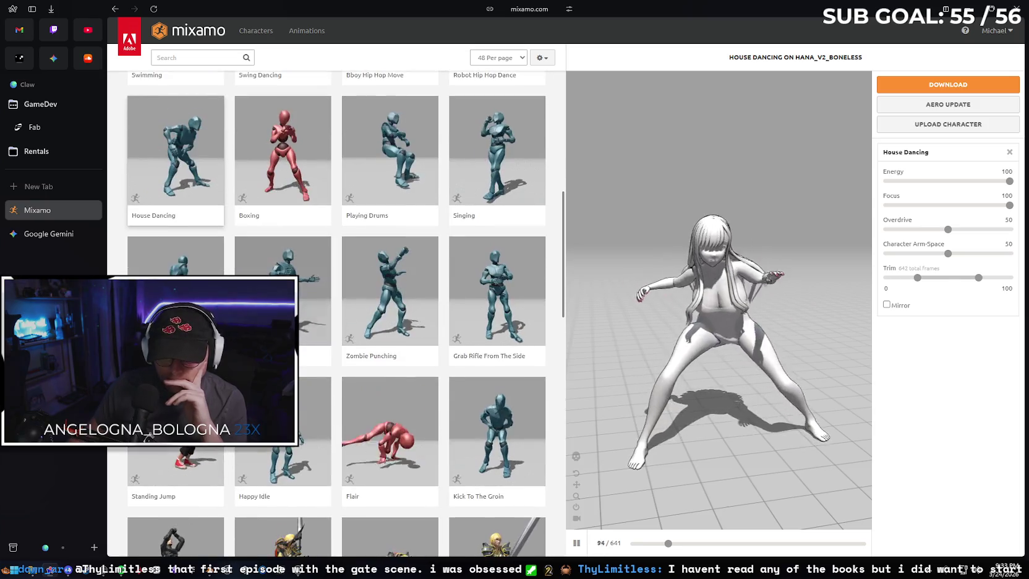
scroll(465, 286, "down", 1)
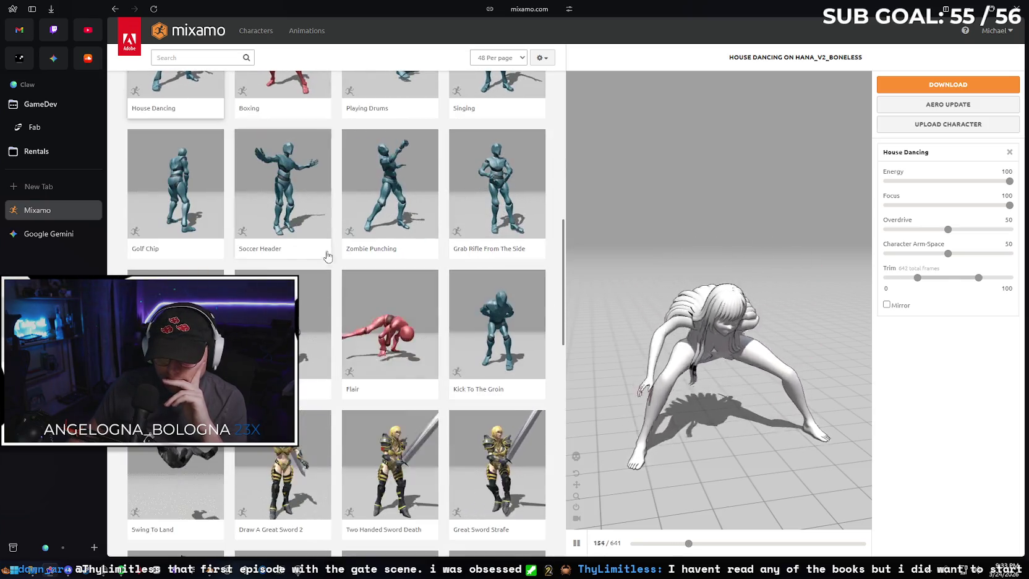
left_click(434, 284)
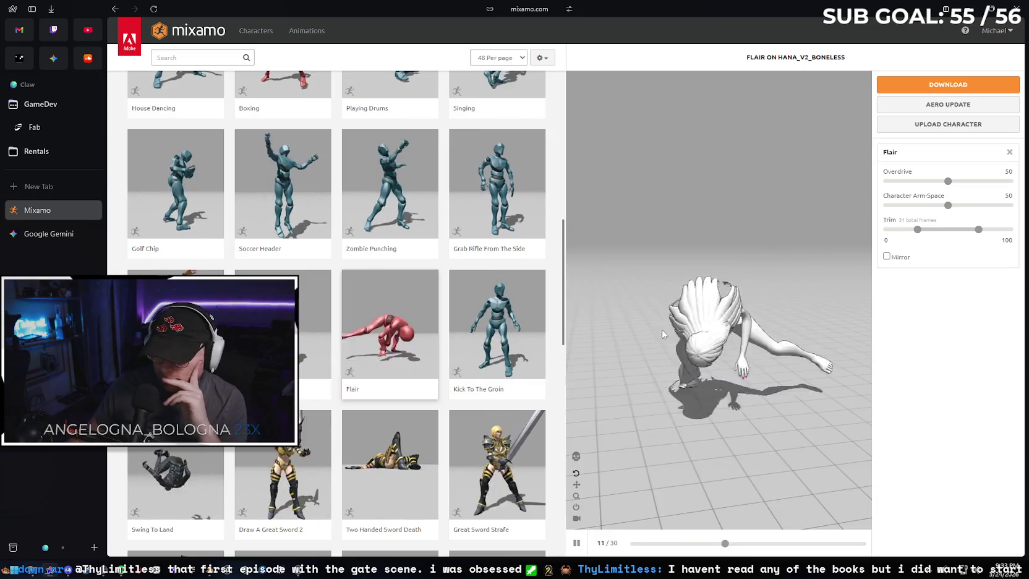
- Scroll the animation grid down to the page selector
scroll(678, 315, "down", 3)
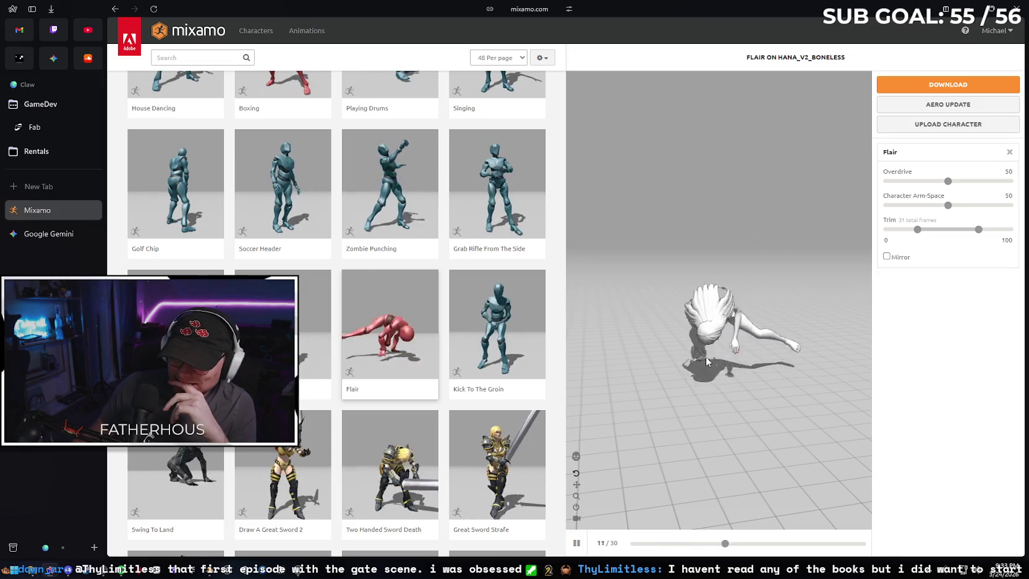
scroll(348, 411, "down", 2)
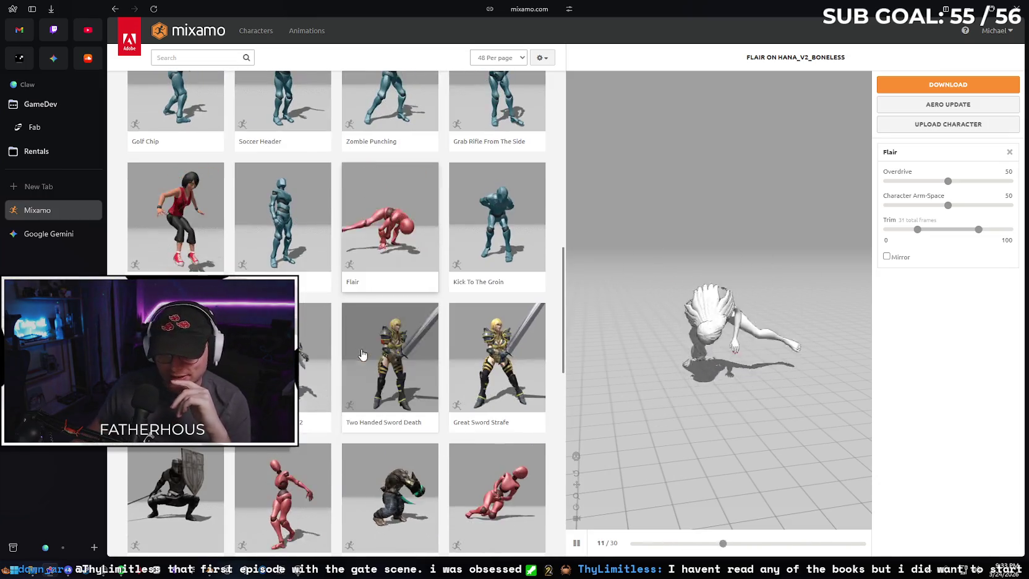
scroll(282, 268, "down", 2)
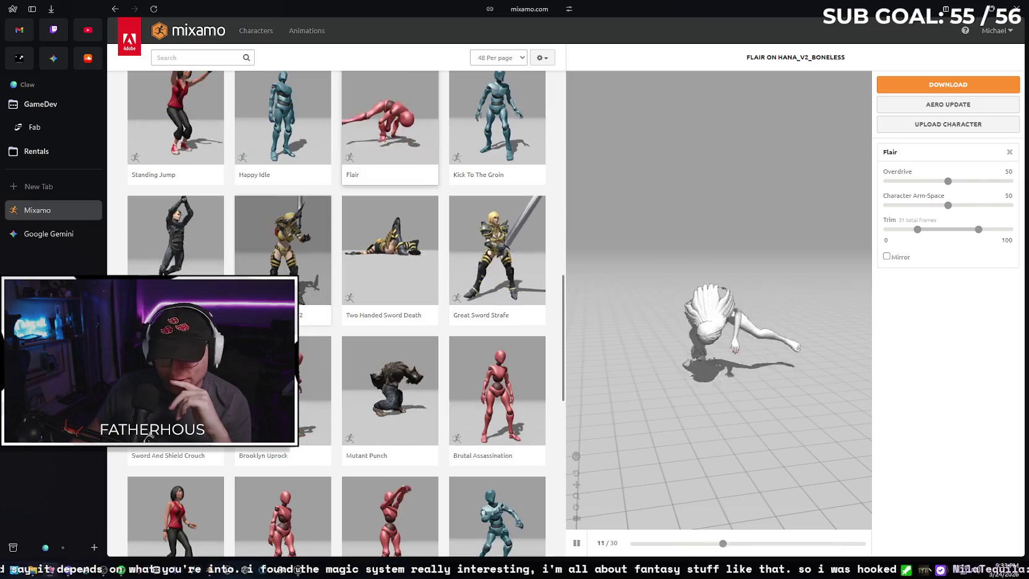
scroll(427, 298, "down", 2)
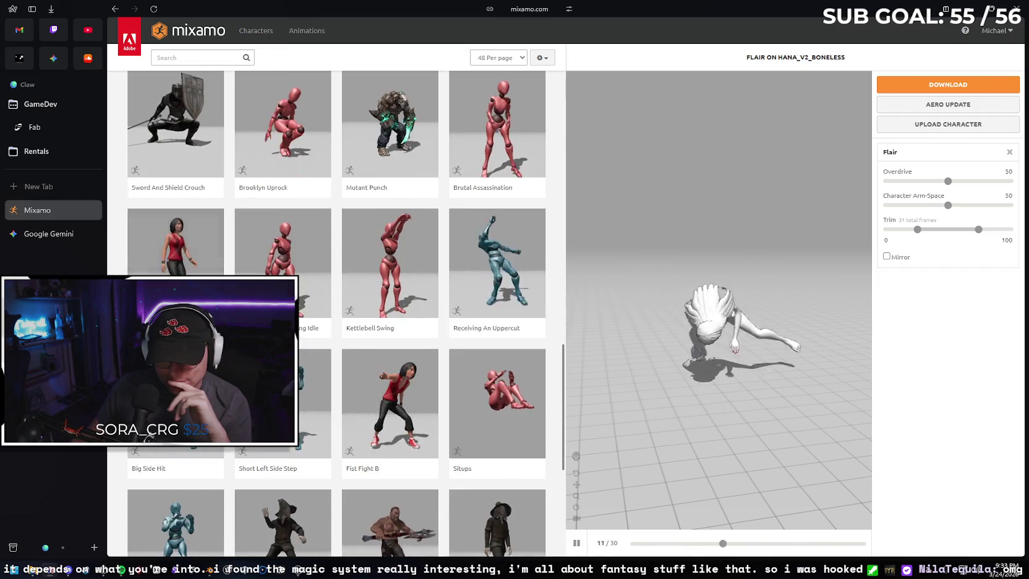
scroll(282, 266, "down", 2)
scroll(336, 313, "down", 2)
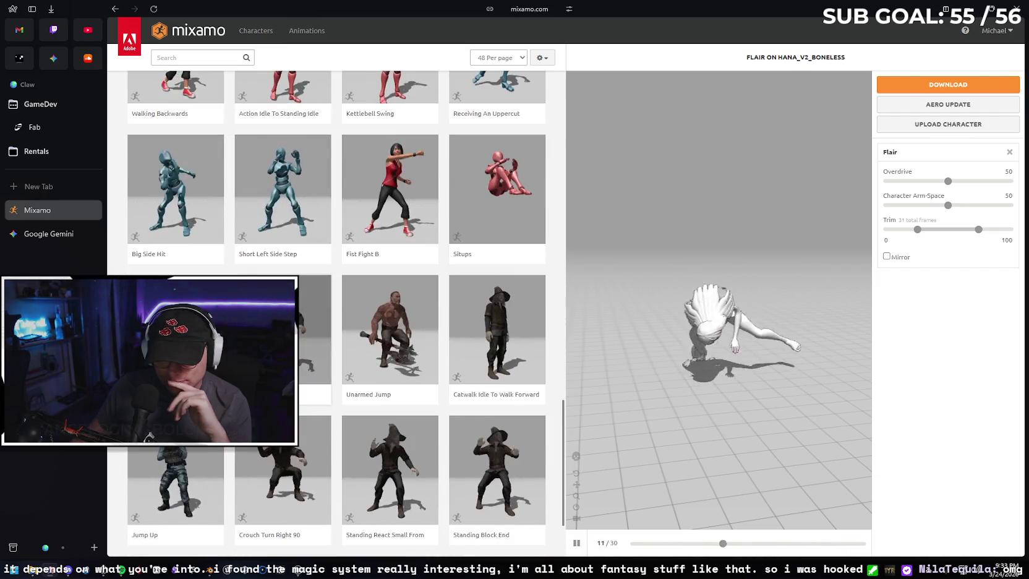
scroll(336, 309, "down", 2)
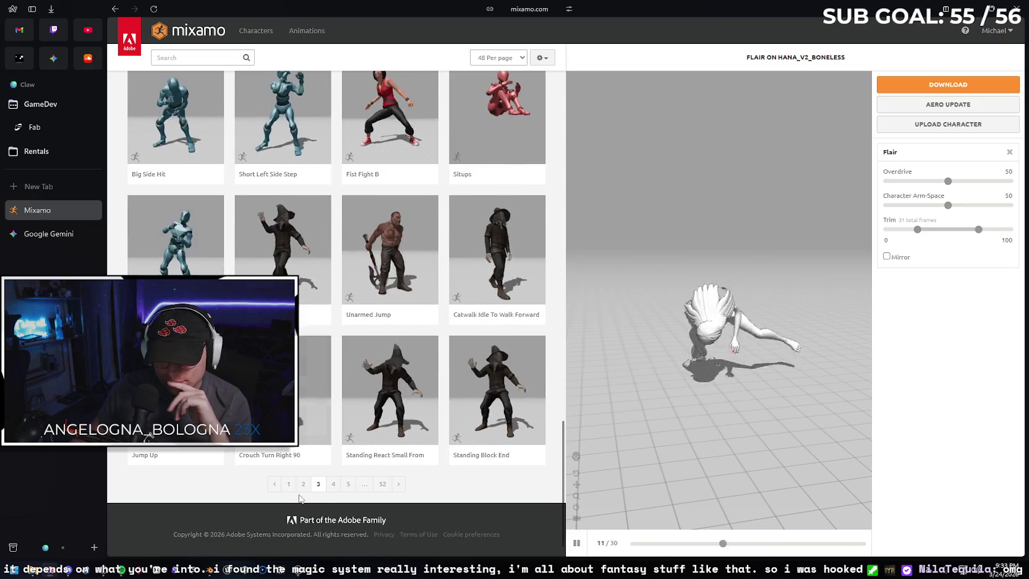
- On the next animation page, preview Sitting and return Character Arm-Space to 50 after lowering it
left_click(334, 484)
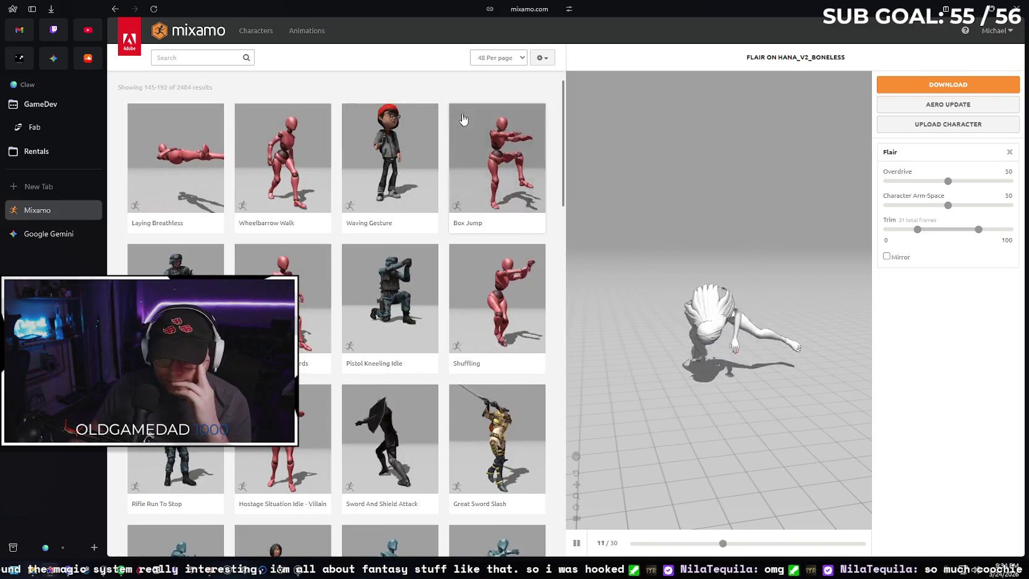
scroll(337, 243, "down", 4)
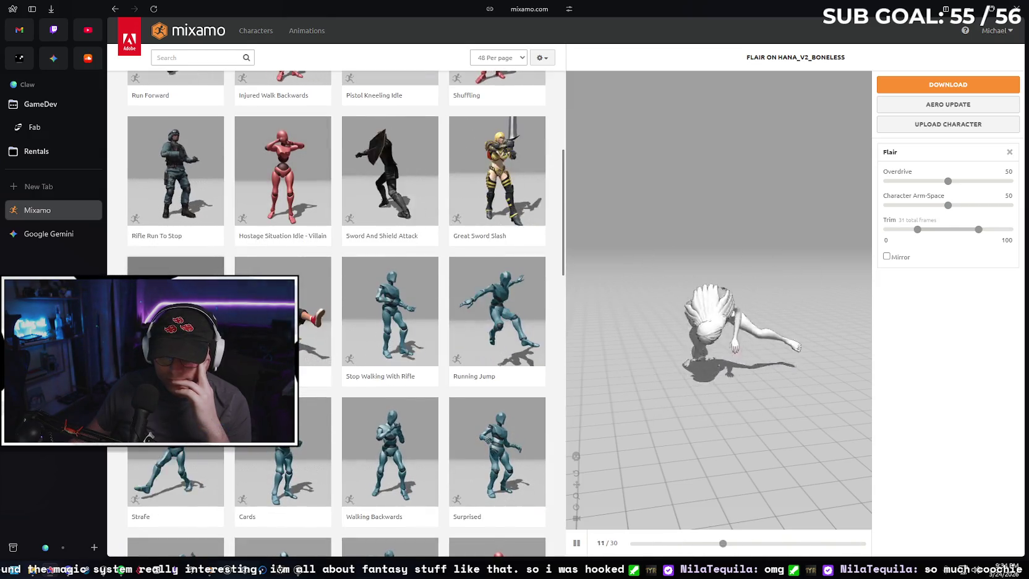
left_click(315, 321)
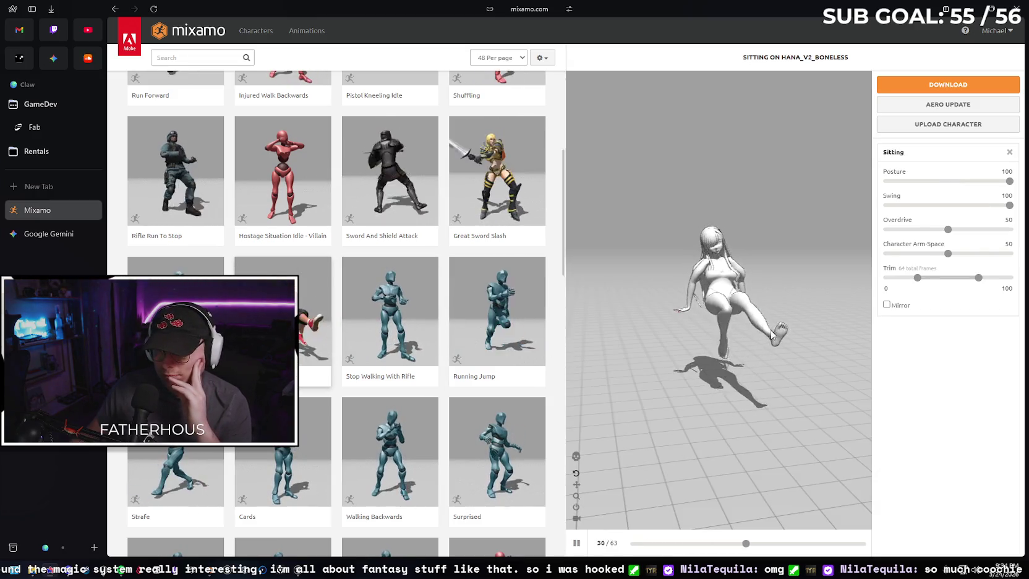
mouse_move(719, 303)
left_mouse_down()
mouse_move(675, 292)
mouse_move(748, 294)
left_mouse_up()
left_click_drag(948, 254, 885, 255)
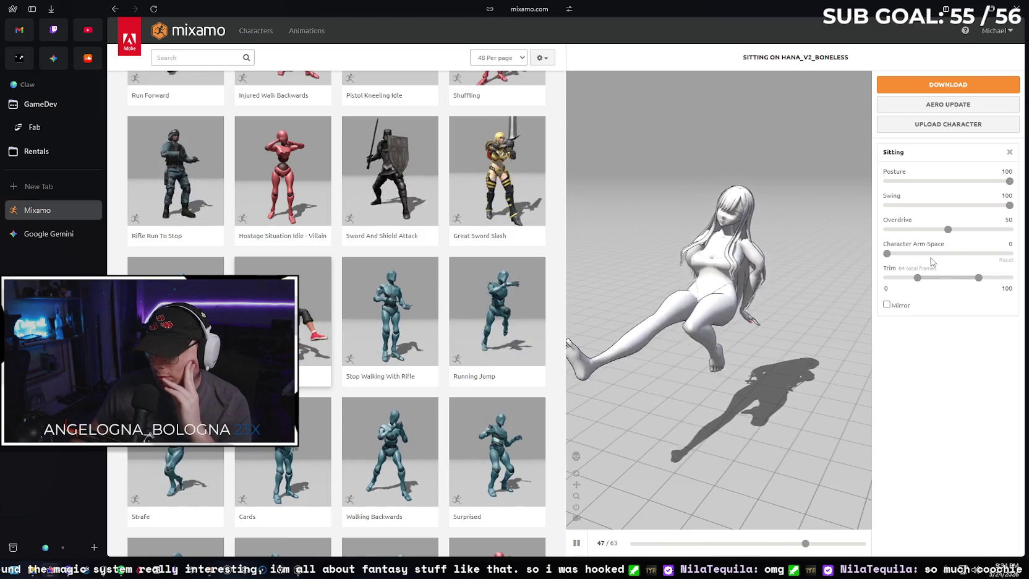
left_click_drag(886, 253, 948, 253)
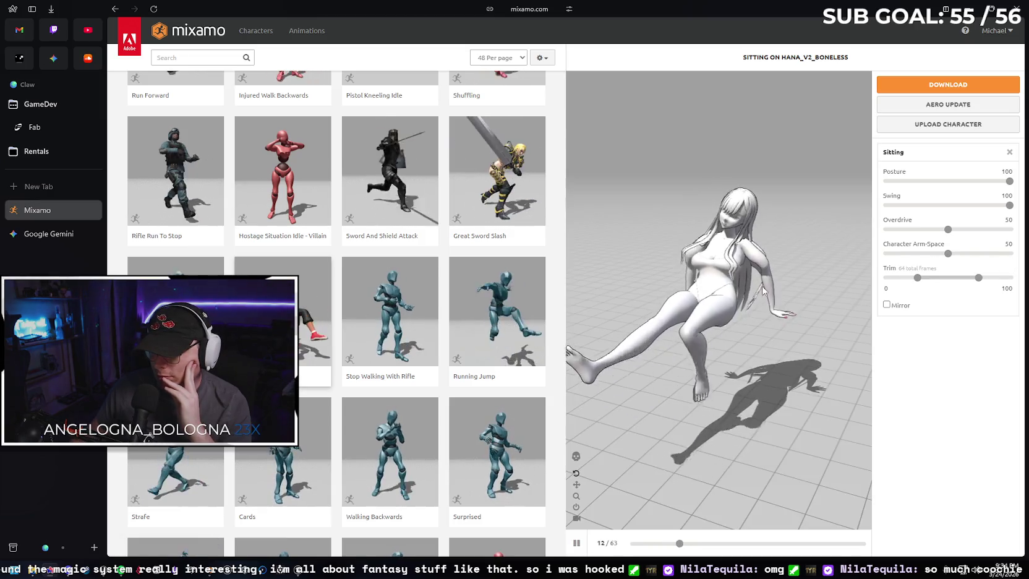
- Scroll further down and preview Samba Dancing
scroll(239, 238, "down", 3)
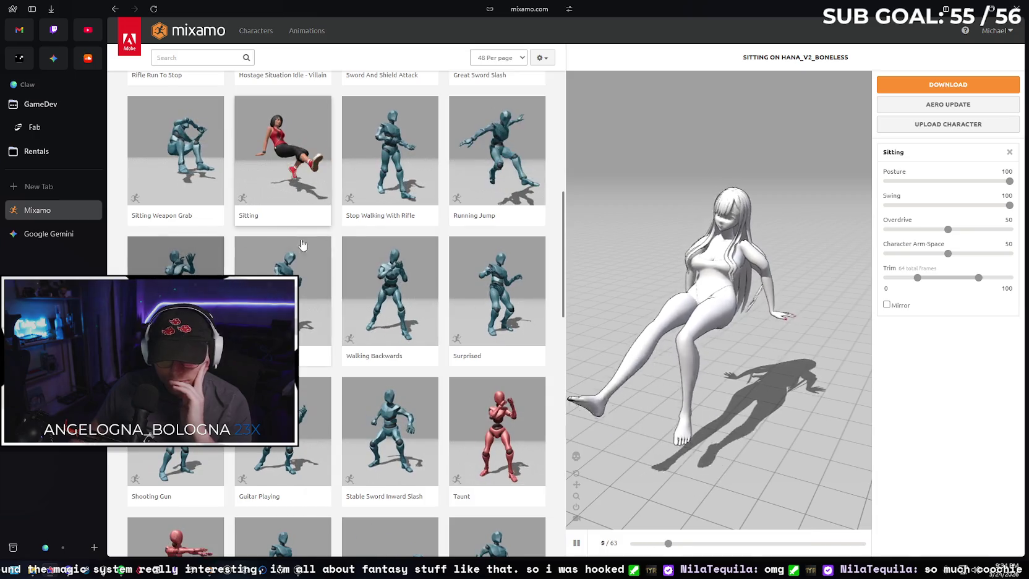
scroll(371, 235, "down", 1)
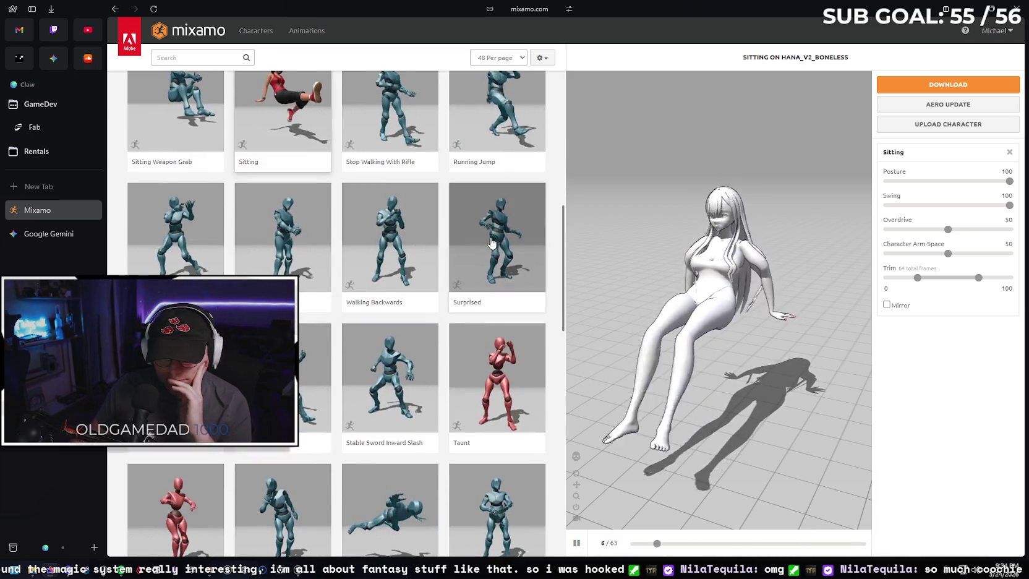
scroll(221, 272, "down", 3)
left_click(220, 272)
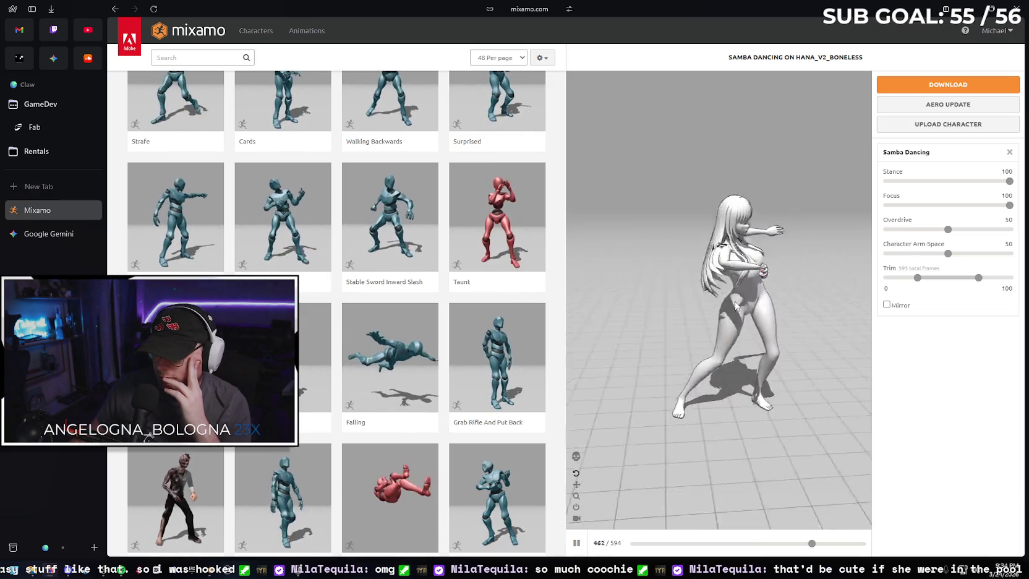
- Download the Samba Dancing animation as samba dancing.fbx, then go back to Unreal Engine
mouse_move(806, 305)
left_mouse_down()
mouse_move(722, 304)
mouse_move(777, 307)
left_mouse_up()
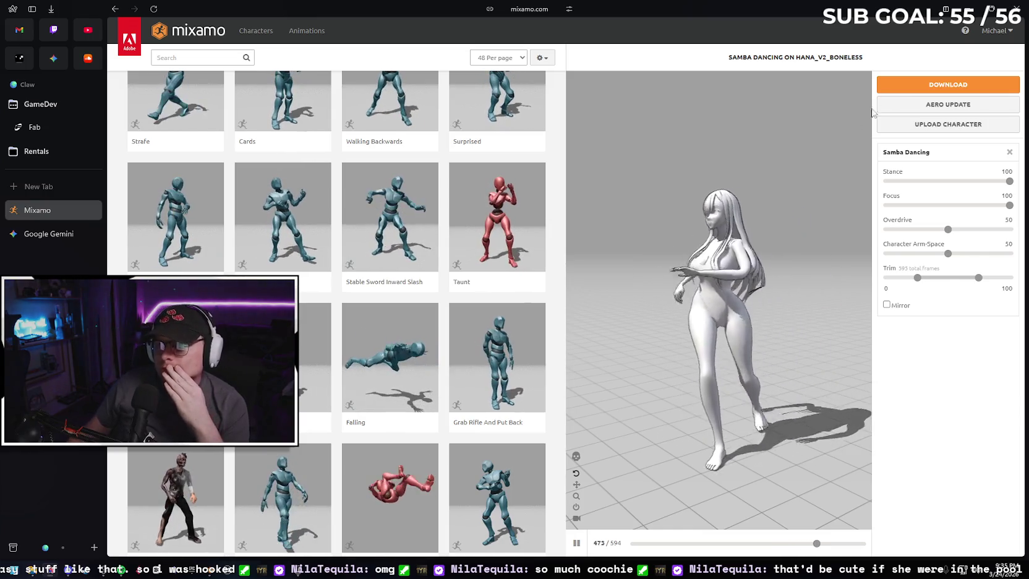
left_click(945, 84)
left_click(696, 211)
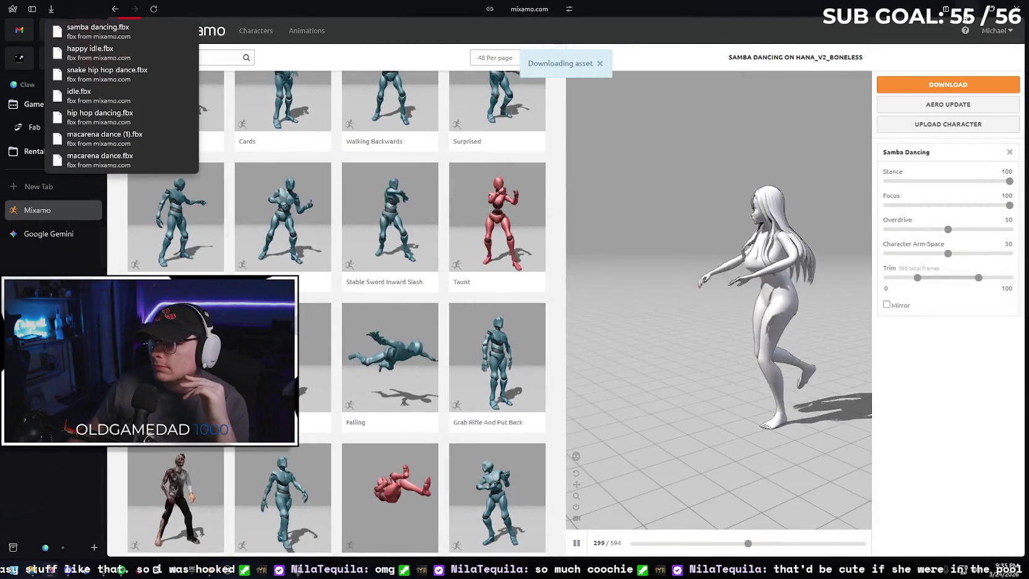
key("alt+Tab")
left_click(41, 552)
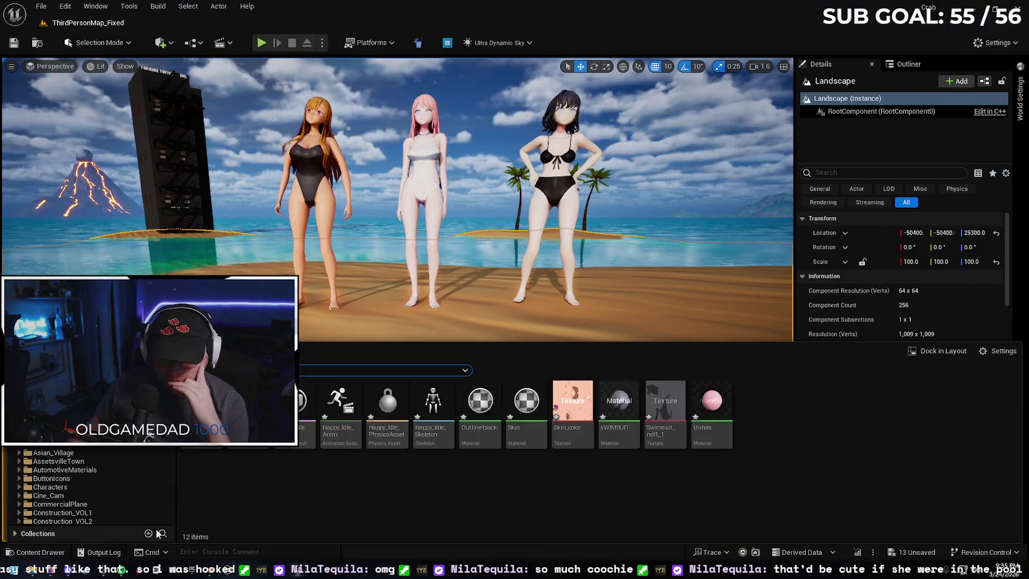
- Import Samba Dancing.fbx from Downloads into the HanaNew folder with Import All
key("alt+Tab")
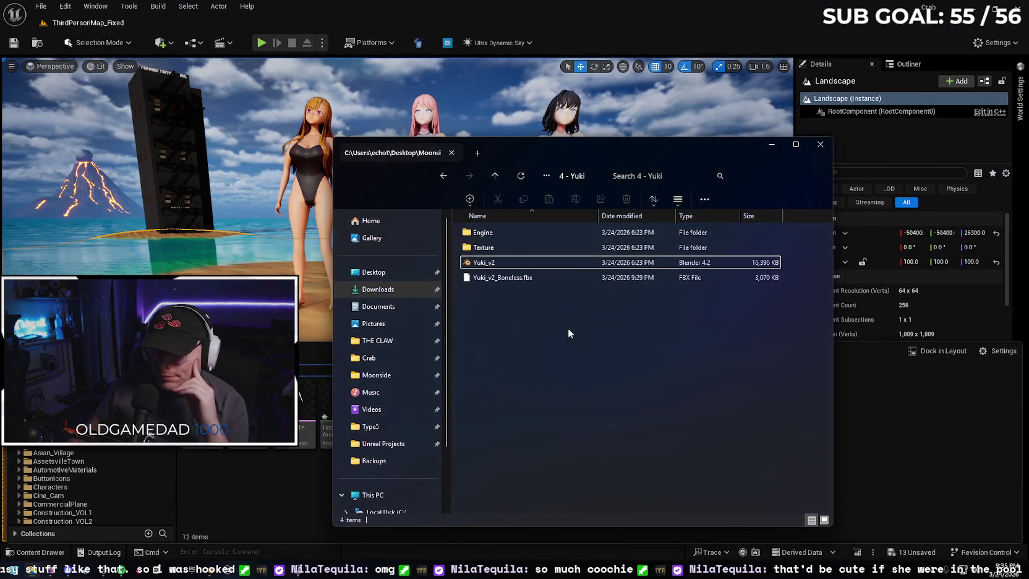
key("alt+Left")
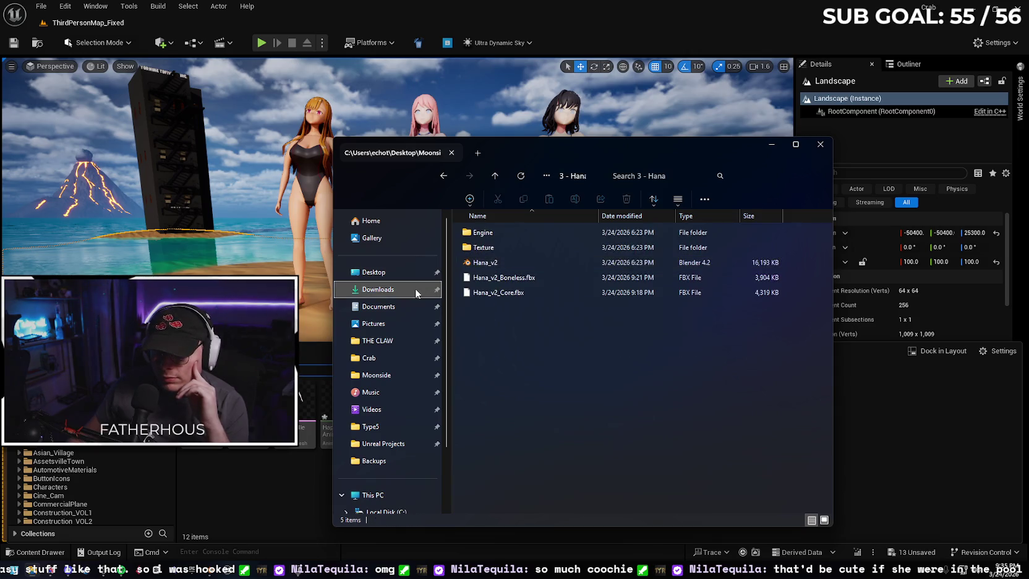
left_click(415, 288)
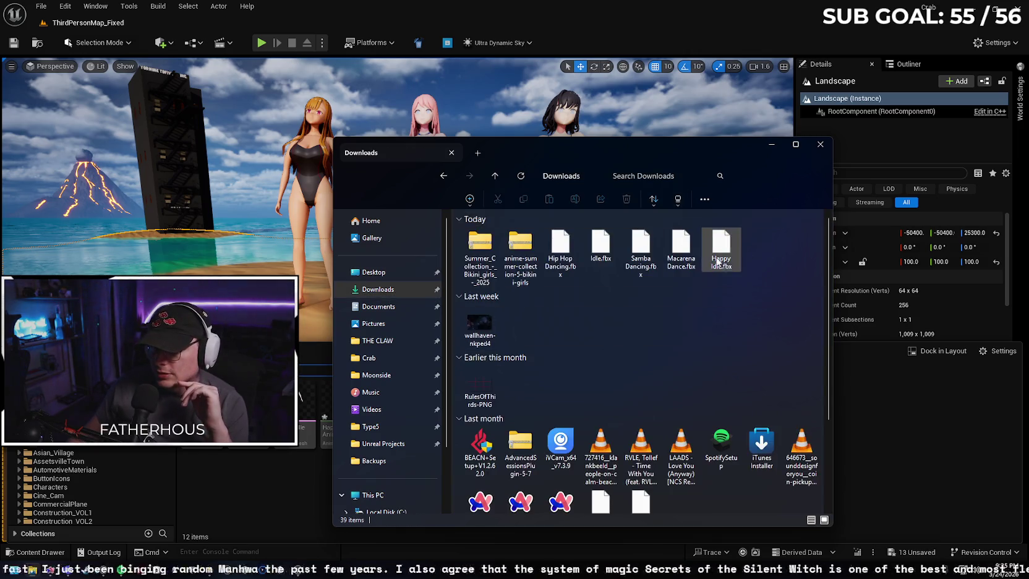
left_click_drag(641, 244, 843, 426)
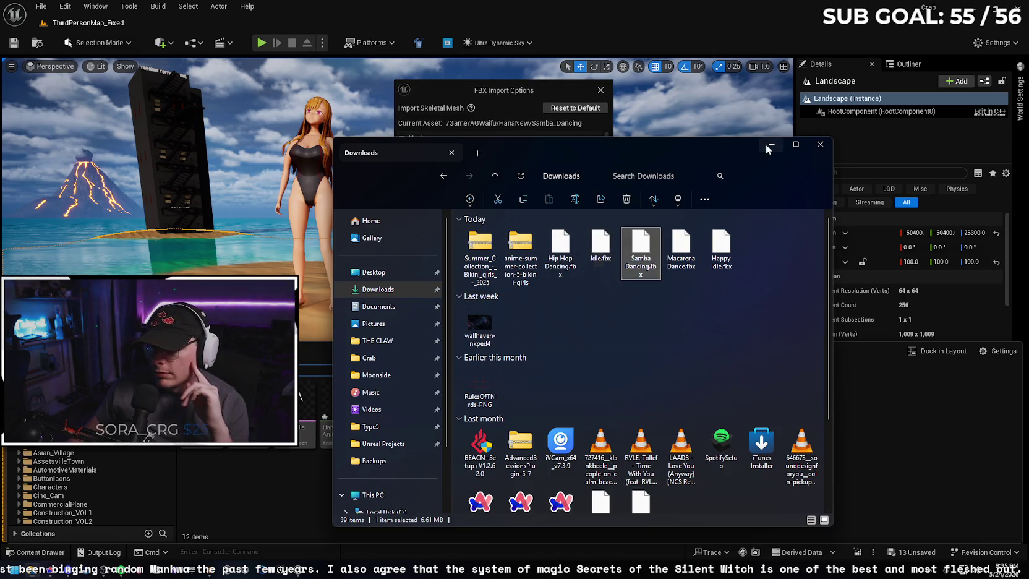
left_click(767, 147)
left_click(475, 489)
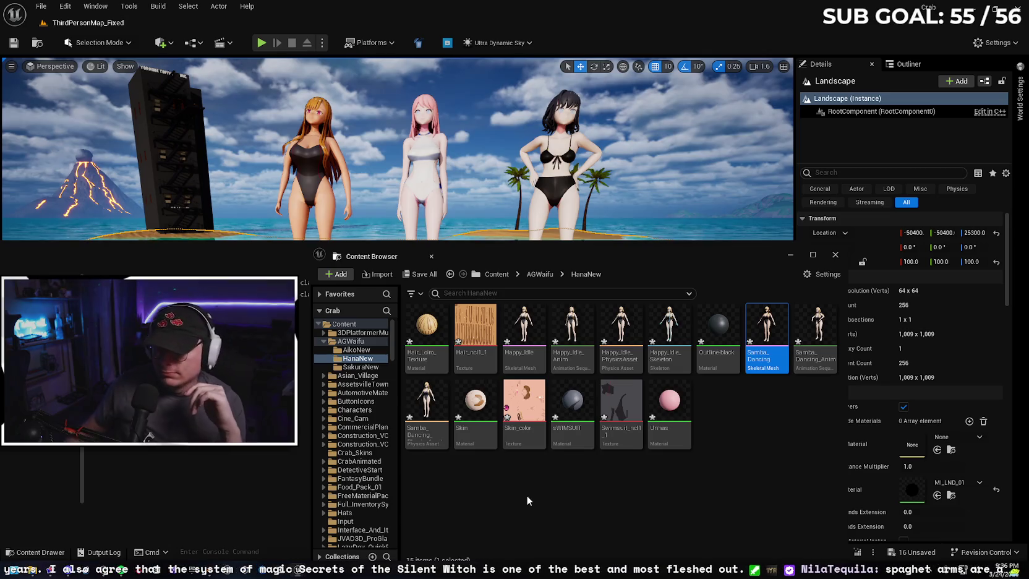
- Set the blonde character's Anim to Play to Samba_Dancing
left_click(791, 255)
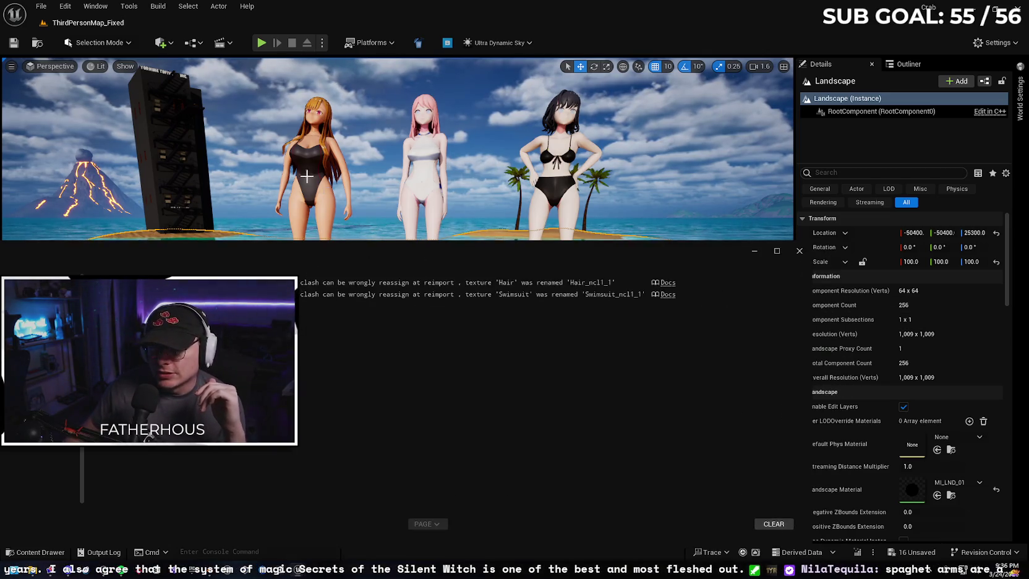
left_click(309, 160)
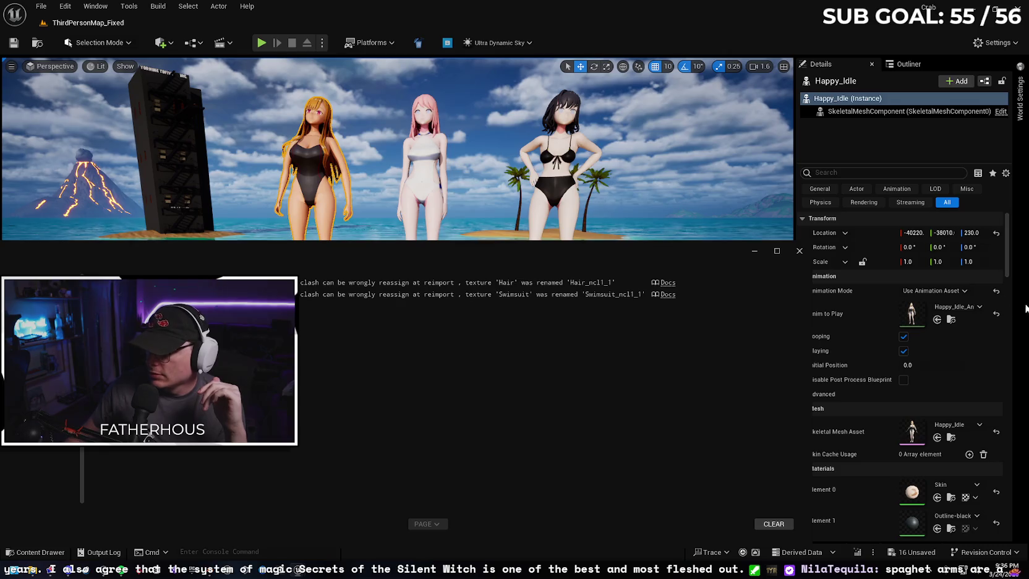
left_click(952, 308)
left_click(871, 463)
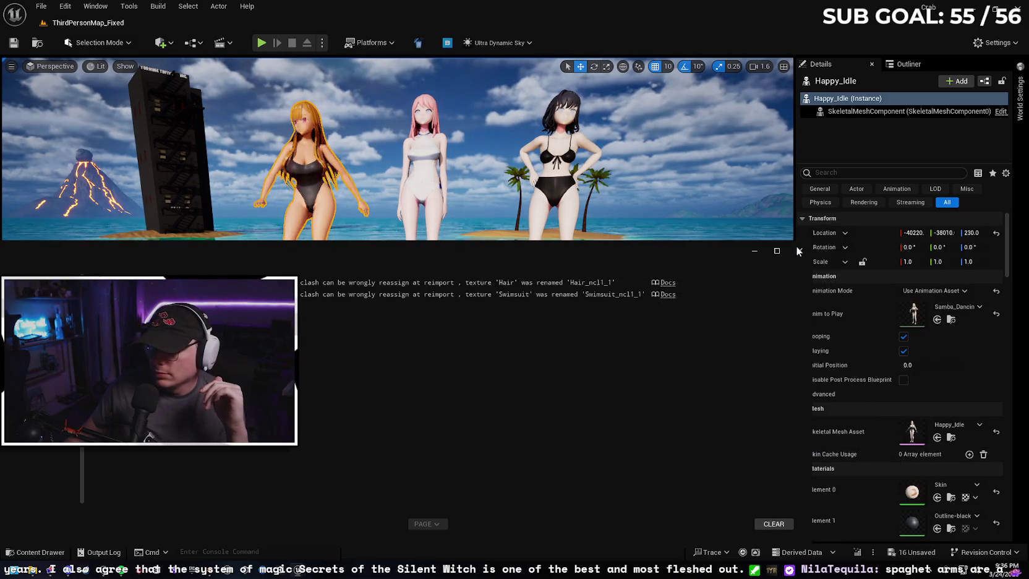
left_click(799, 252)
- Play the beach level to watch the samba dance, then stop and return to Mixamo
right_click(436, 459)
key("Escape")
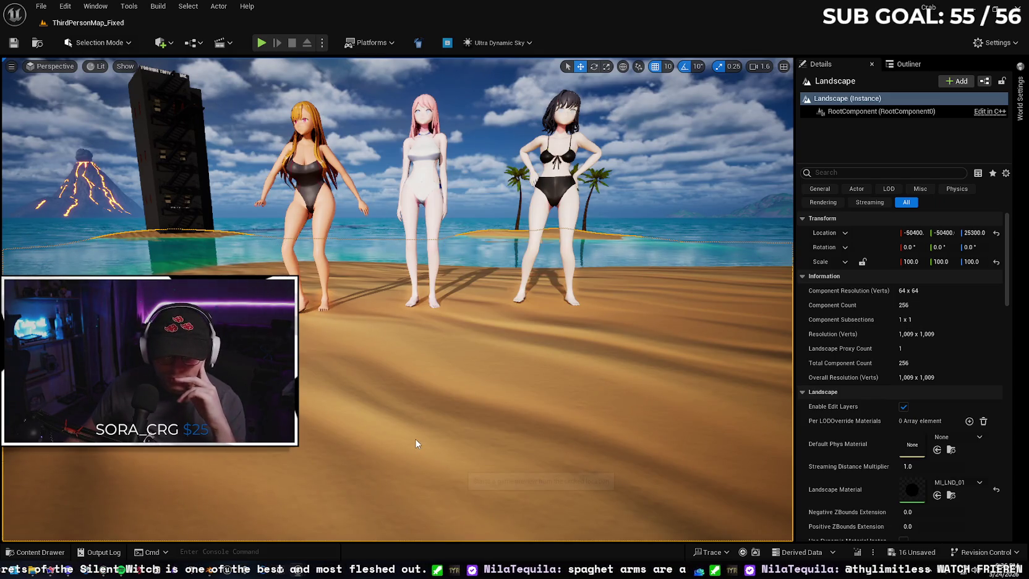
key("alt+p")
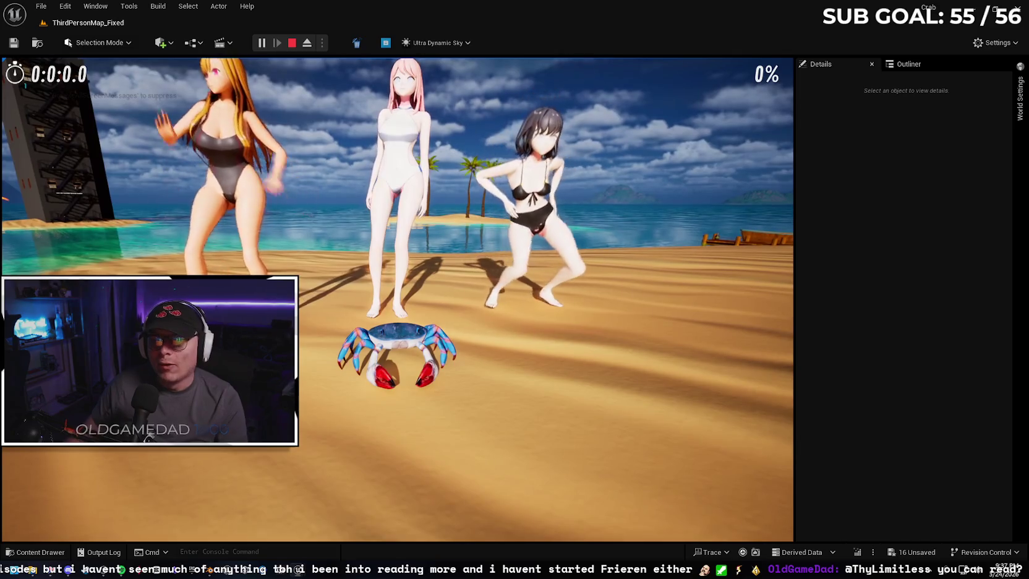
key("Escape")
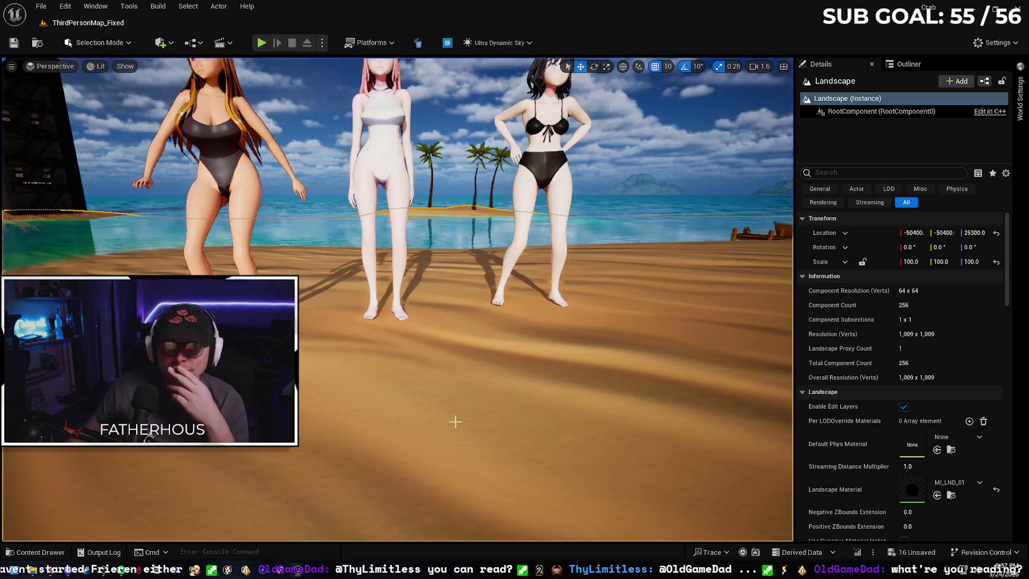
left_click(54, 572)
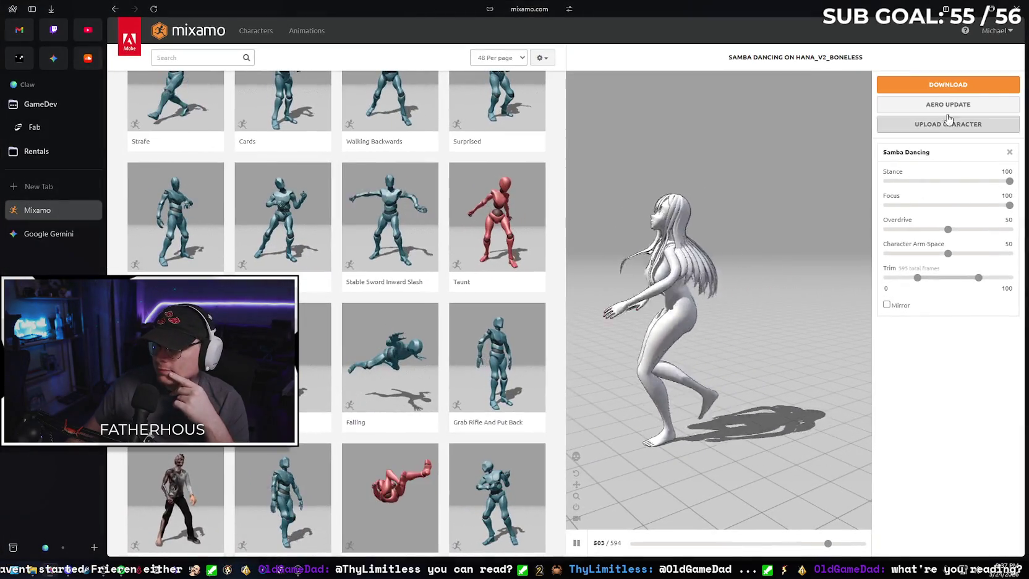
- Upload Yuki_v2_Boneless.fbx from the 4 - Yuki folder as a new Mixamo character
left_click(948, 126)
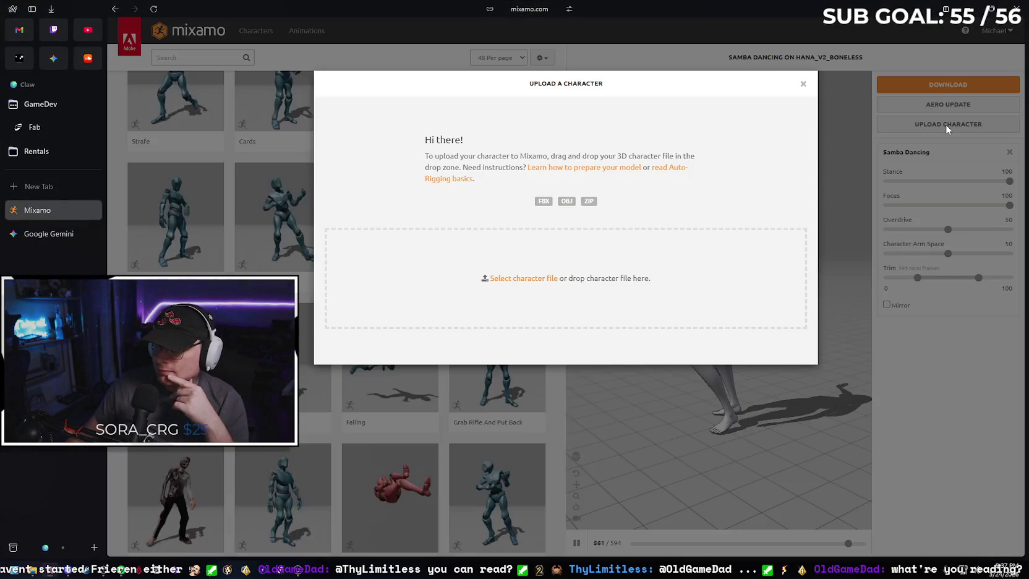
left_click(520, 279)
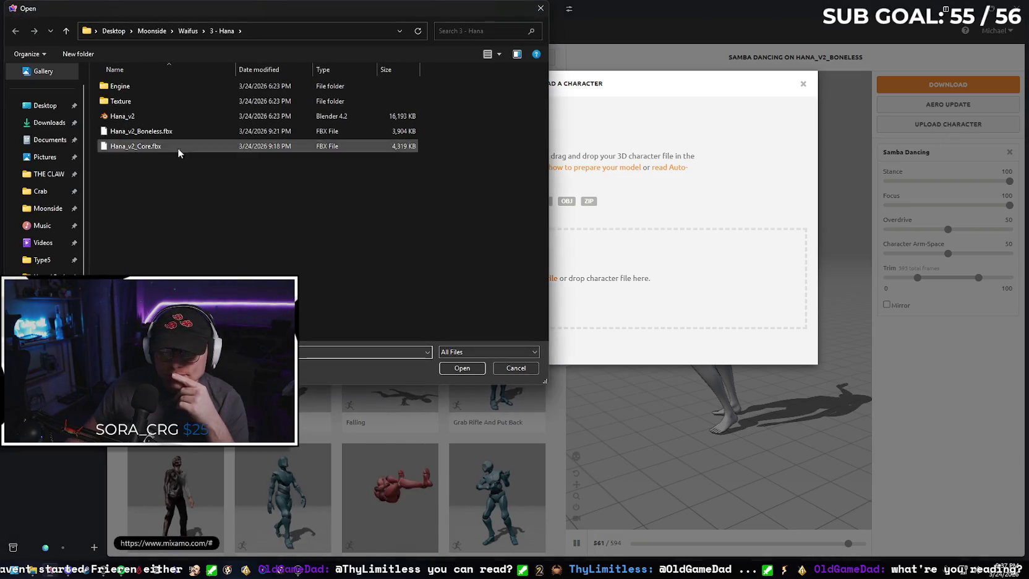
left_click(191, 32)
double_click(178, 130)
left_click(461, 368)
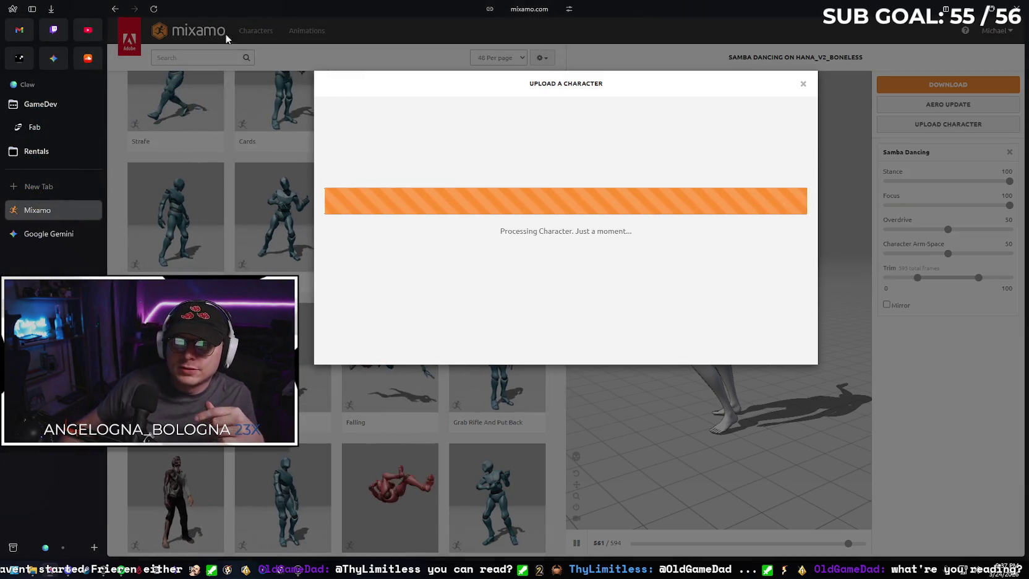
left_click(35, 9)
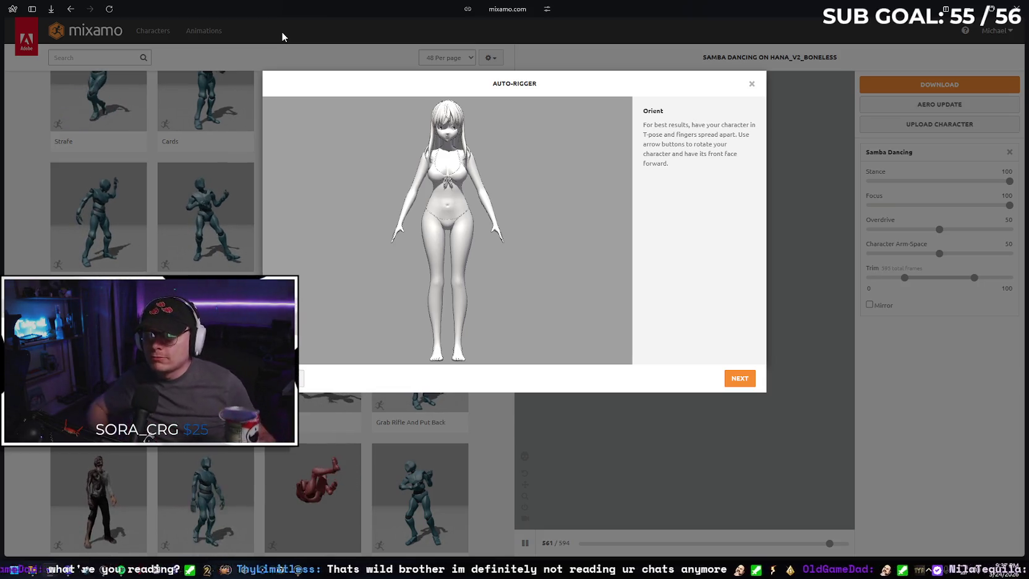
- Place the chin, wrist, elbow, knee and groin markers on the Yuki model and begin rigging
left_click(736, 381)
mouse_move(323, 236)
left_mouse_down()
mouse_move(405, 162)
mouse_move(449, 147)
left_mouse_up()
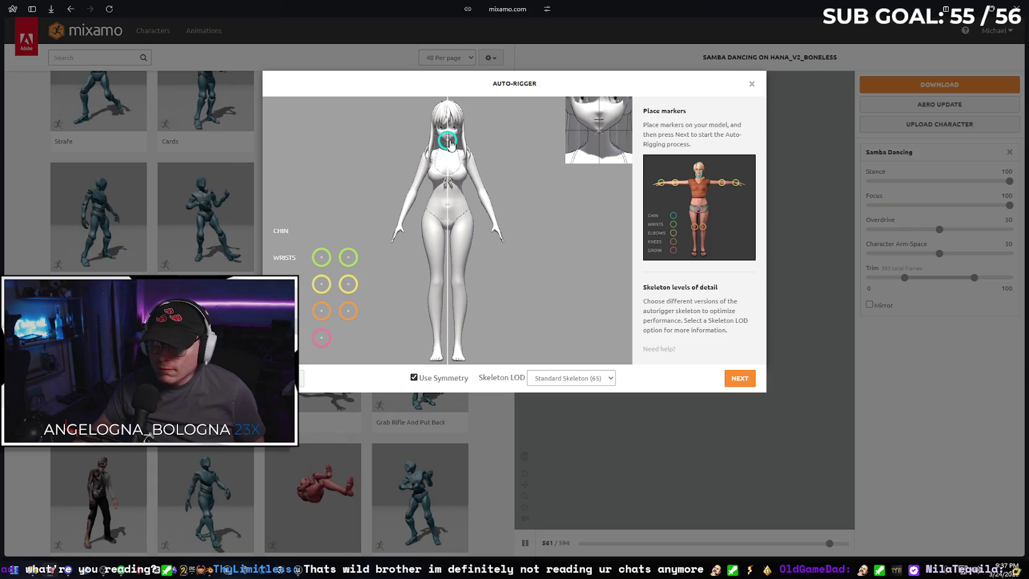
left_click_drag(321, 258, 402, 218)
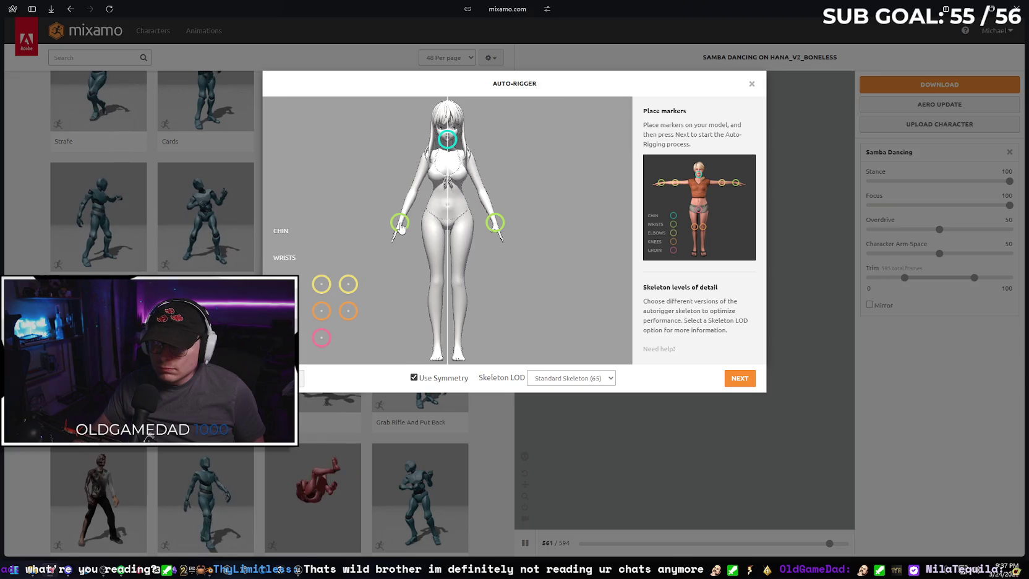
left_click_drag(323, 285, 405, 198)
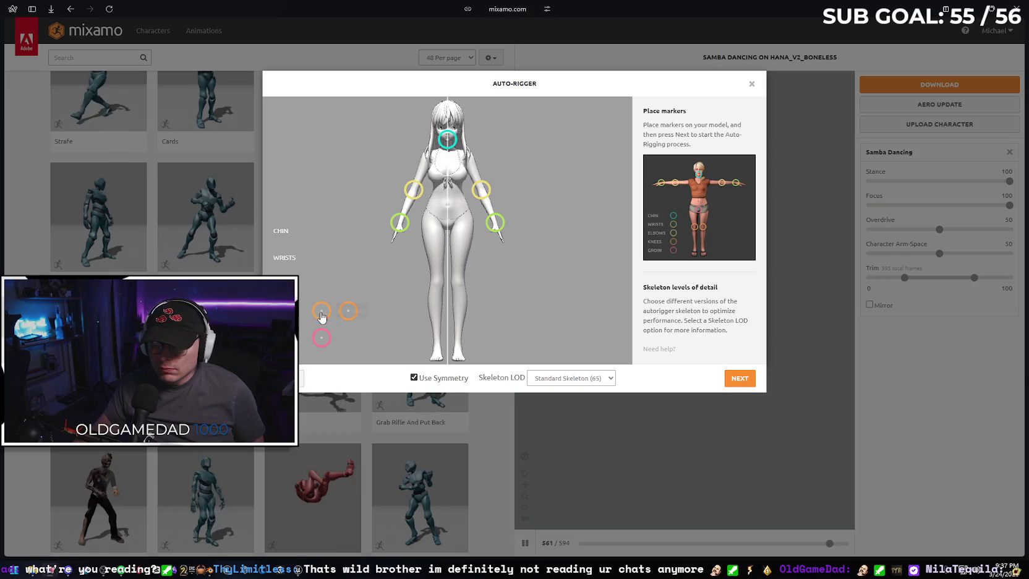
left_click_drag(321, 314, 430, 284)
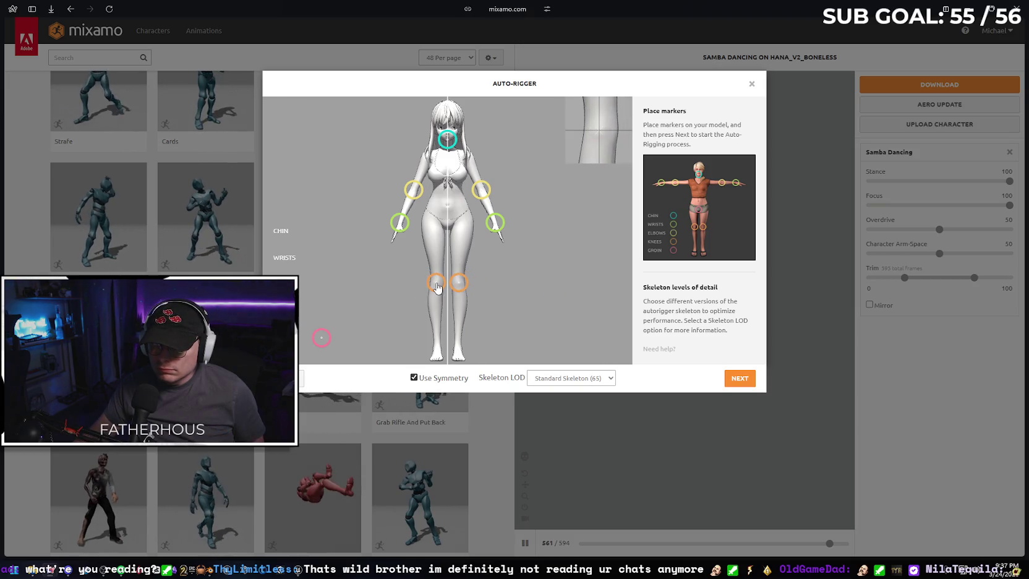
left_click_drag(322, 345, 450, 230)
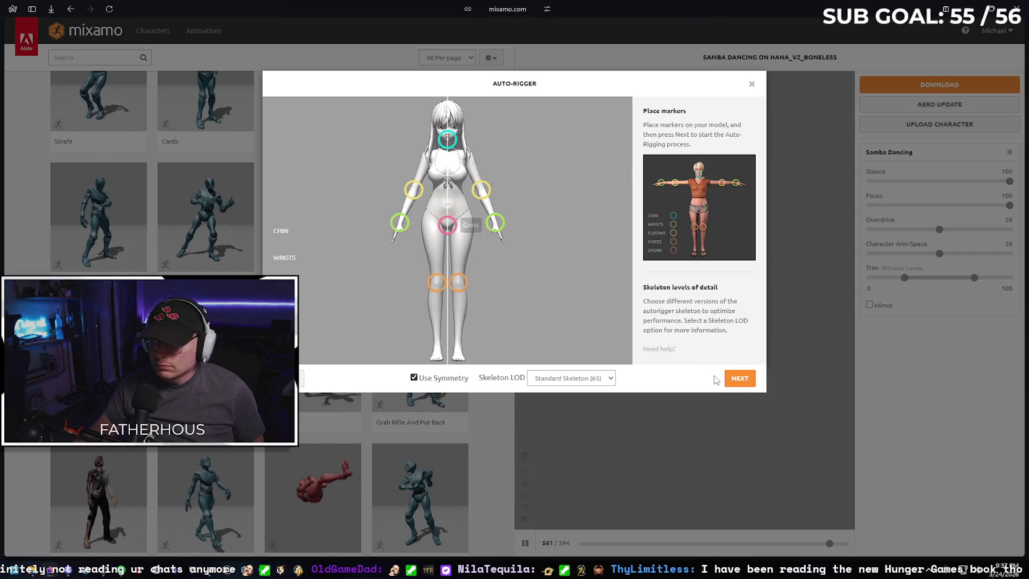
left_click(737, 386)
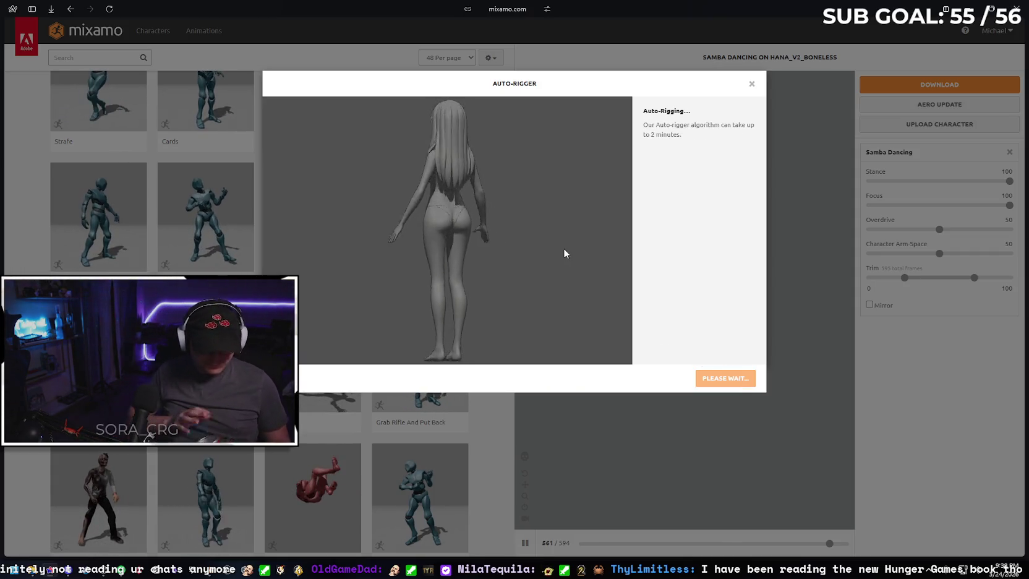
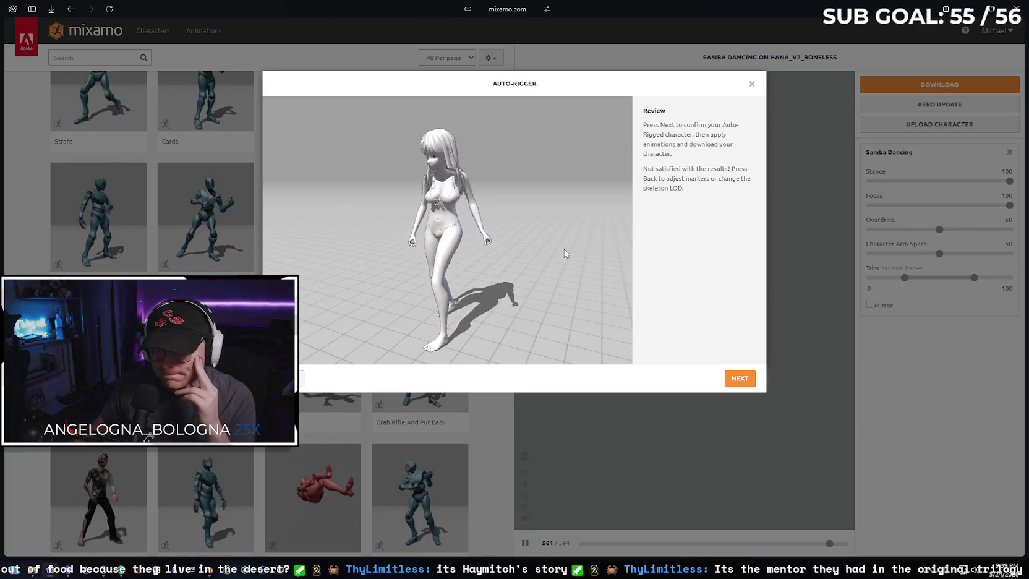
- Confirm the auto-rigged Yuki character and accept changing to her as the new character
left_click(737, 379)
left_click(737, 379)
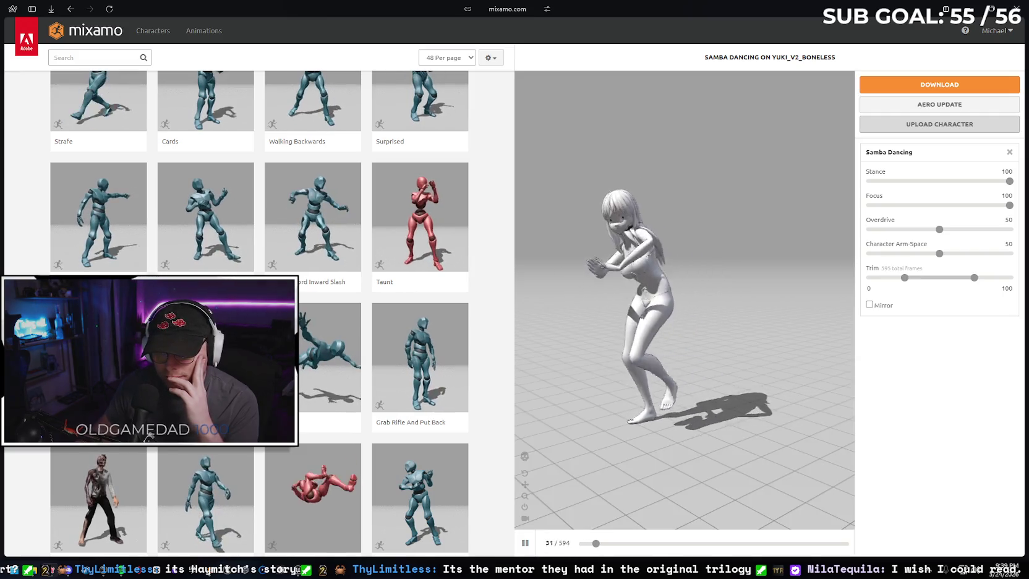
scroll(115, 202, "up", 10)
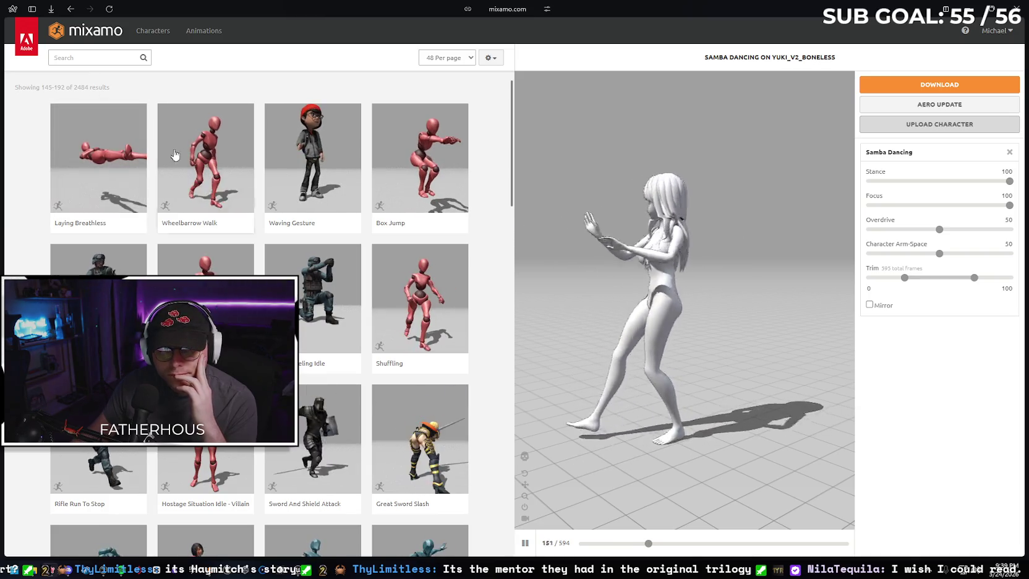
left_click_drag(512, 189, 512, 534)
- Return to animations page 1 and preview Catwalk Idle To Twist R on Yuki
left_click(193, 485)
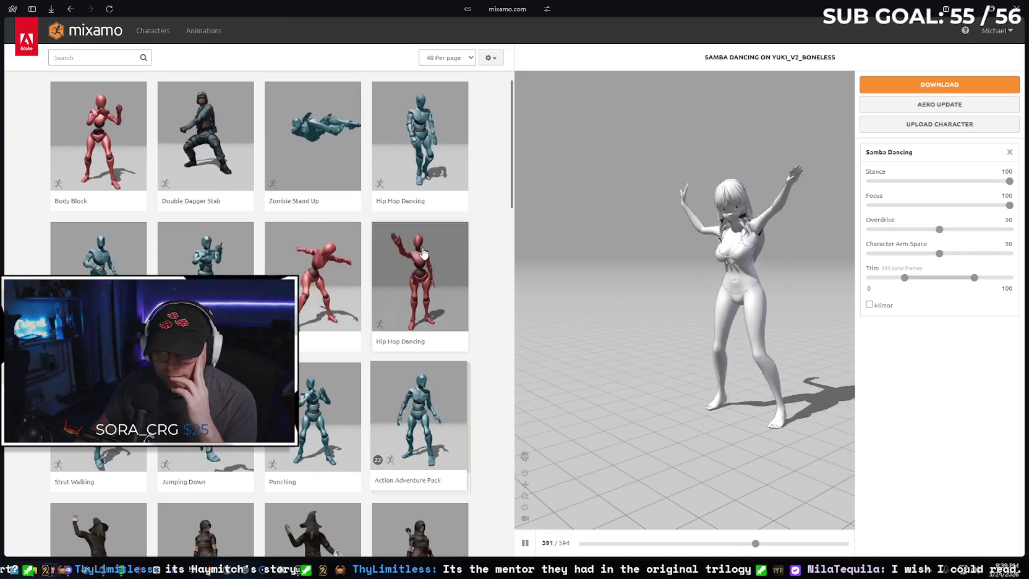
scroll(311, 244, "down", 2)
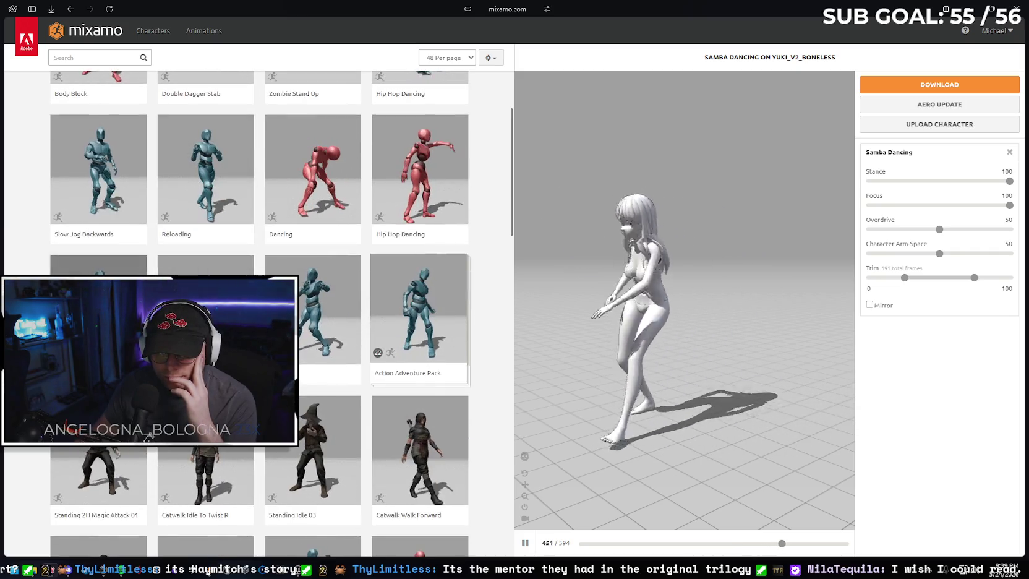
scroll(260, 309, "down", 1)
scroll(260, 309, "down", 1)
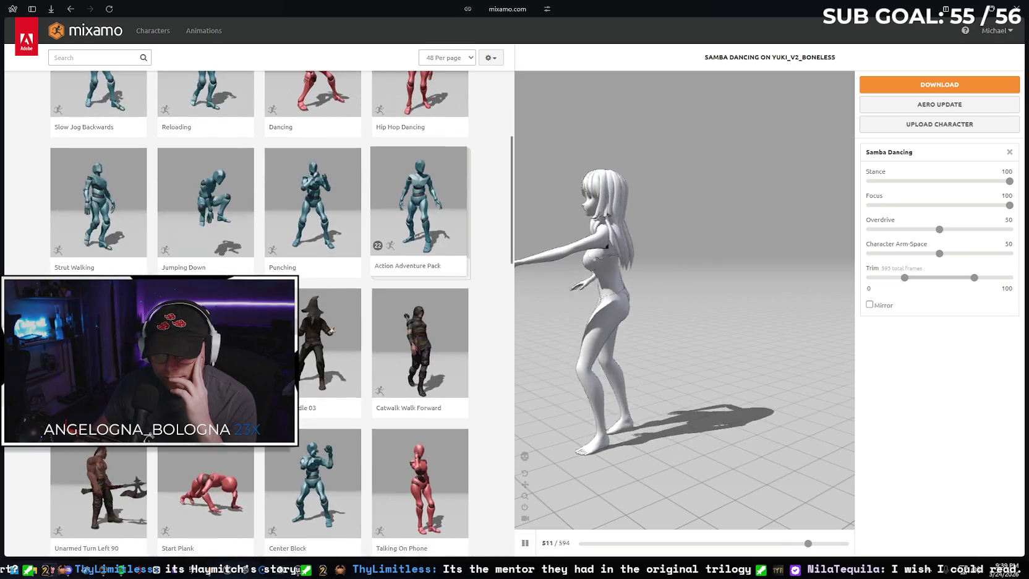
left_click(205, 346)
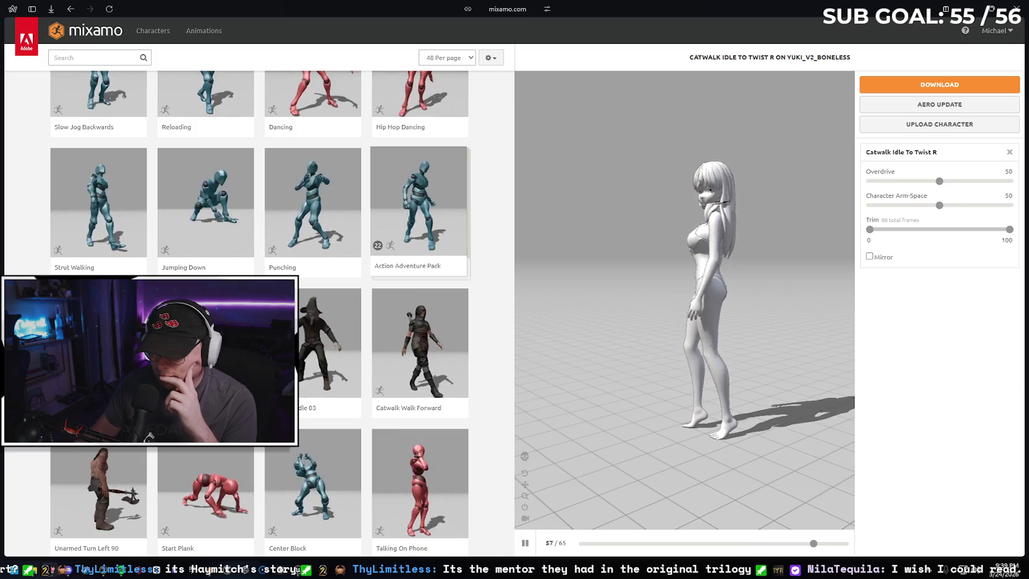
- Orbit the preview down onto Yuki and try the Talking On Phone animation
mouse_move(711, 204)
left_mouse_down()
mouse_move(755, 231)
mouse_move(717, 231)
left_mouse_up()
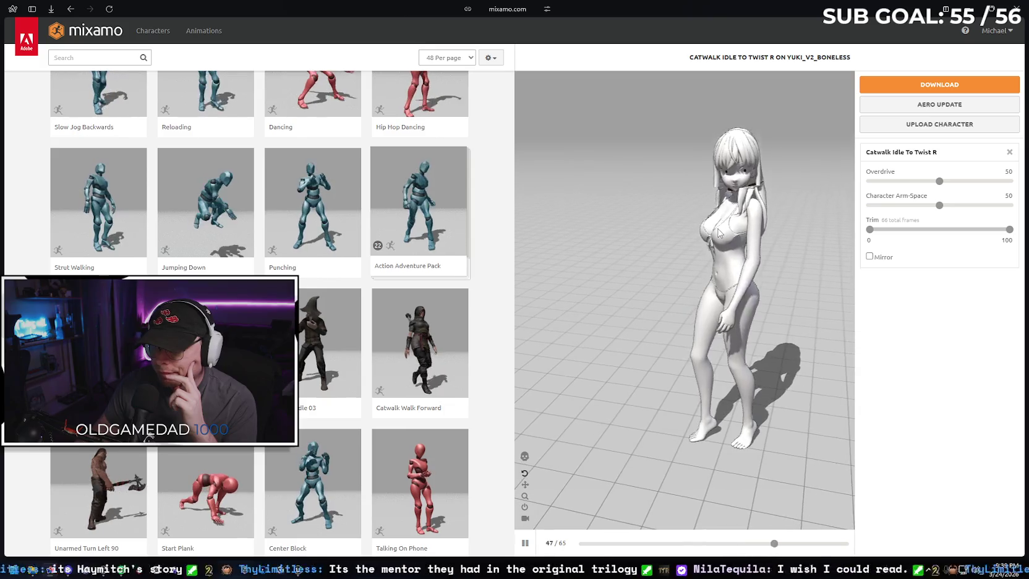
scroll(312, 330, "down", 2)
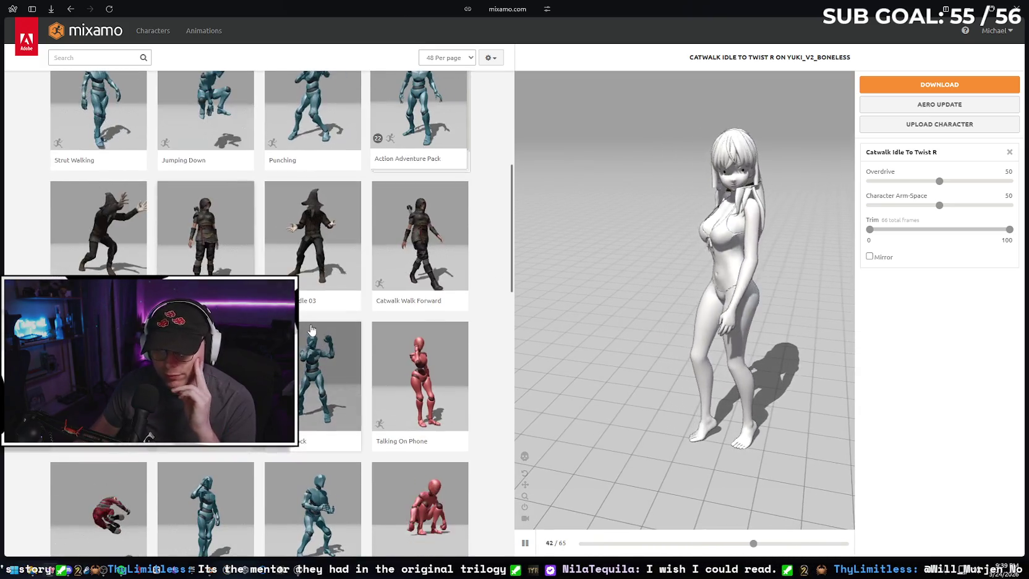
scroll(312, 330, "down", 1)
left_click(419, 328)
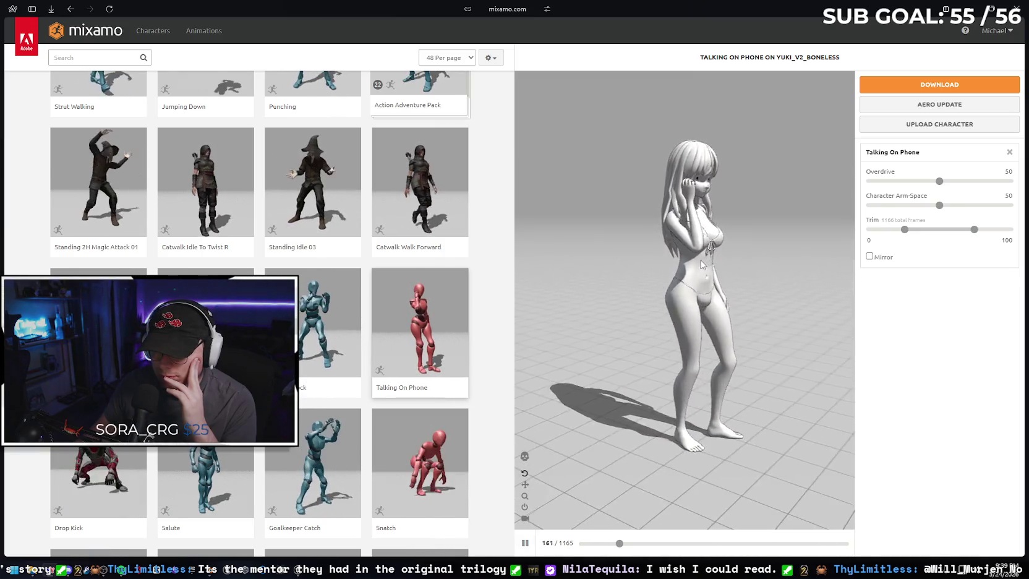
- Switch Yuki's preview to the Golf Pre-Putt animation
scroll(301, 236, "down", 1)
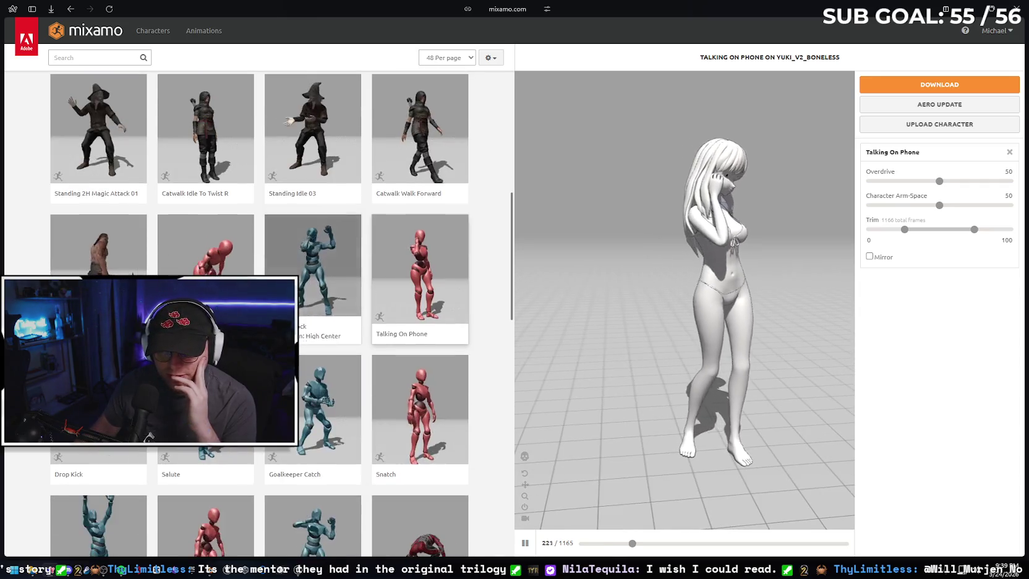
scroll(301, 237, "down", 4)
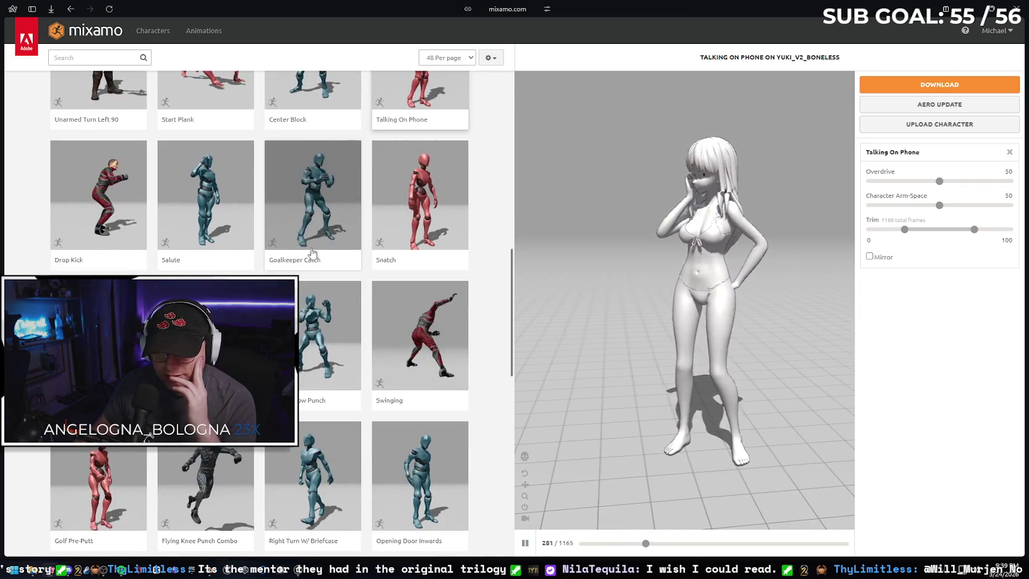
scroll(301, 236, "down", 1)
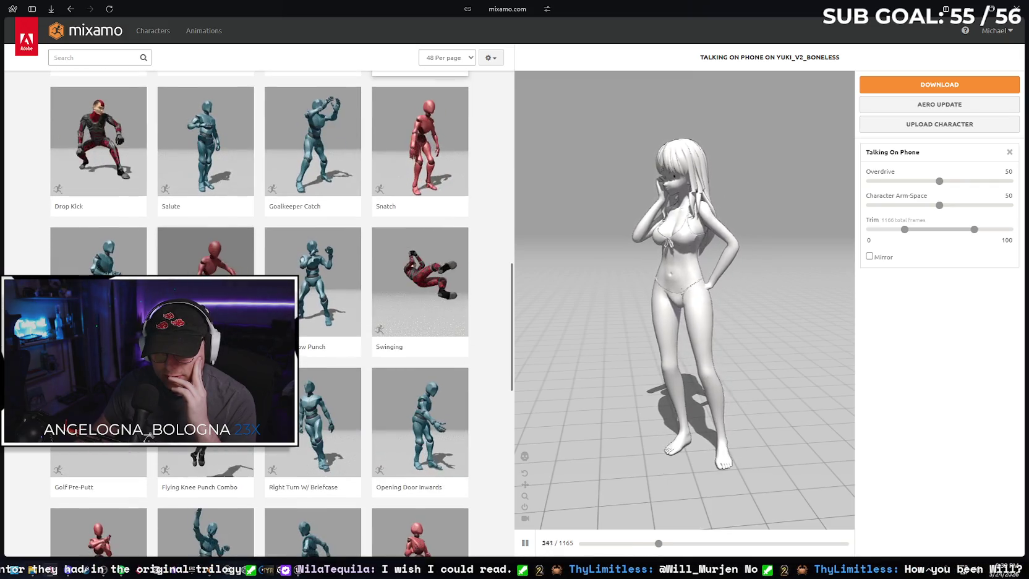
left_click(68, 466)
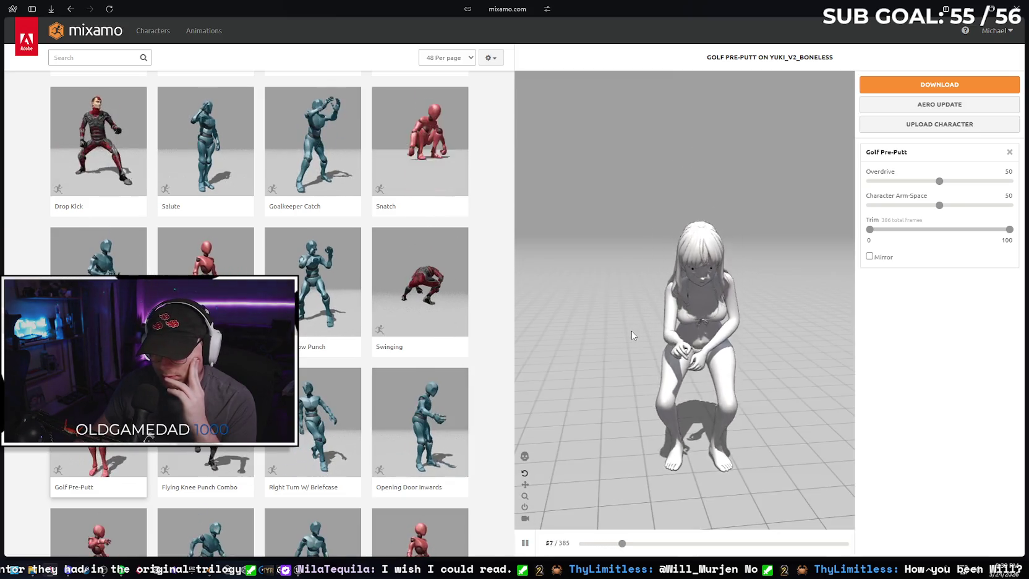
- Pause Golf Pre-Putt, trim its end to about 60, and turn Mirror off
mouse_move(702, 337)
left_mouse_down()
mouse_move(793, 334)
mouse_move(710, 328)
mouse_move(688, 348)
left_mouse_up()
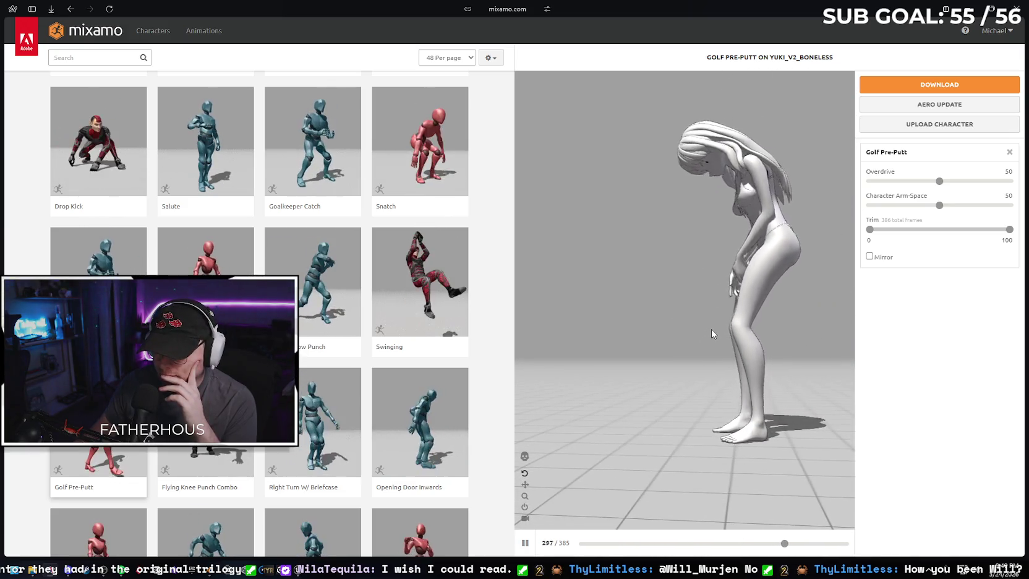
left_click(1009, 230)
left_click_drag(959, 235, 956, 232)
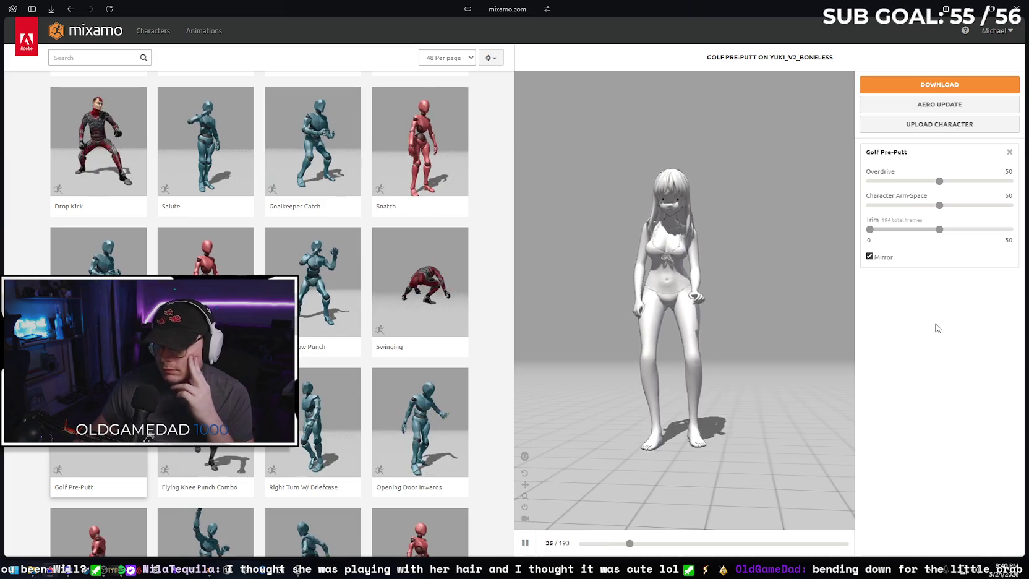
left_click(869, 256)
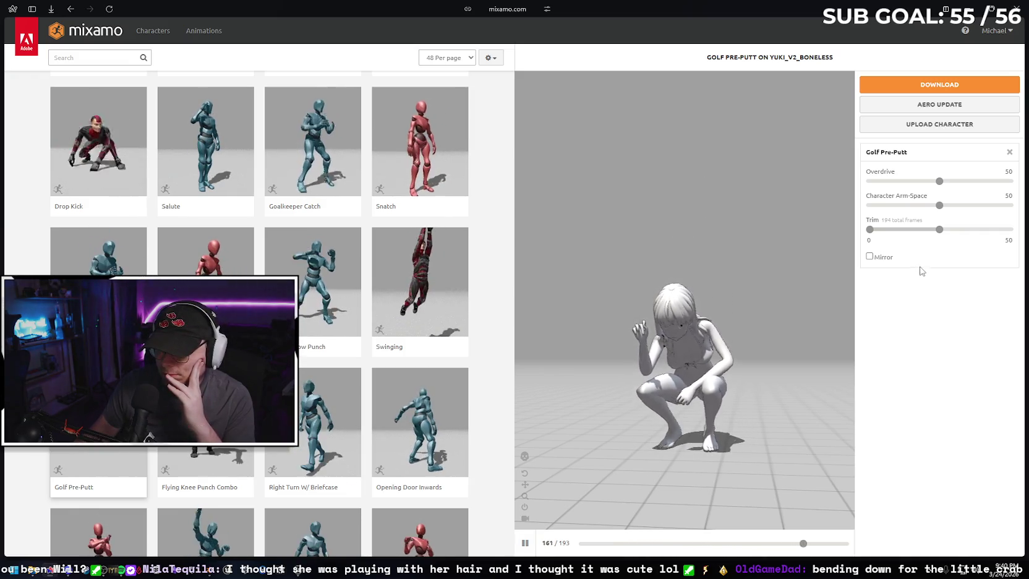
left_click_drag(939, 230, 944, 233)
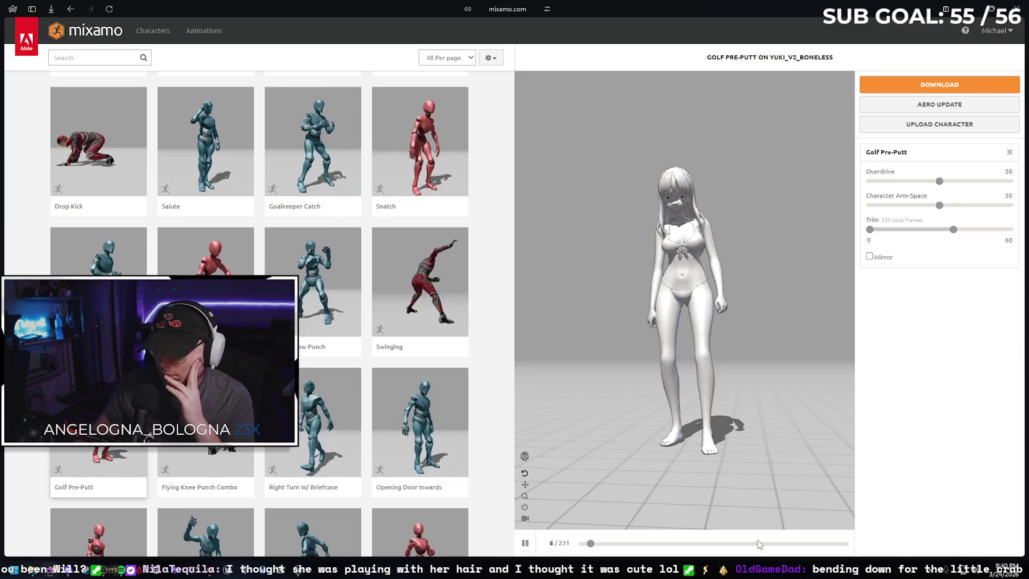
- Scrub playback back to frame 200, then switch the preview to the Excited animation
left_click(767, 543)
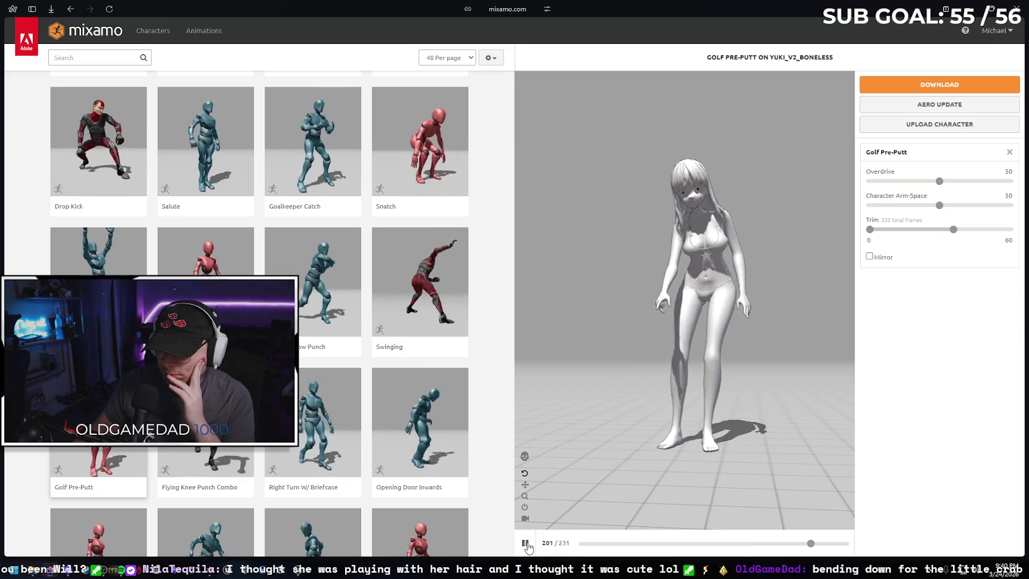
left_click(526, 543)
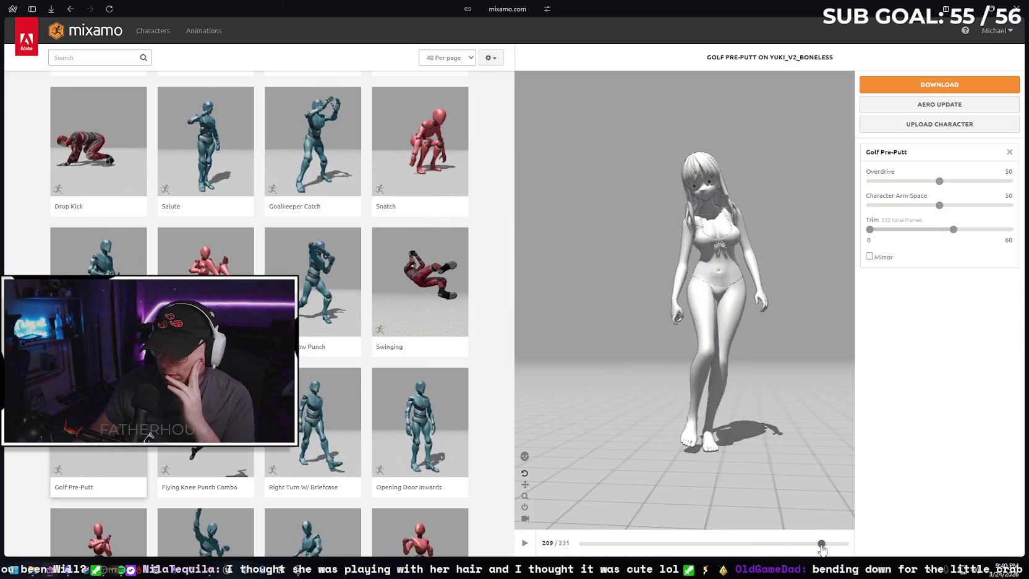
left_click_drag(821, 548, 811, 549)
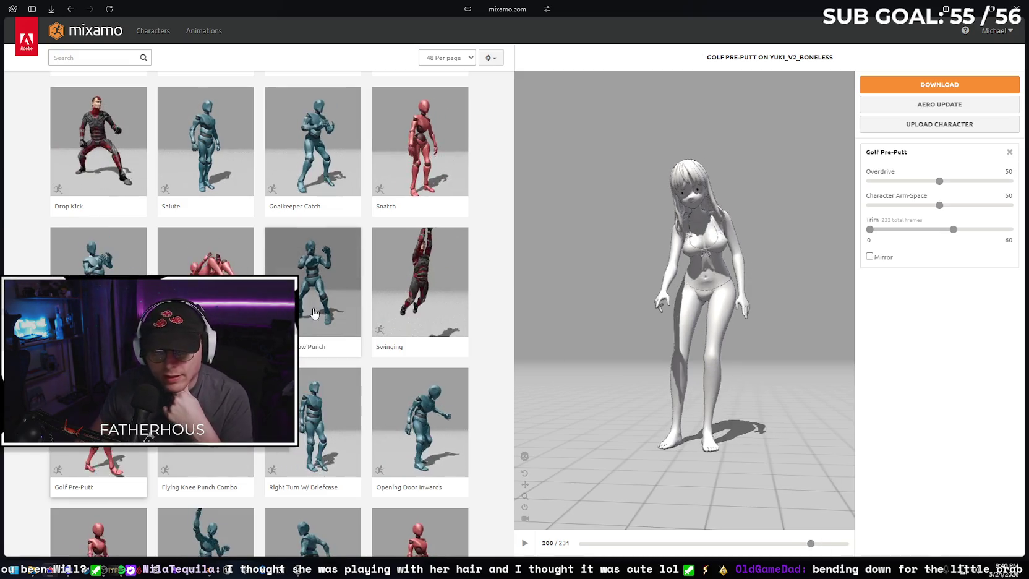
scroll(322, 308, "down", 4)
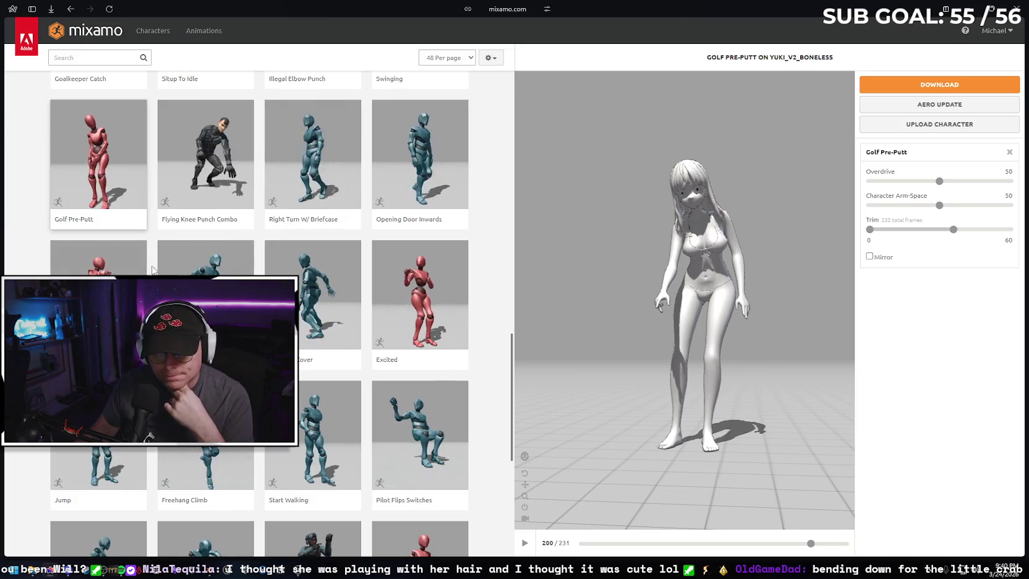
left_click(420, 295)
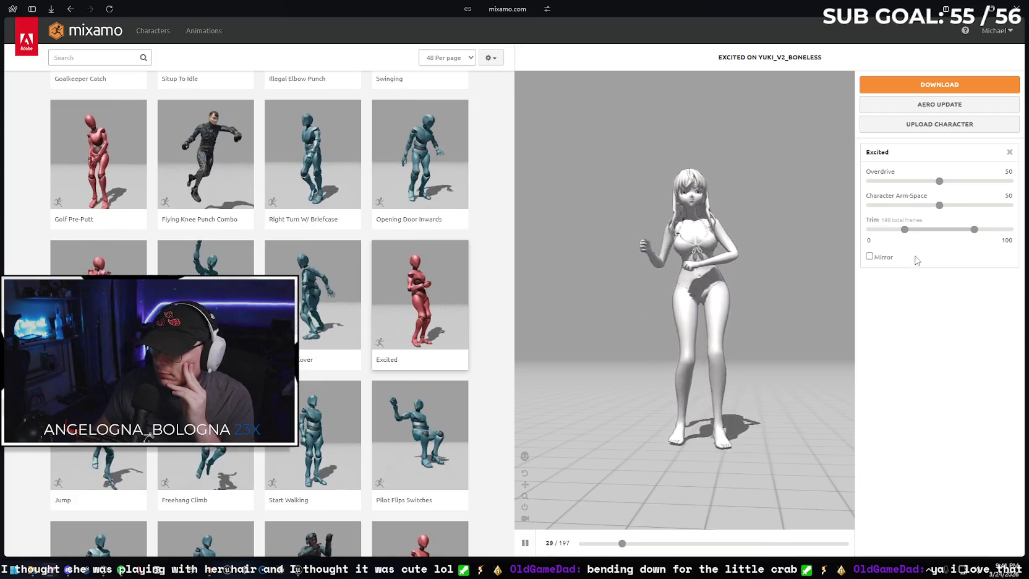
- Download the Excited animation as FBX Binary with skin at 30 fps
left_click(914, 92)
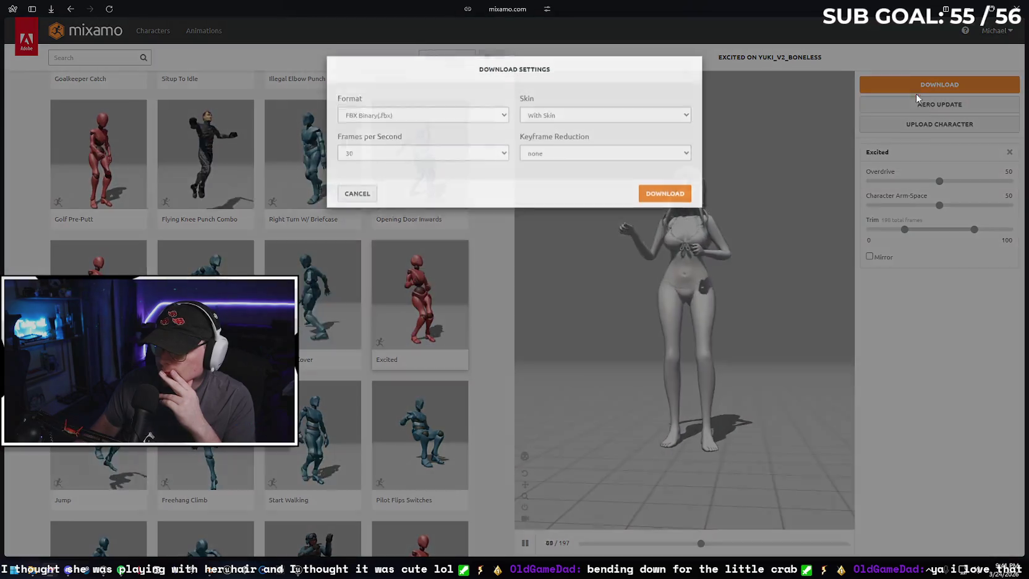
left_click(664, 207)
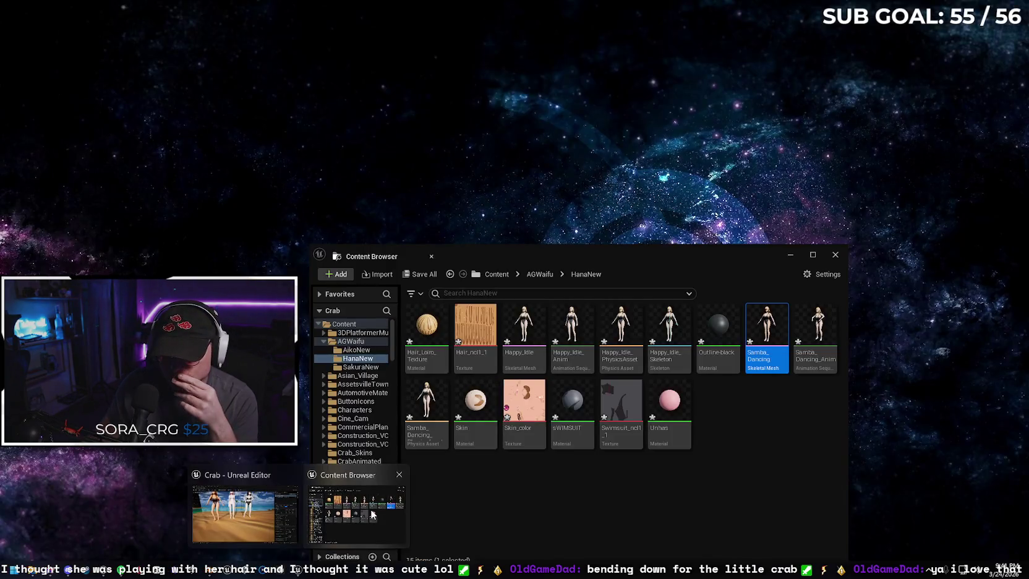
left_click(405, 518)
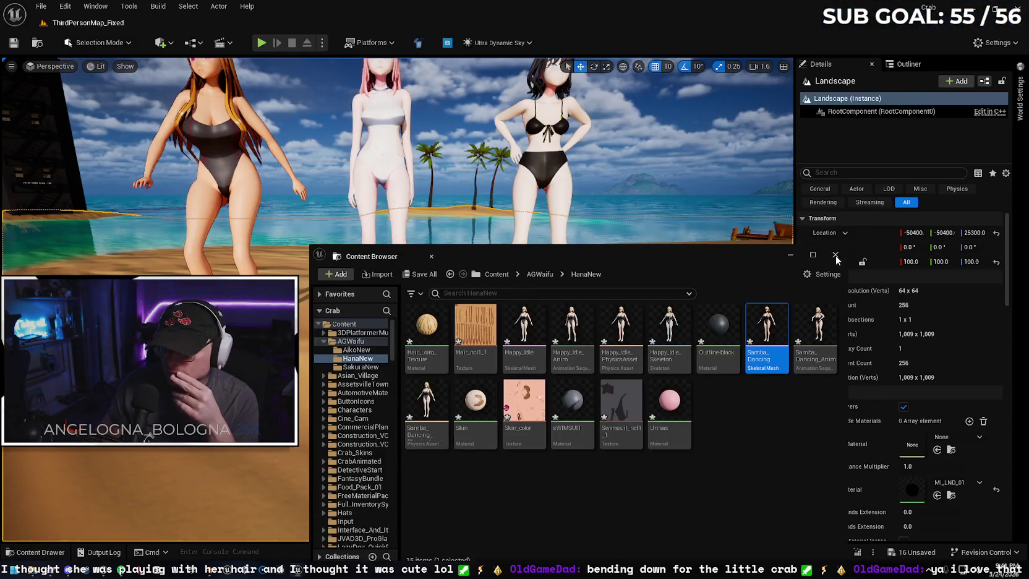
- Create a YukiNew folder under AGWaifu in the Content Drawer and open it
left_click(835, 256)
left_click(38, 551)
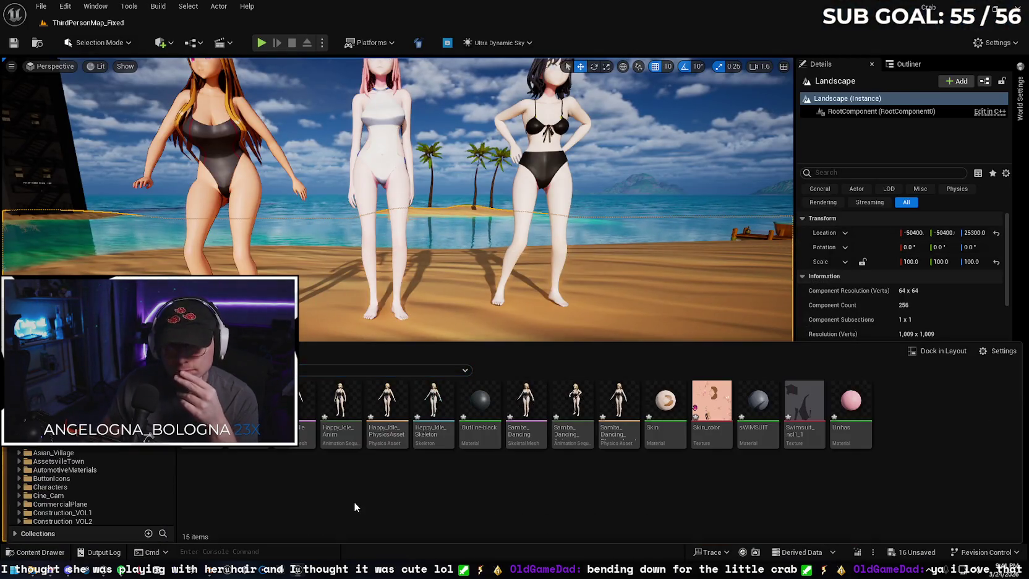
key("alt+Left")
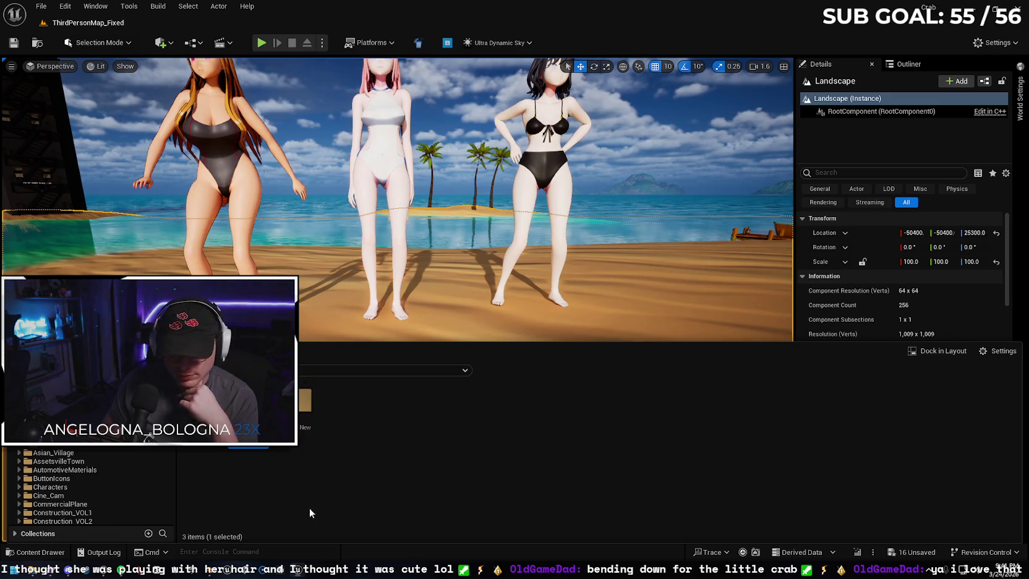
right_click(340, 494)
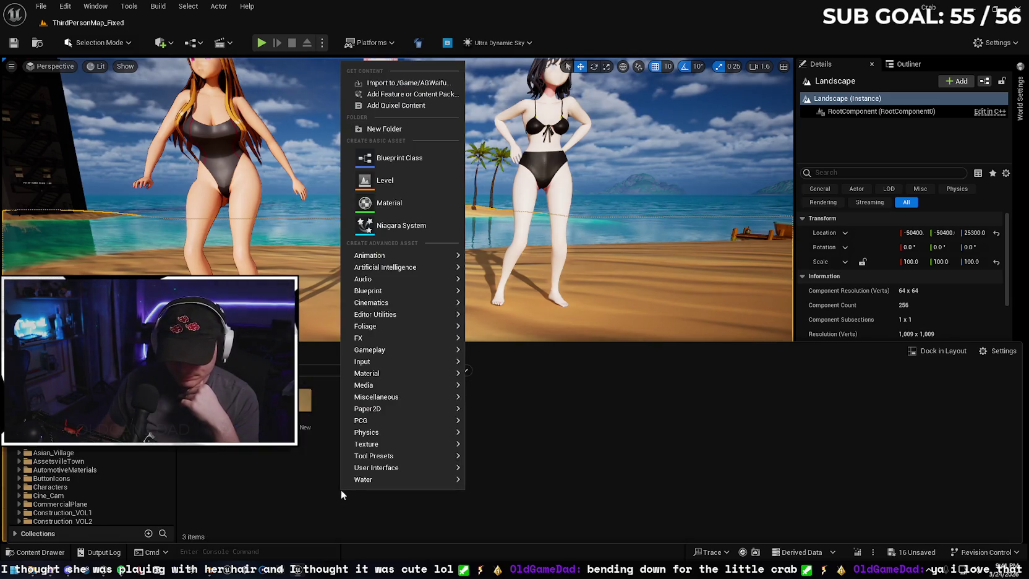
left_click(395, 127)
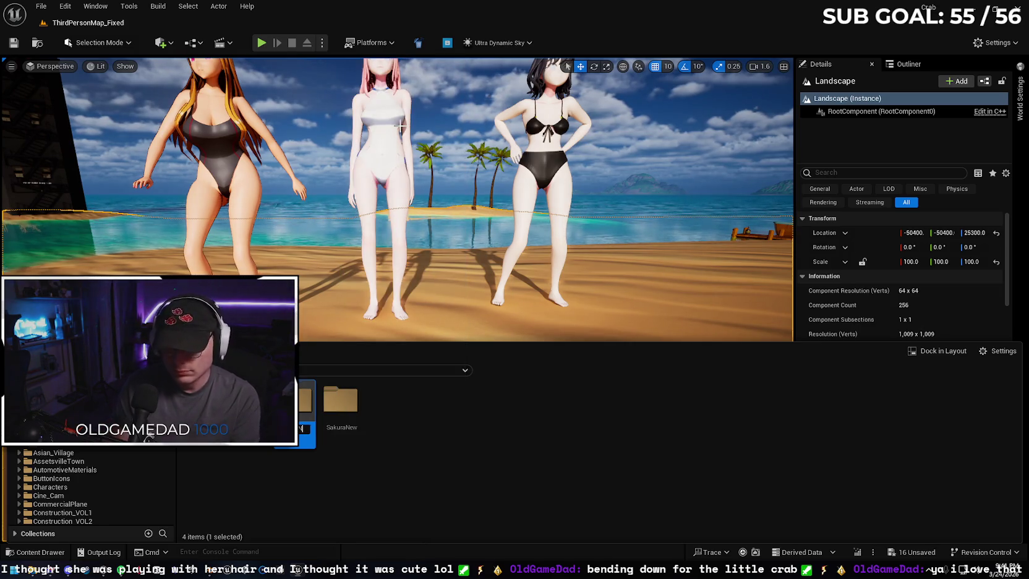
type("YukiNew")
key("Return")
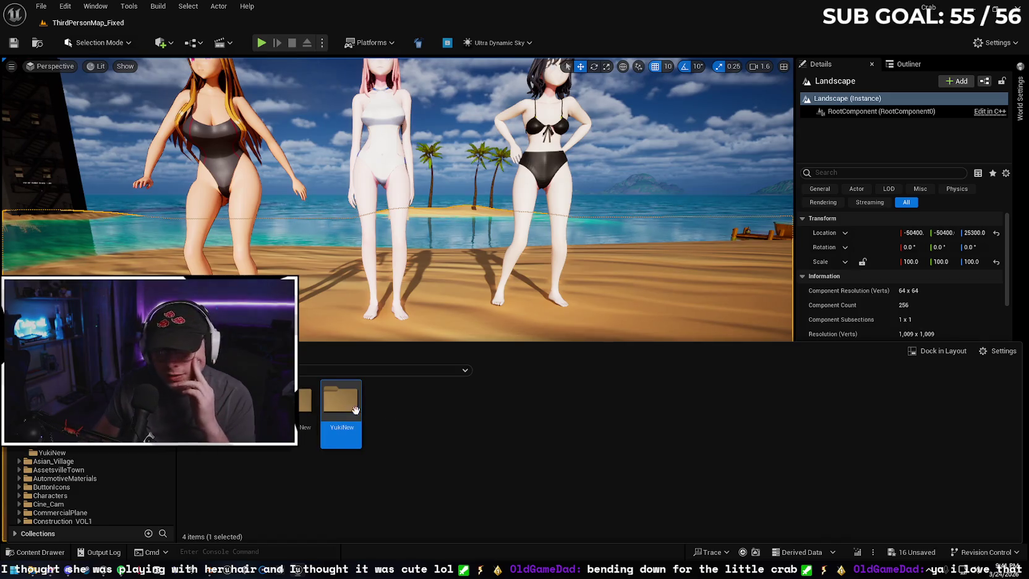
double_click(341, 402)
- Drag Excited.fbx from the Downloads folder into YukiNew to import it
left_click(68, 565)
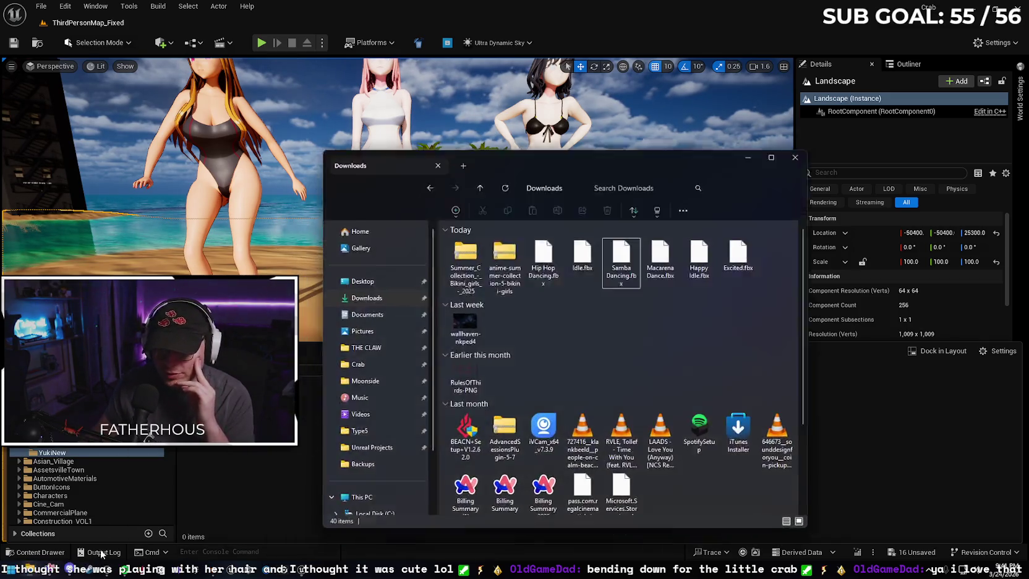
left_click(750, 244)
left_click_drag(765, 254, 301, 459)
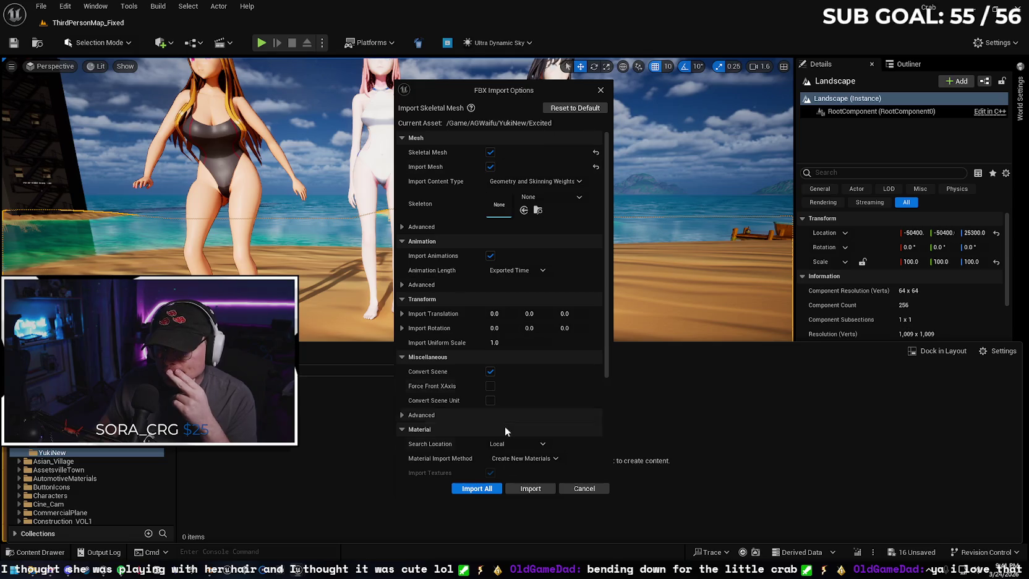
- Import All from Excited.fbx and check the 15 new assets in YukiNew
left_click(469, 488)
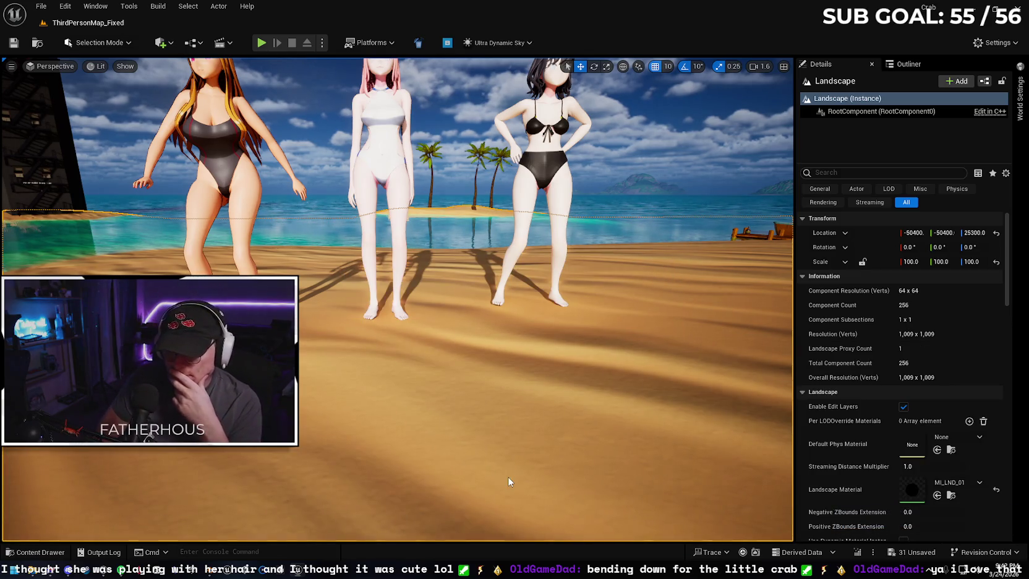
left_click(31, 551)
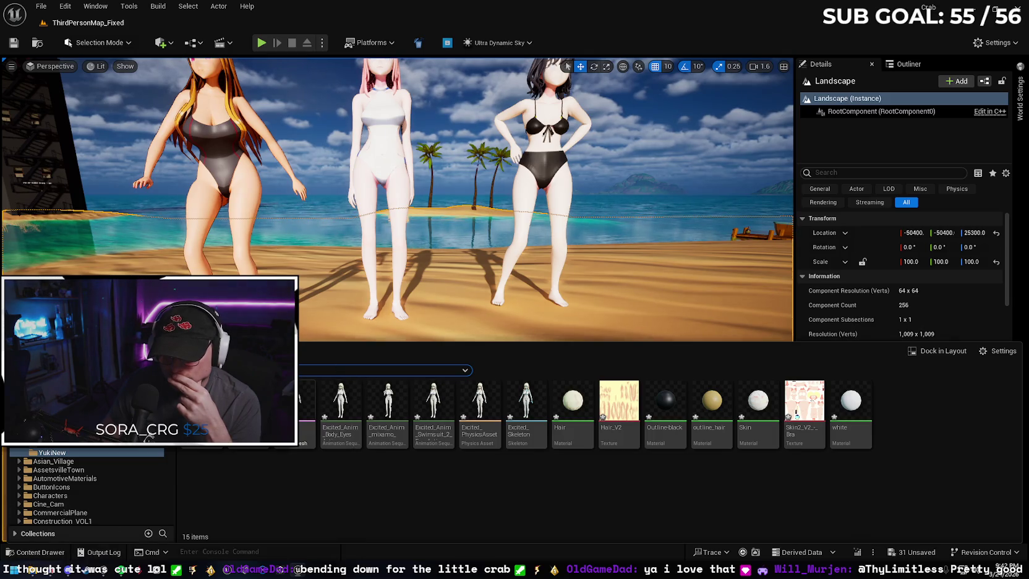
key("ctrl+space")
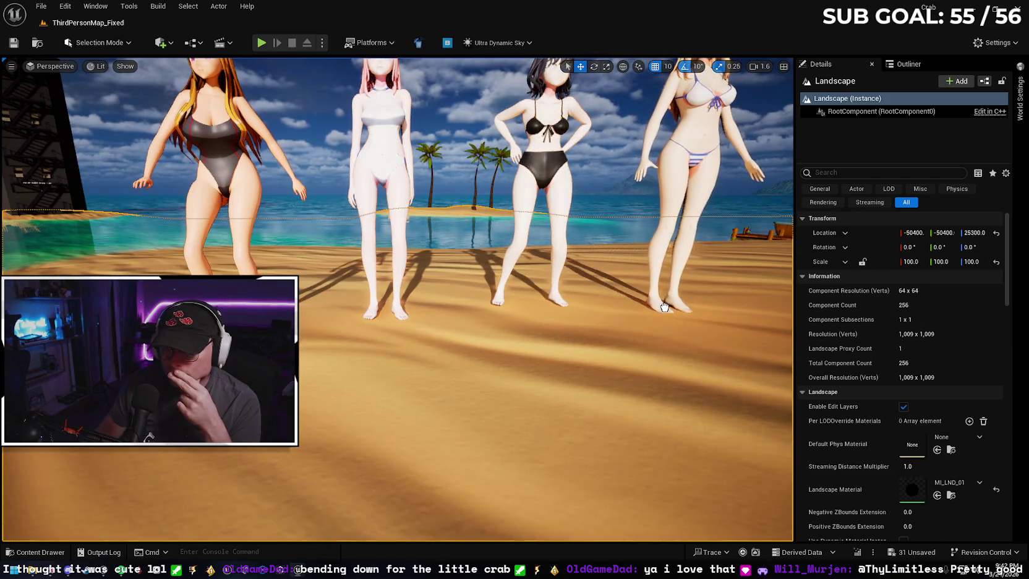
- Set the blonde dancer to Use Animation Asset playing Excited_Anim_mixamo_com
left_click(663, 307)
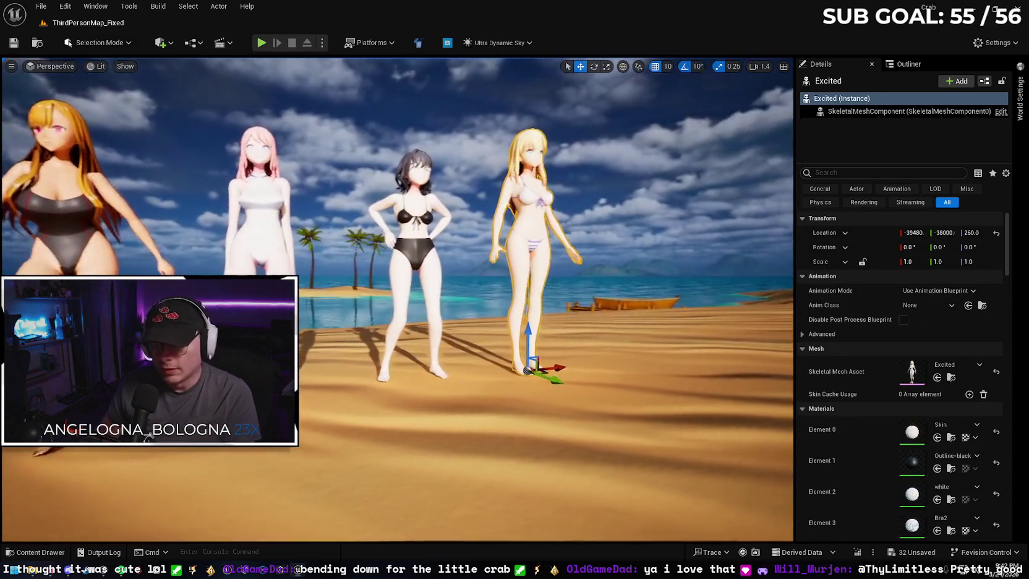
key("w")
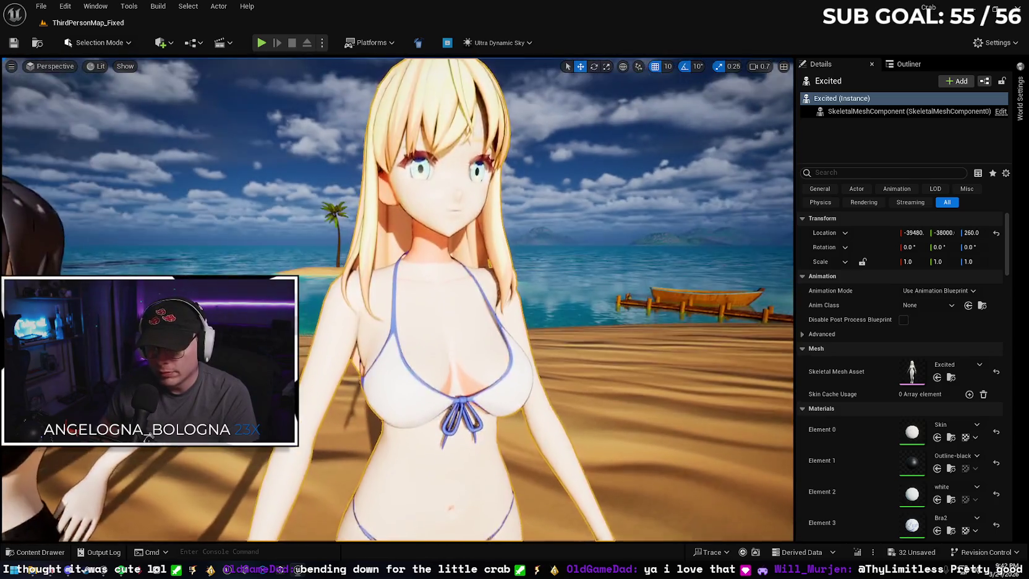
key("s")
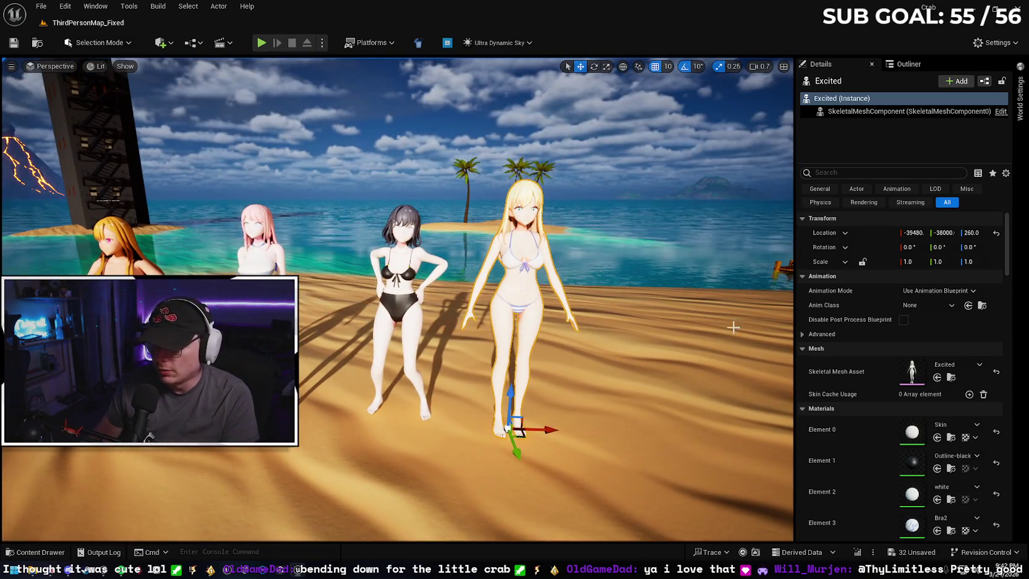
left_click(937, 290)
left_click(930, 307)
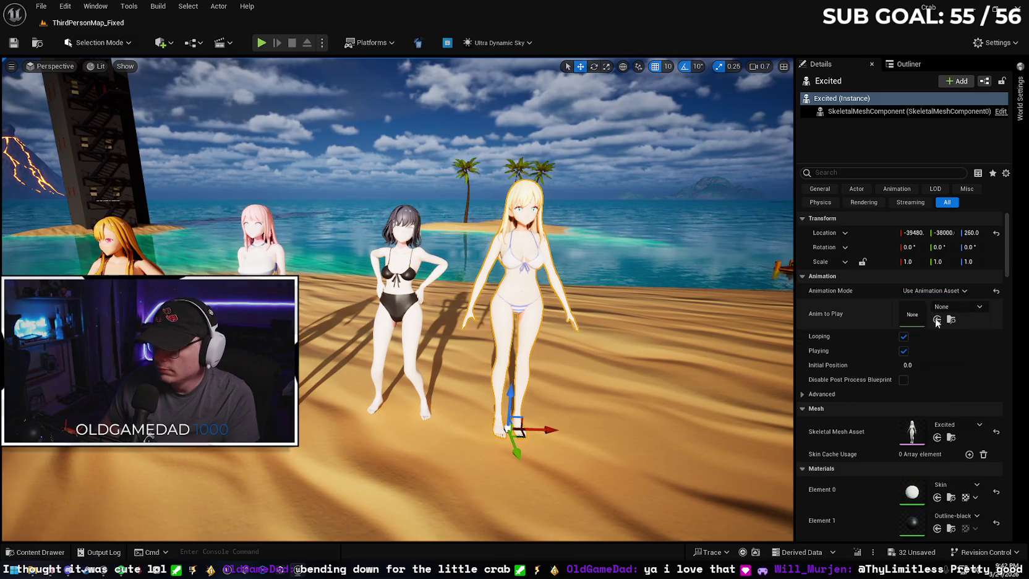
left_click(958, 306)
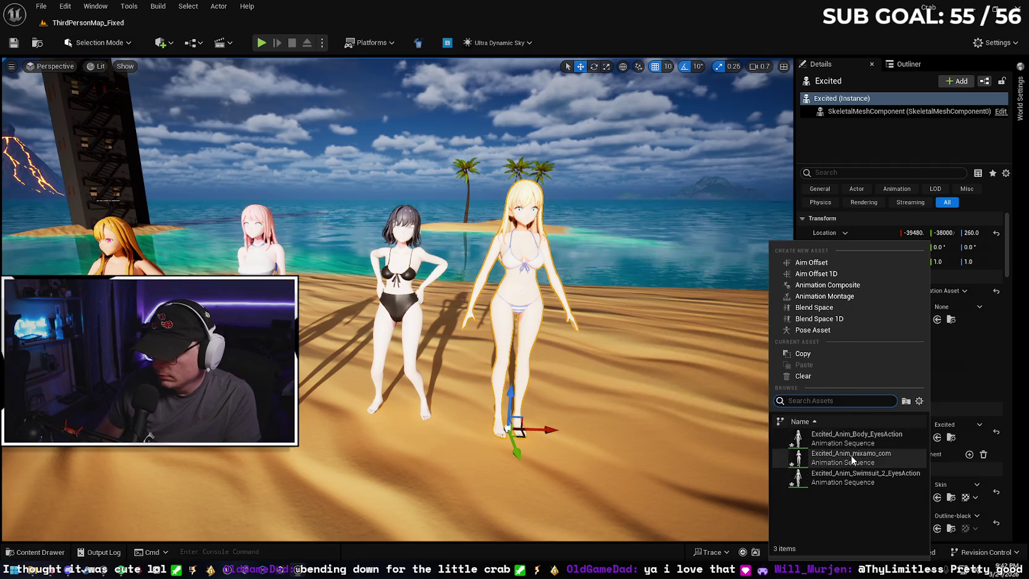
left_click(850, 455)
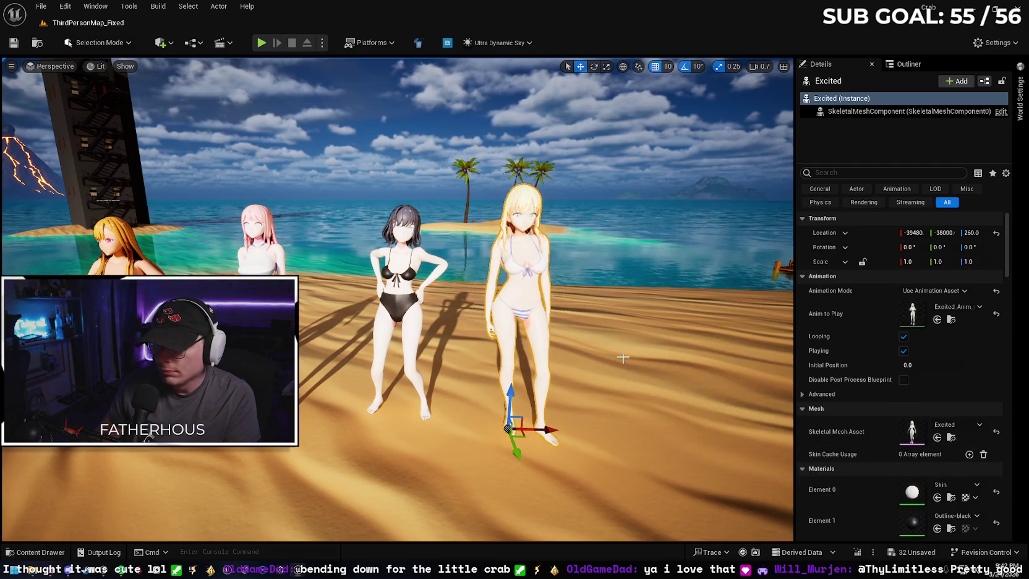
- Play From Here on the sand to test all four dancers, then stop
right_click(386, 476)
left_click(407, 460)
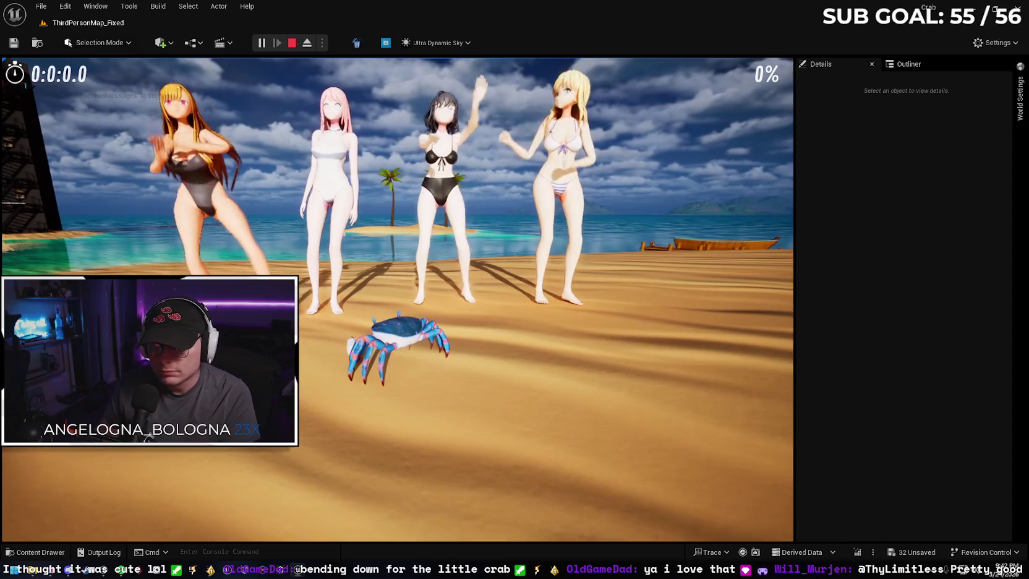
key("Escape")
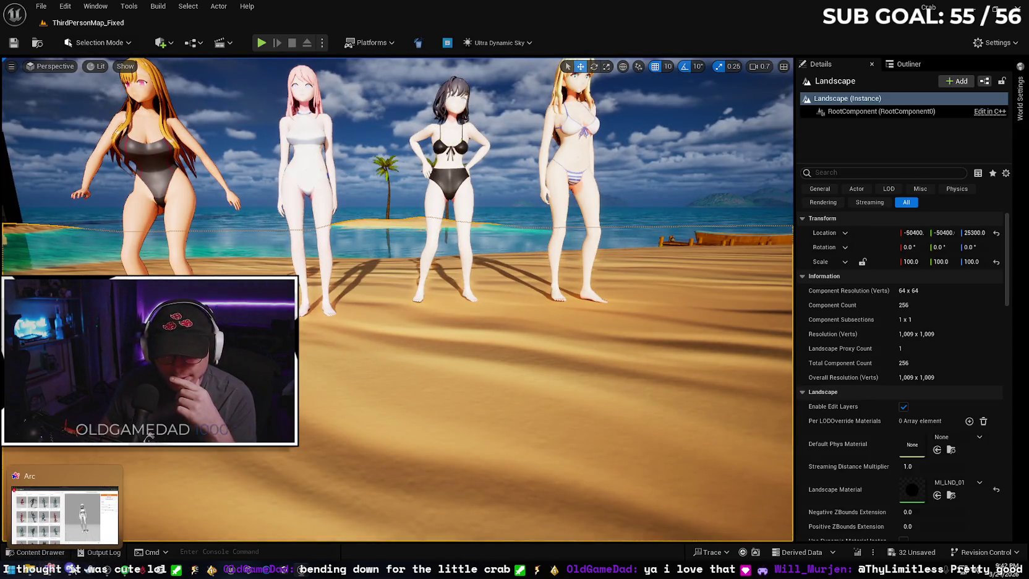
- In Blender, hide Yuki's white bikini and show the red bikini instead
key("alt+Tab")
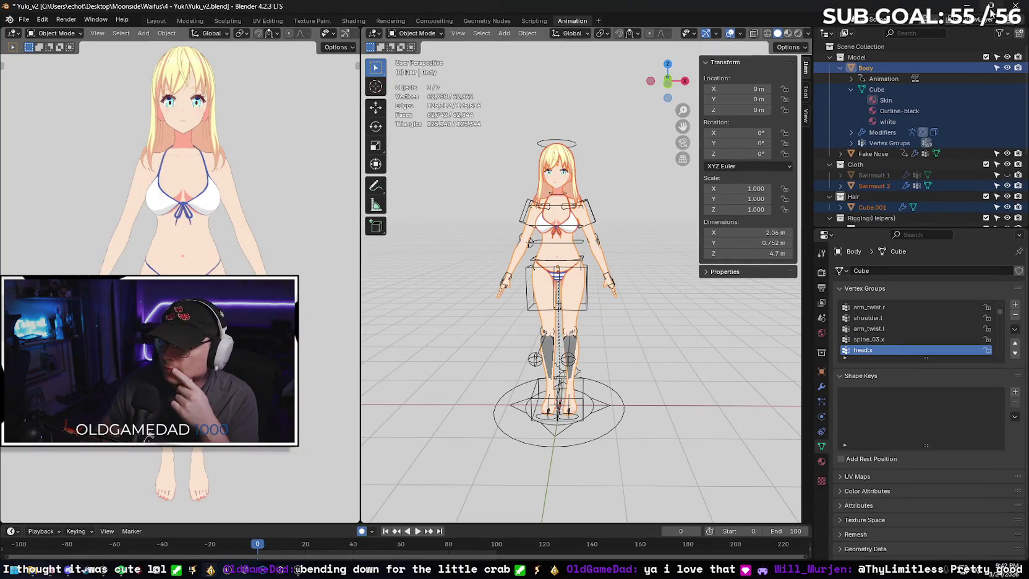
left_click(1007, 185)
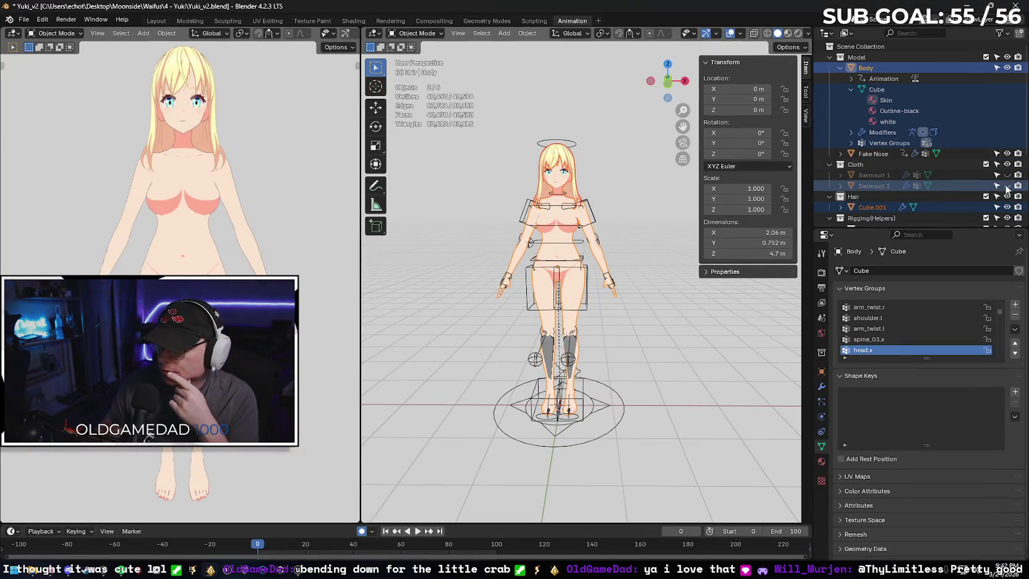
left_click(1007, 175)
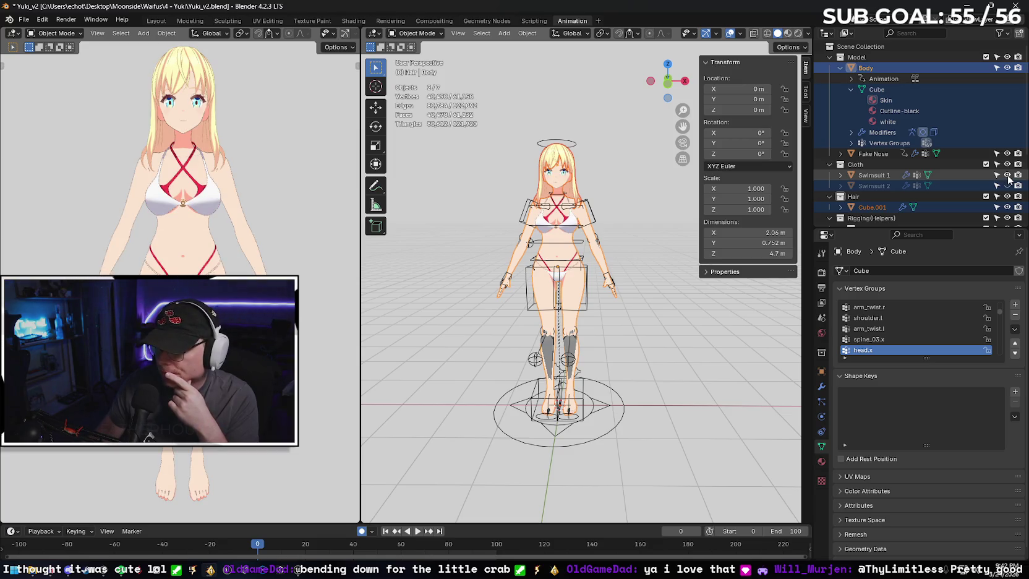
- Expand the hair object to inspect its Hair material, then close Blender
left_click(840, 208)
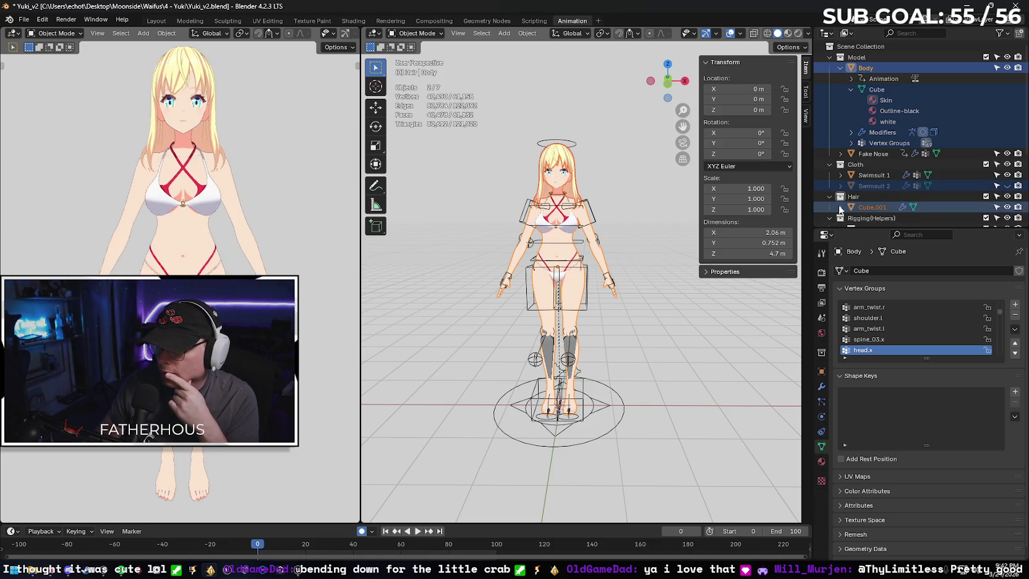
scroll(838, 186, "down", 3)
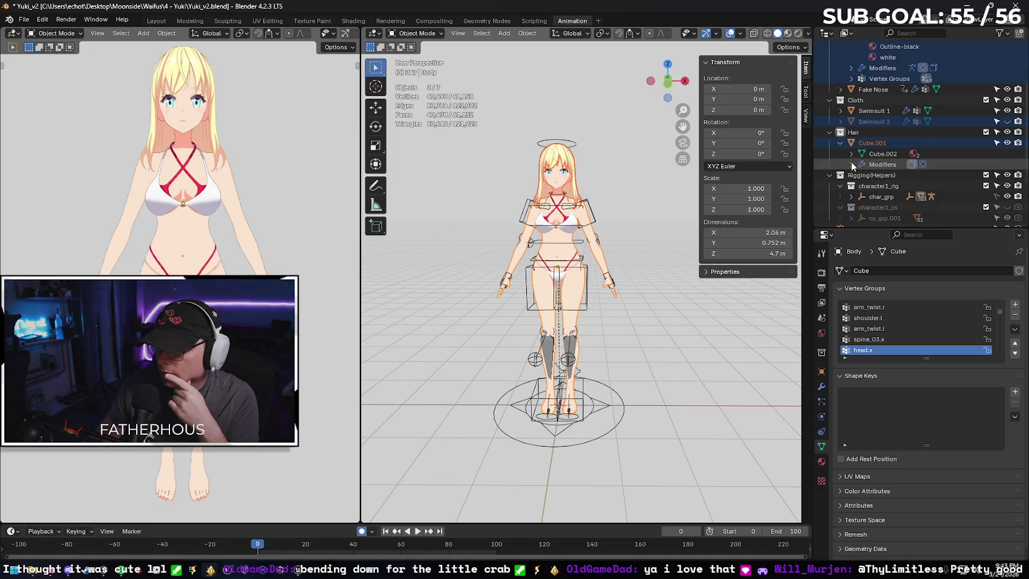
left_click(851, 165)
left_click(850, 153)
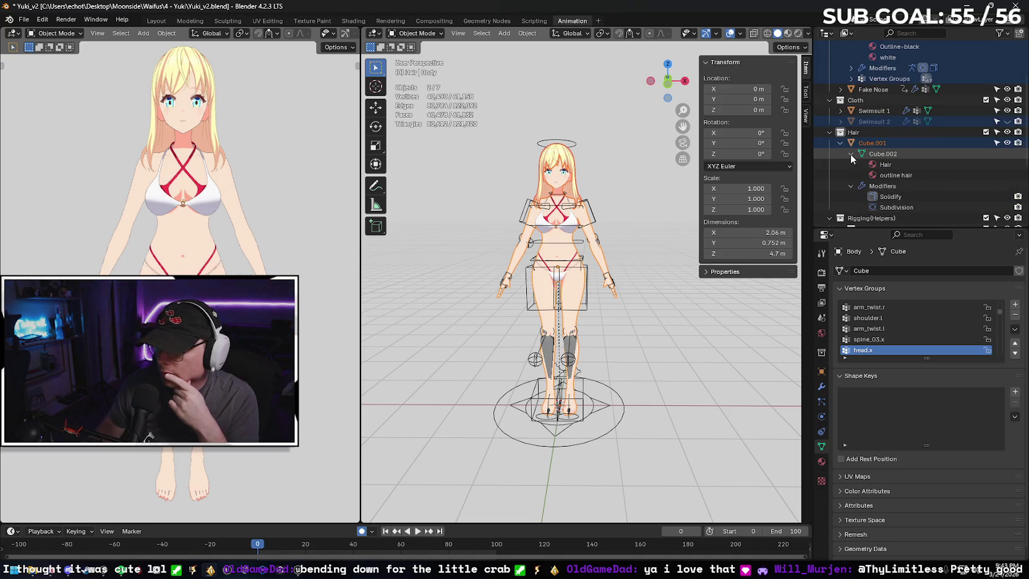
left_click(906, 164)
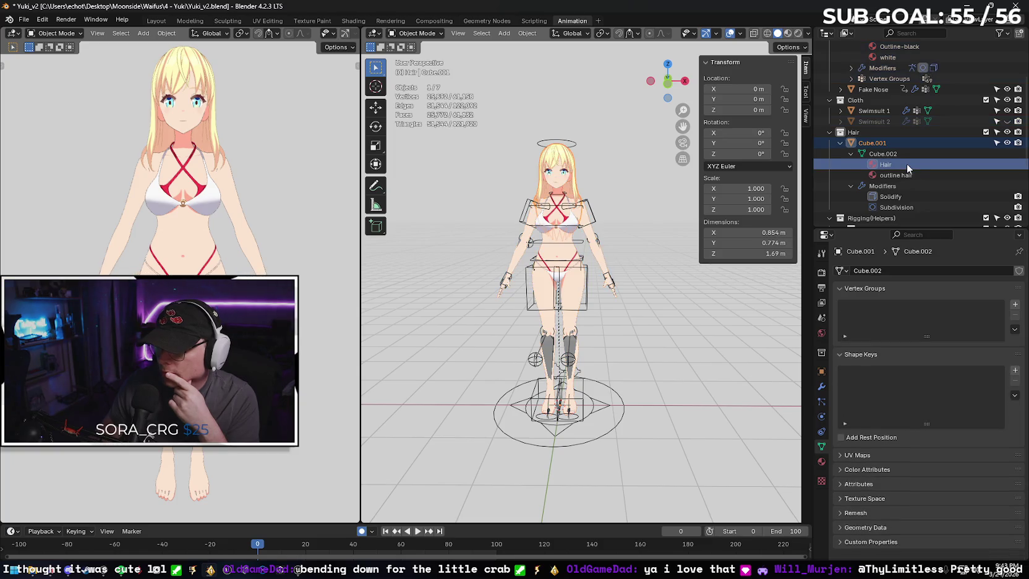
left_click(1015, 6)
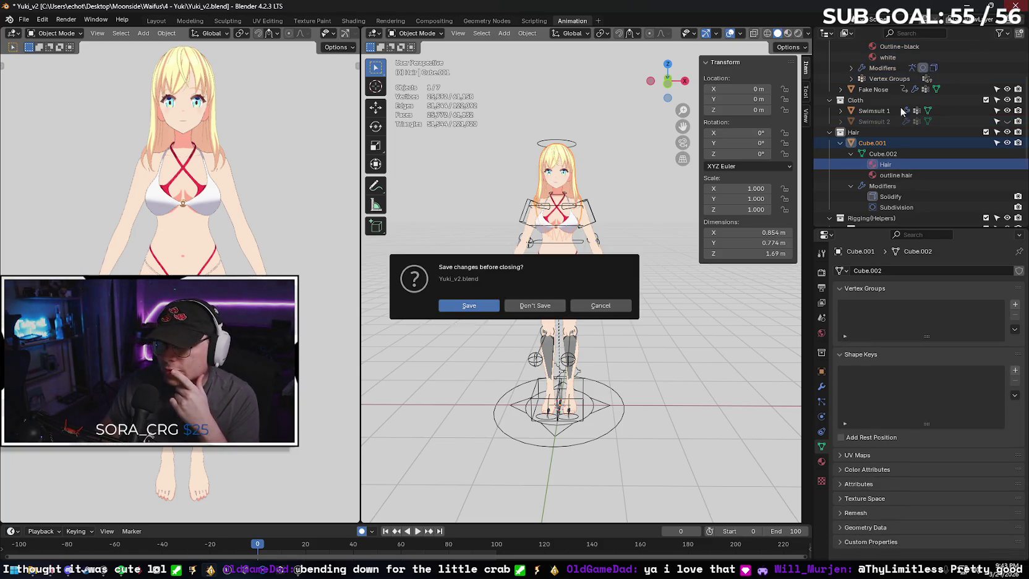
left_click(535, 305)
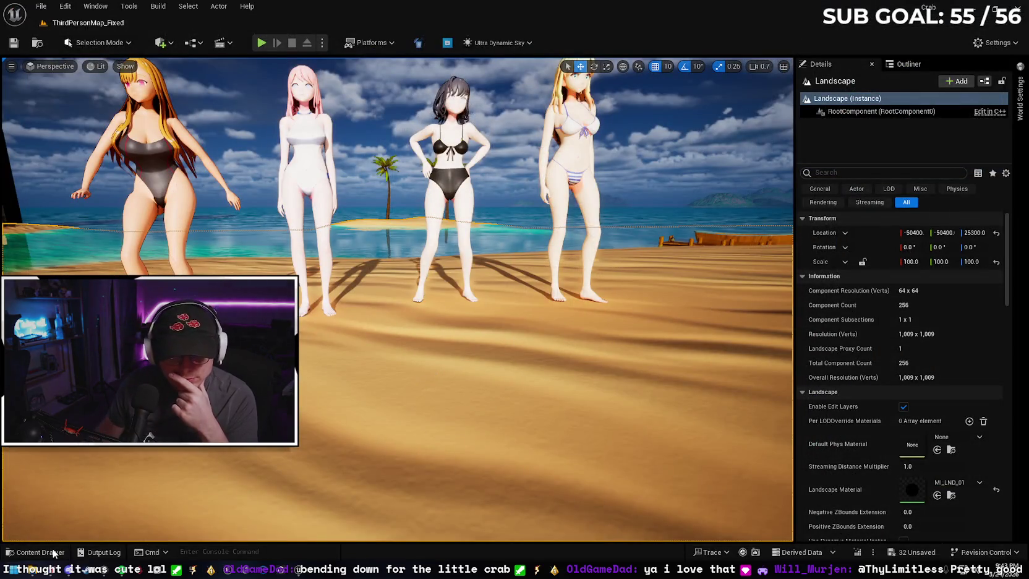
- Browse to Desktop > Moonside > Waifus > 5 - Emi and open Emi_v2.blend
left_click(25, 551)
key("alt+Left")
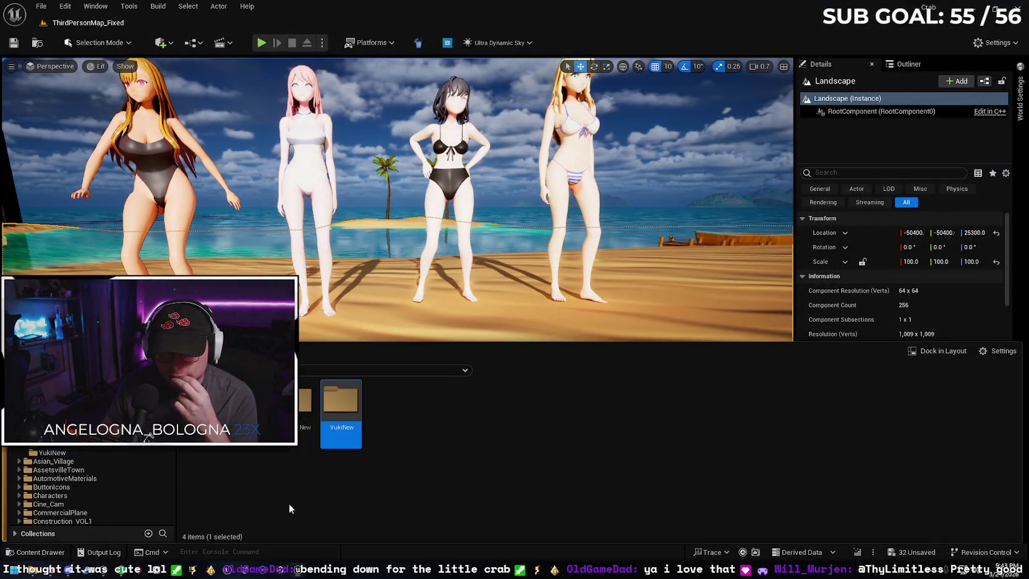
left_click(62, 564)
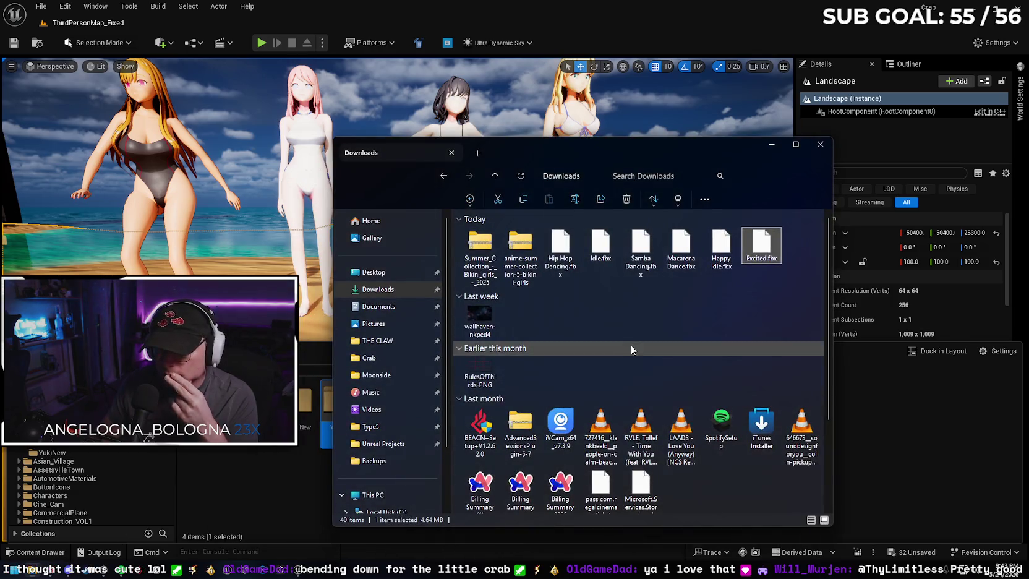
double_click(630, 343)
key("alt+Up")
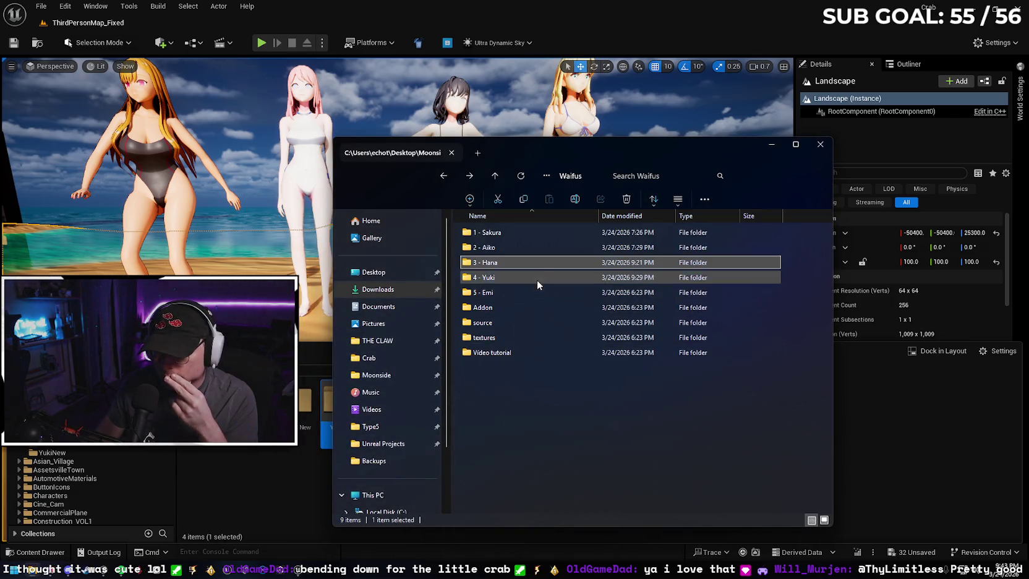
left_click(536, 291)
double_click(537, 292)
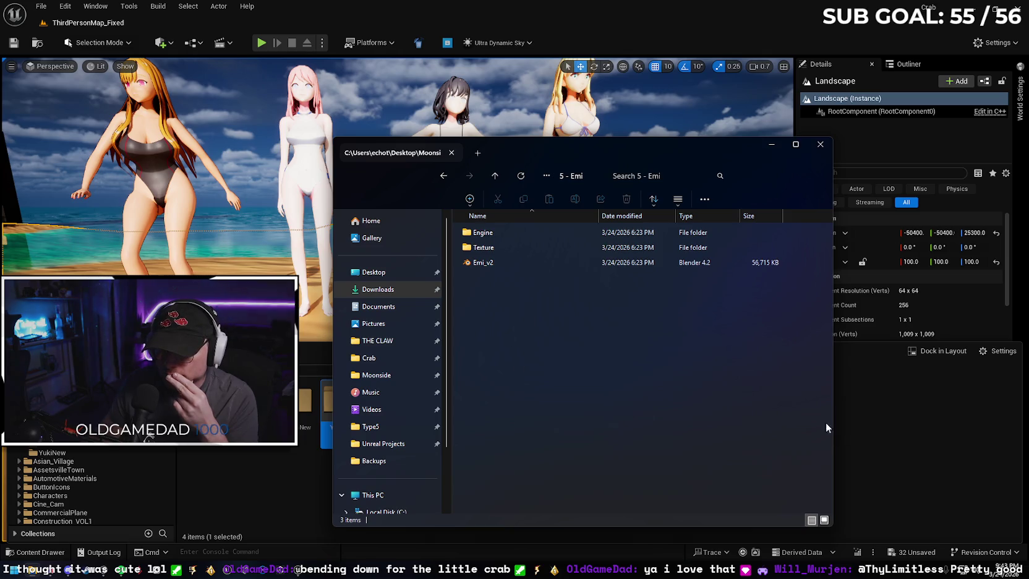
double_click(533, 262)
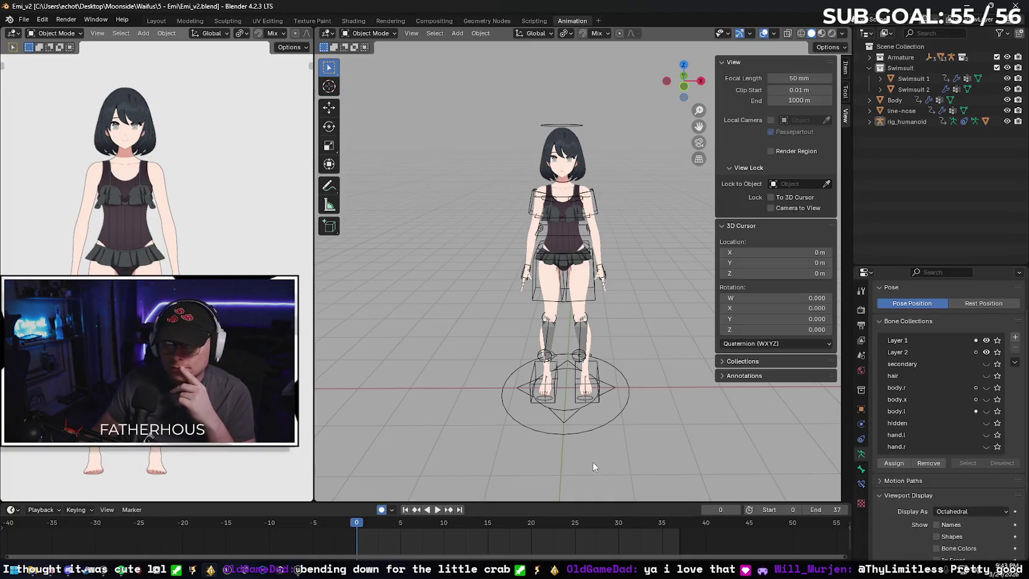
- Toggle Swimsuit 1 and Swimsuit 2 visibility to compare the one-piece and frilled bikini
left_click(1006, 79)
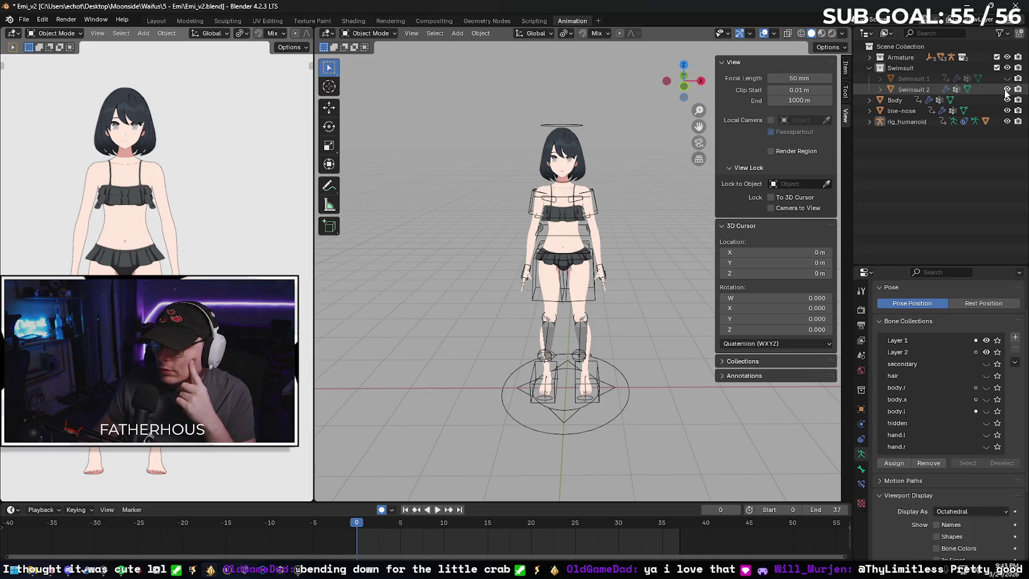
left_click(1006, 90)
left_click(1006, 79)
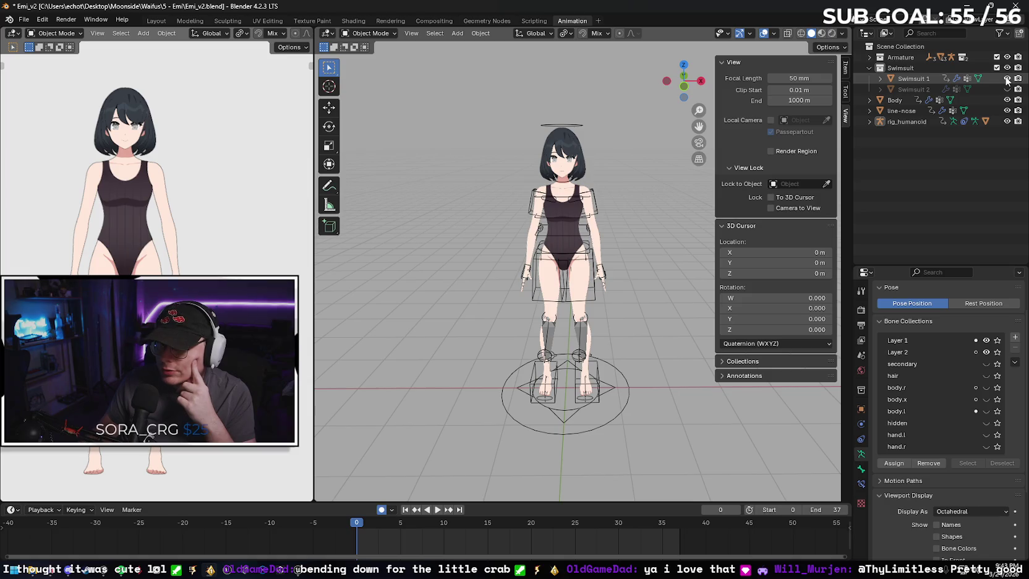
left_click(1007, 78)
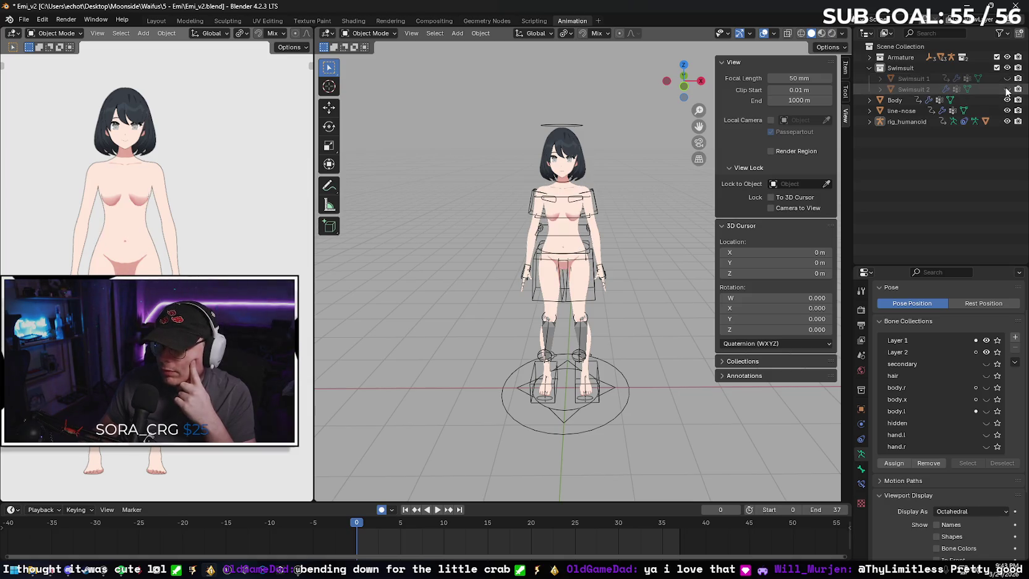
left_click(1006, 89)
- Select Emi's body and armature, then show both swimsuits in front view
scroll(555, 242, "up", 3)
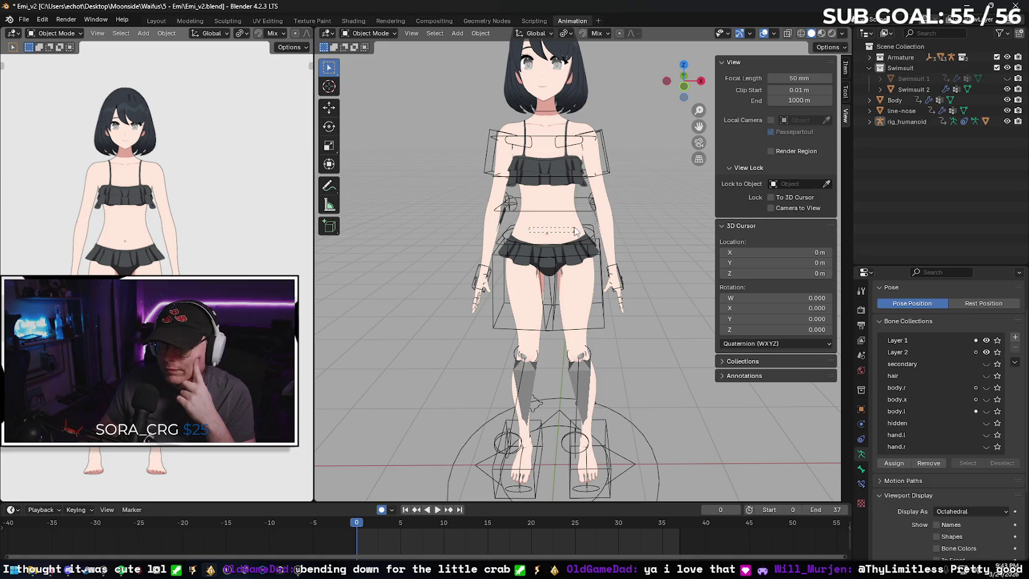
mouse_move(426, 225)
left_mouse_down()
mouse_move(421, 213)
mouse_move(620, 199)
left_mouse_up()
left_click(620, 199)
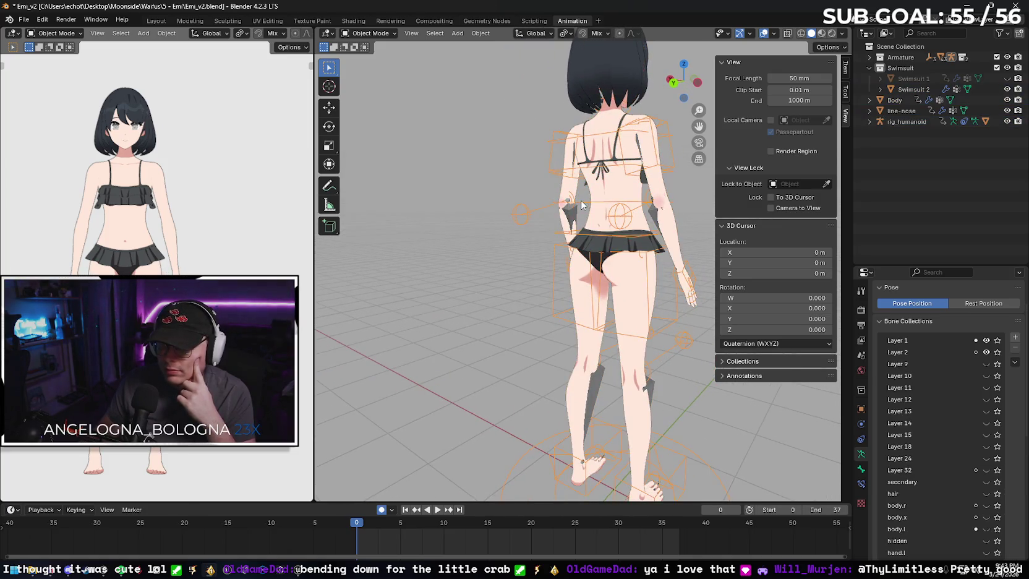
left_click(1006, 79)
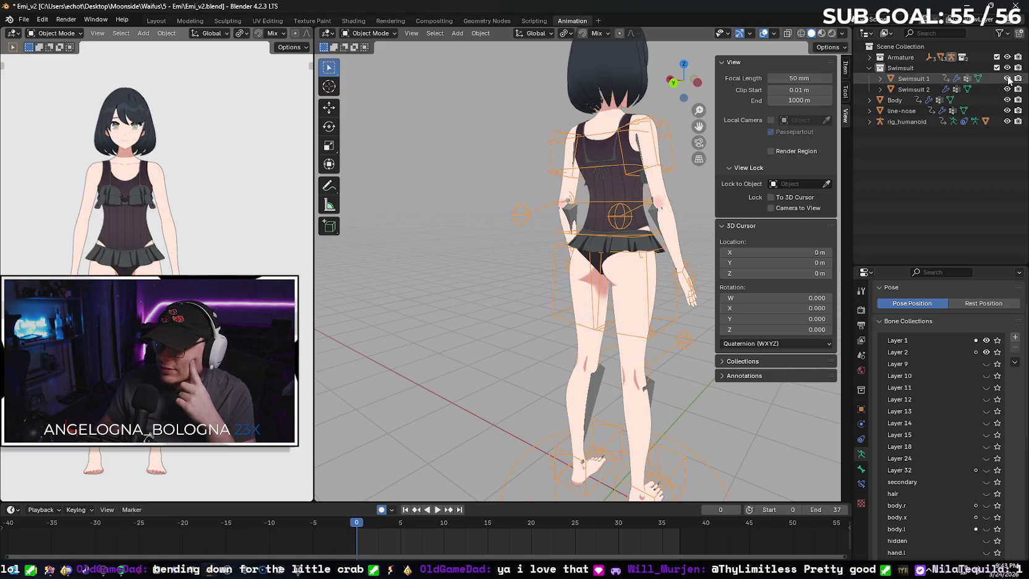
left_click(1007, 89)
key("KP_1")
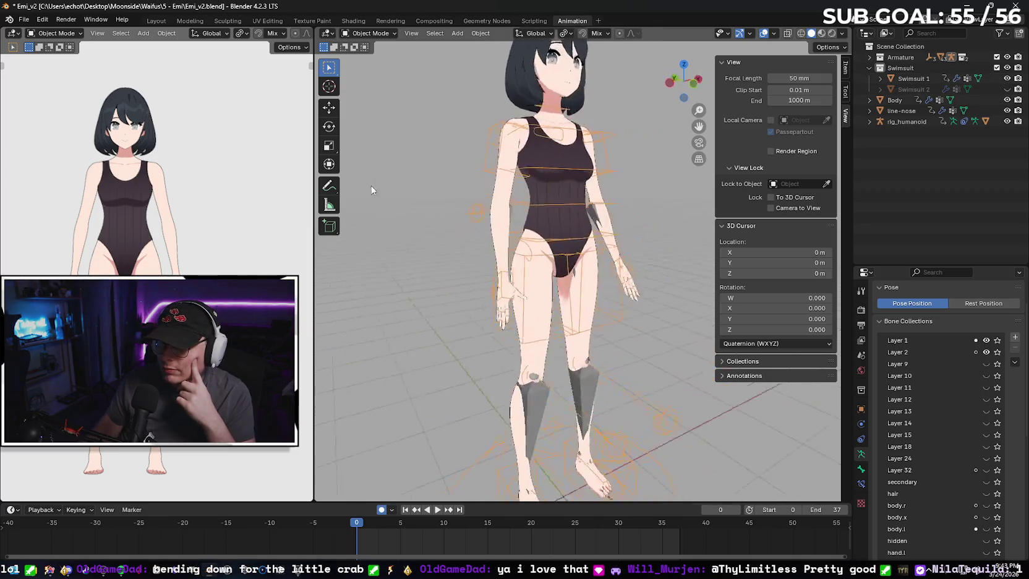
left_click(590, 205)
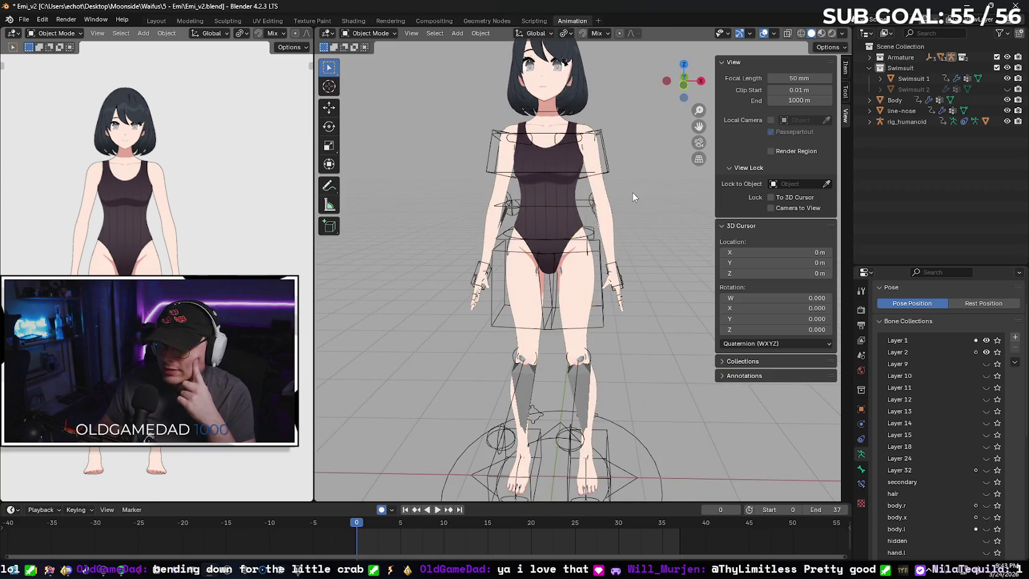
left_click(1007, 89)
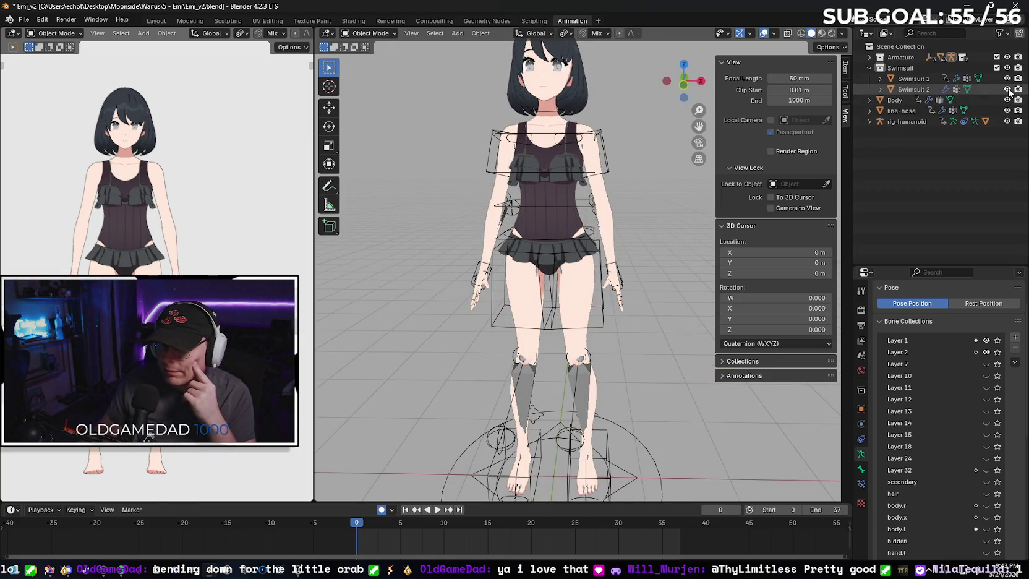
- Orbit to check the back and side while toggling the frilled Swimsuit 2
mouse_move(446, 185)
left_mouse_down()
mouse_move(672, 189)
mouse_move(445, 186)
left_mouse_up()
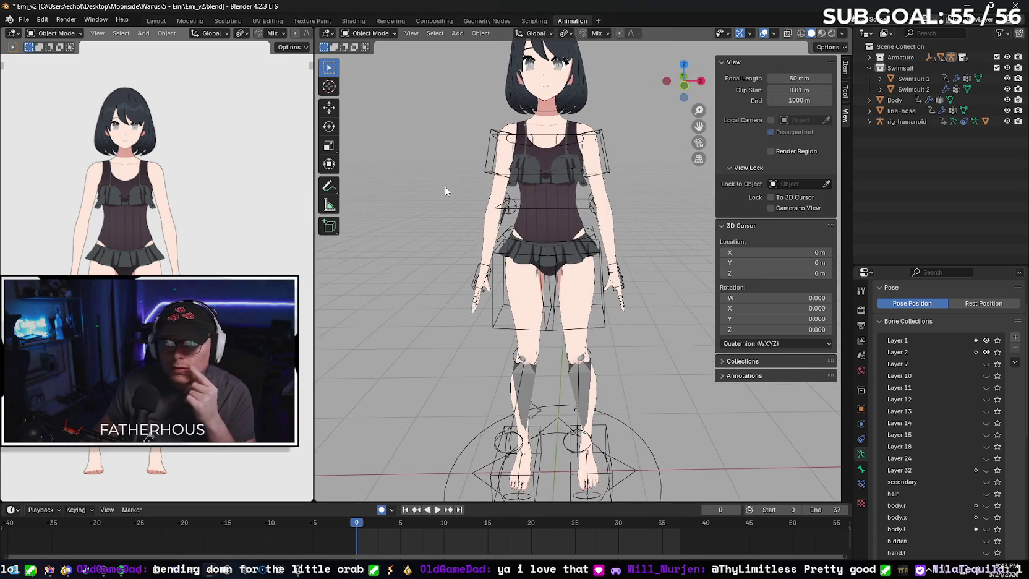
mouse_move(133, 240)
left_mouse_down()
mouse_move(280, 253)
mouse_move(212, 269)
mouse_move(119, 259)
left_mouse_up()
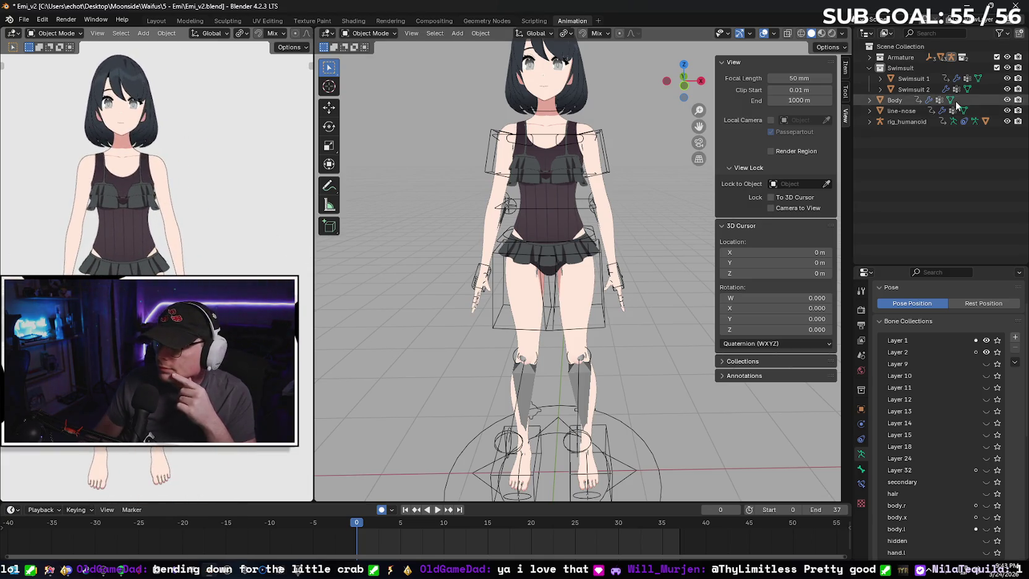
left_click(1006, 90)
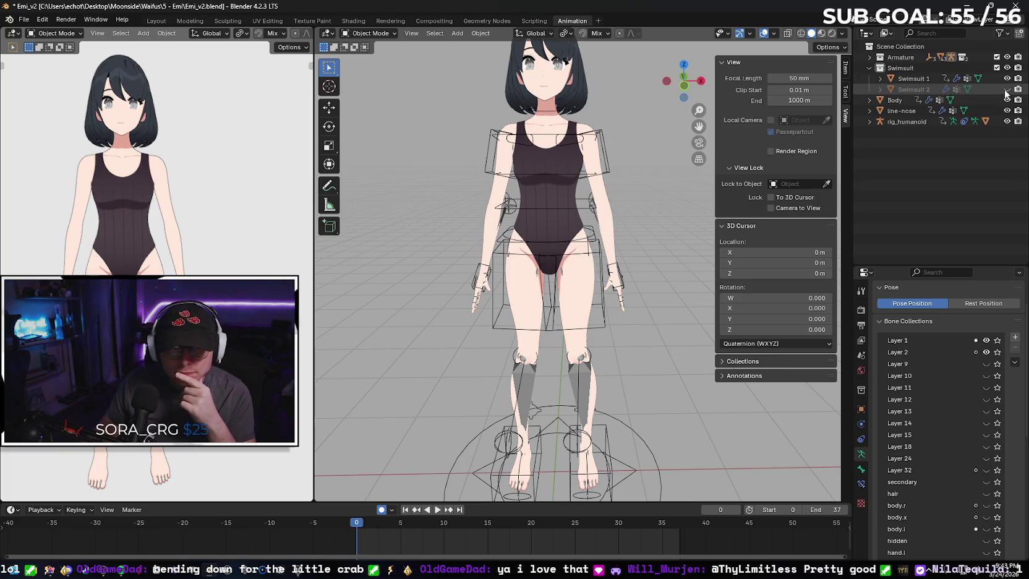
left_click(1006, 90)
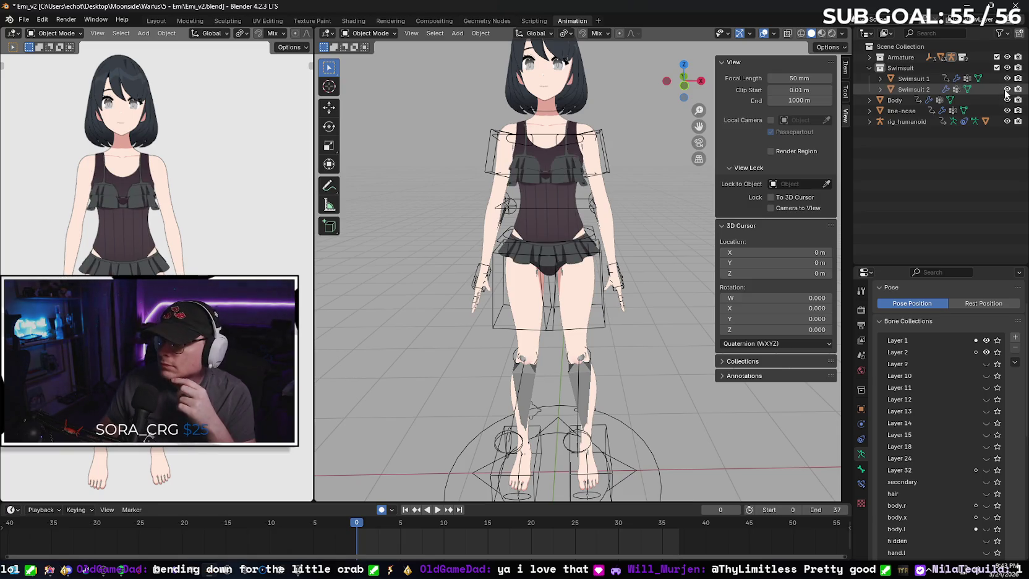
left_click(1007, 90)
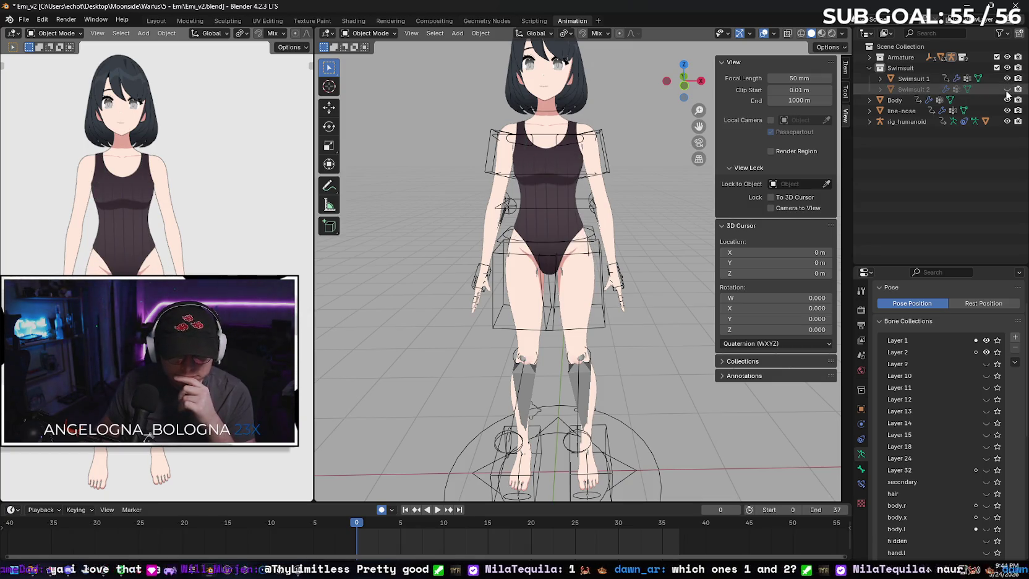
left_click(1006, 90)
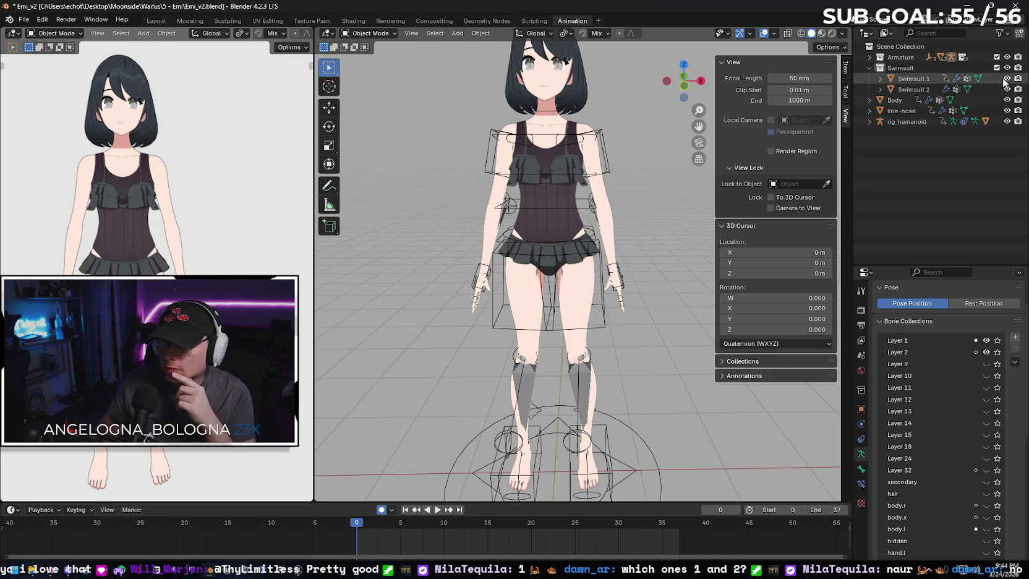
- Repeatedly toggle Swimsuit 2 over Swimsuit 1, ending with both swimsuits visible
left_click(1006, 78)
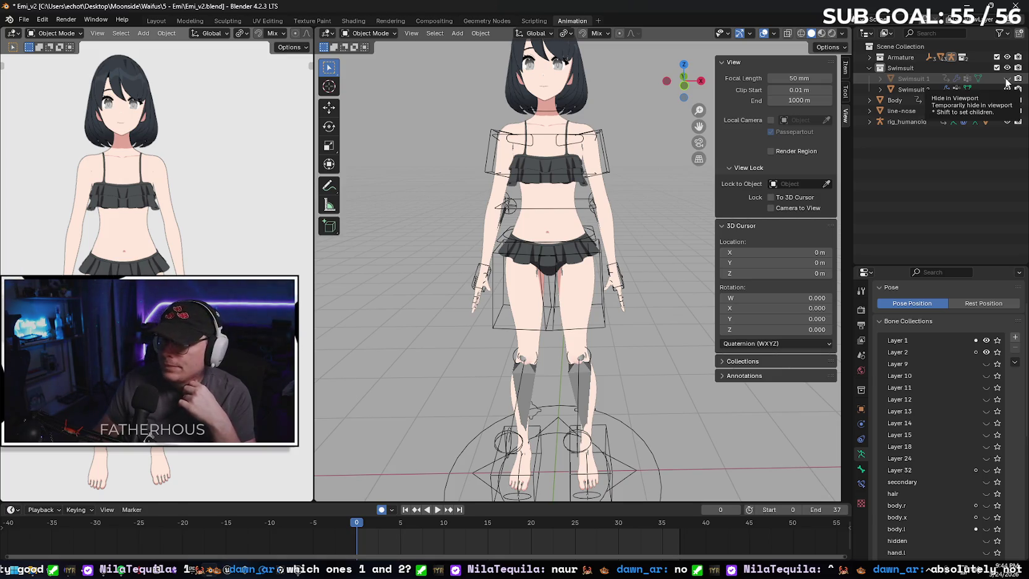
left_click(1006, 79)
left_click(1006, 90)
left_click(1006, 90)
left_click(1006, 90)
left_click(1007, 90)
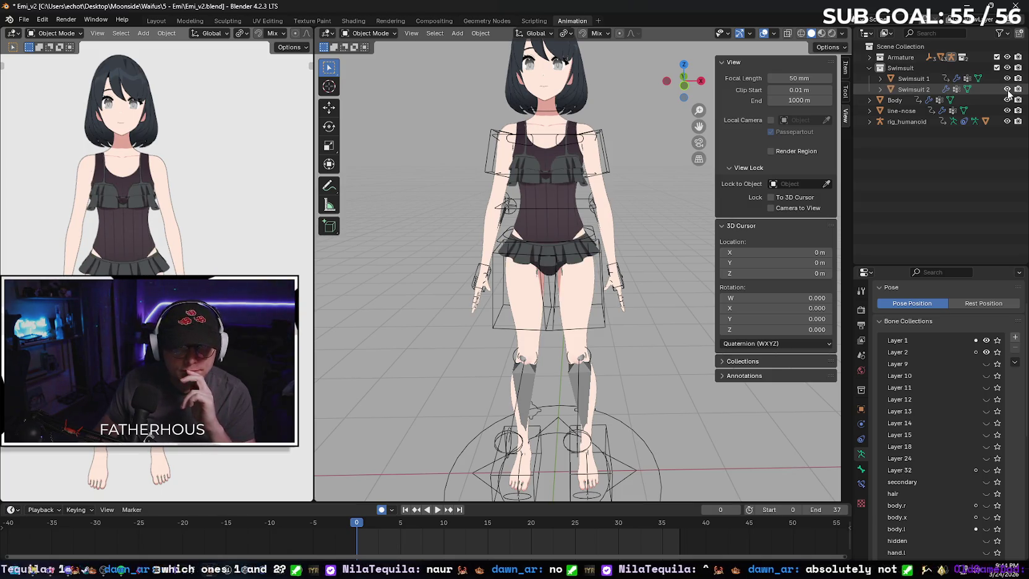
left_click(1007, 90)
left_click(1007, 90)
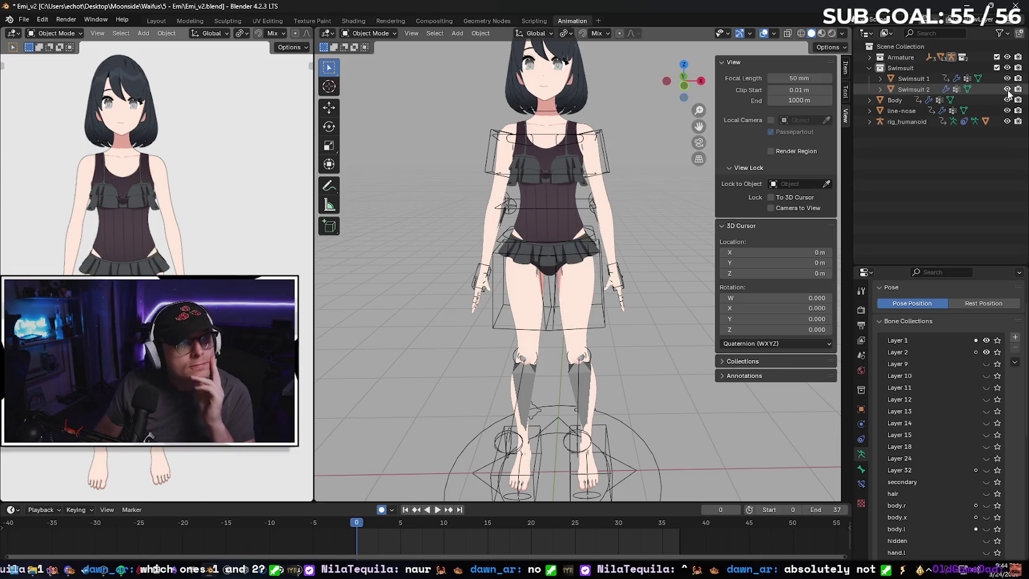
left_click(1007, 91)
left_click(1007, 90)
left_click(1007, 90)
left_click(1007, 90)
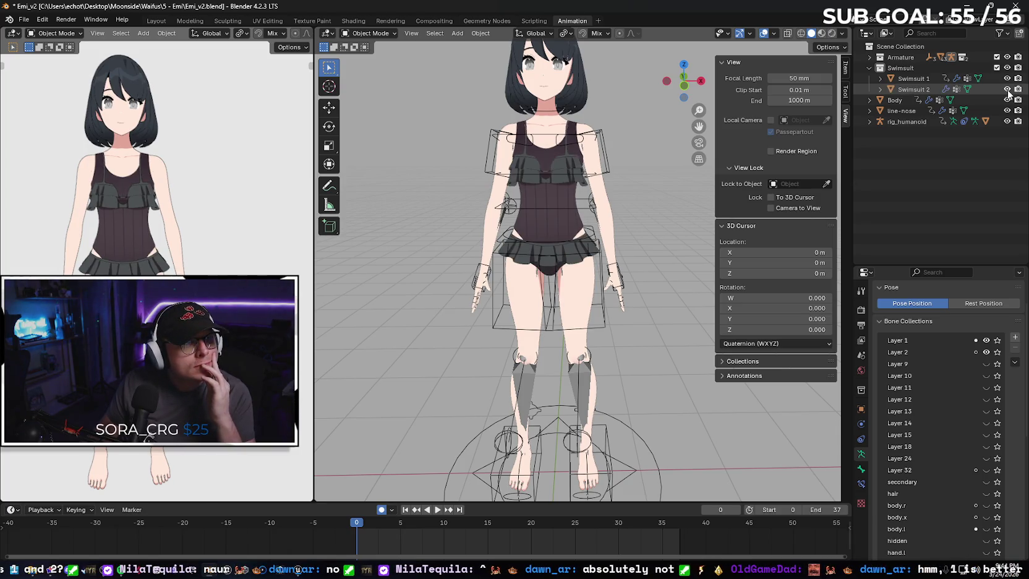
left_click(1007, 91)
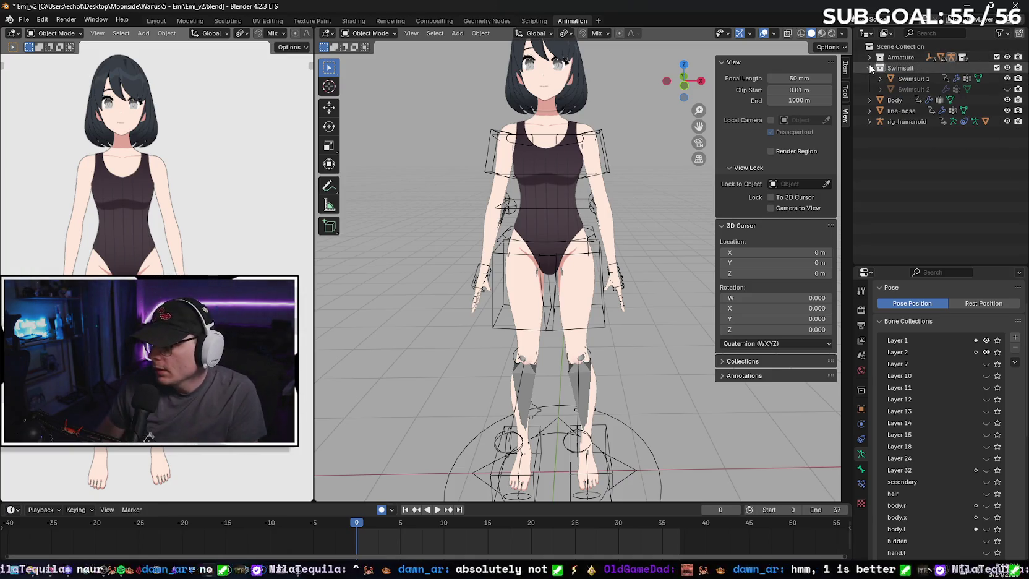
- Expand the Body, rig_humanoid and Hair rows and toggle visibility to identify the body and hair meshes
left_click(869, 101)
left_click(868, 164)
left_click(878, 218)
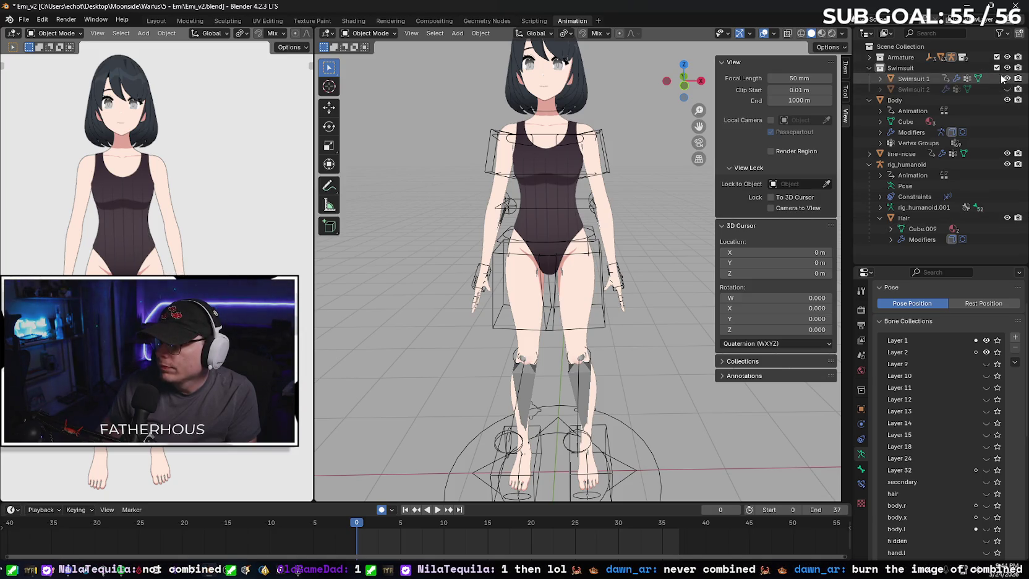
left_click(870, 57)
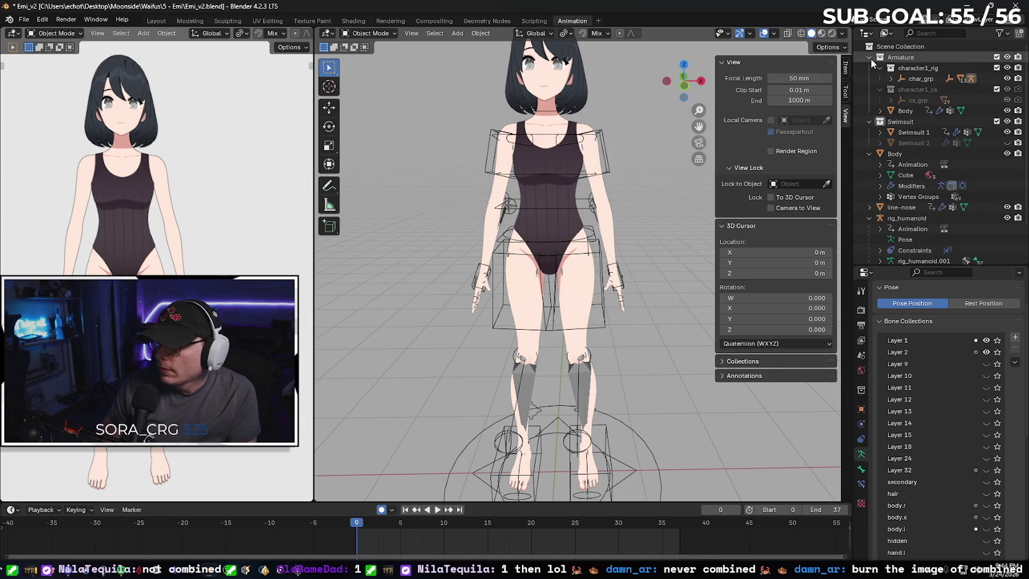
left_click(870, 58)
left_click(1005, 100)
left_click(1006, 100)
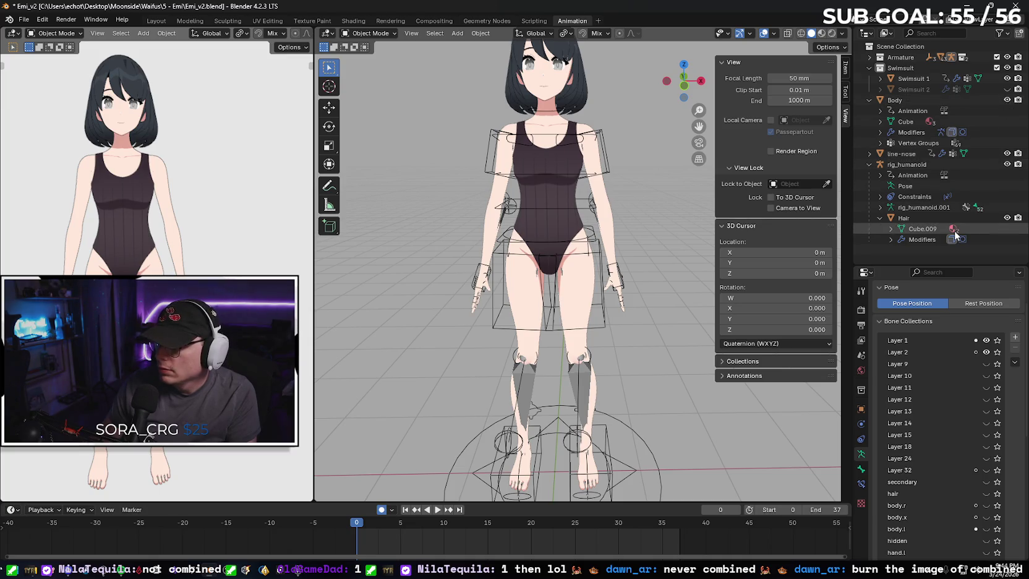
left_click(1006, 217)
left_click(1006, 218)
left_click(879, 218)
- Drag the Hair object into the Swimsuit collection and toggle its visibility to verify
mouse_move(903, 223)
left_mouse_down()
mouse_move(896, 73)
mouse_move(893, 220)
mouse_move(887, 106)
mouse_move(869, 98)
left_mouse_up()
mouse_move(907, 223)
left_mouse_down()
mouse_move(903, 62)
mouse_move(893, 72)
left_mouse_up()
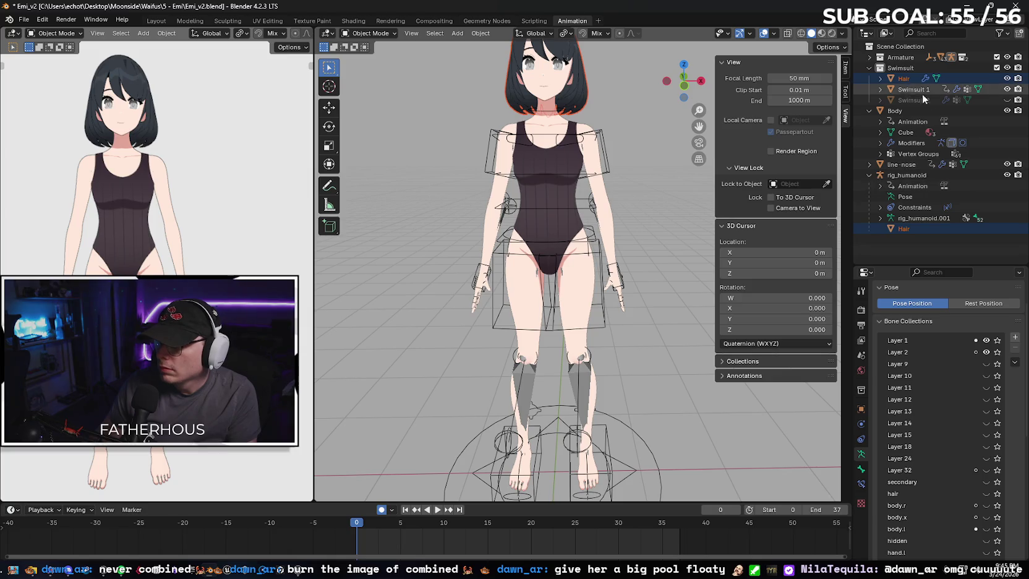
left_click(1007, 78)
left_click(1006, 79)
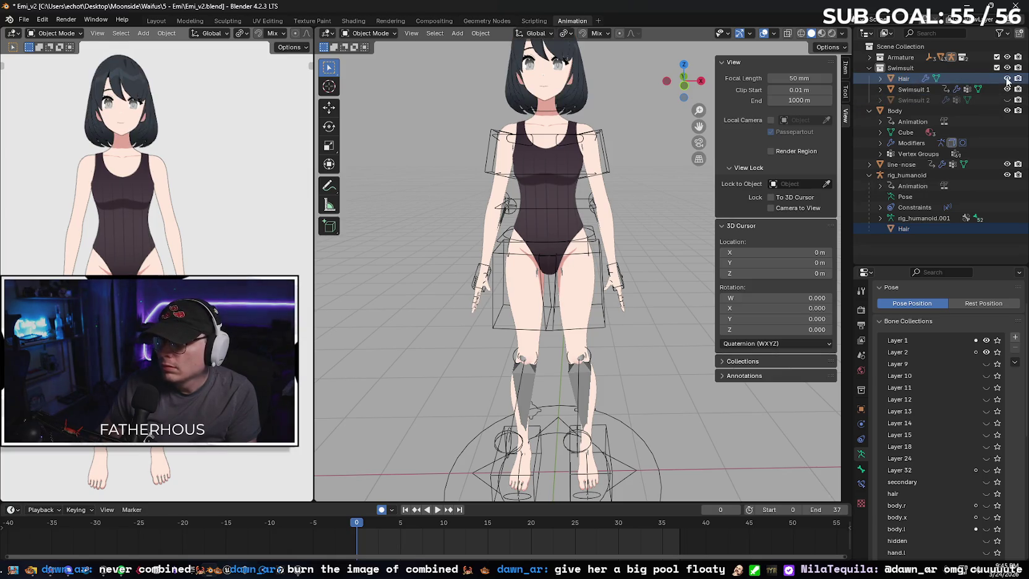
- Expand the Armature collection and toggle the body mesh's visibility to check it
left_click(868, 56)
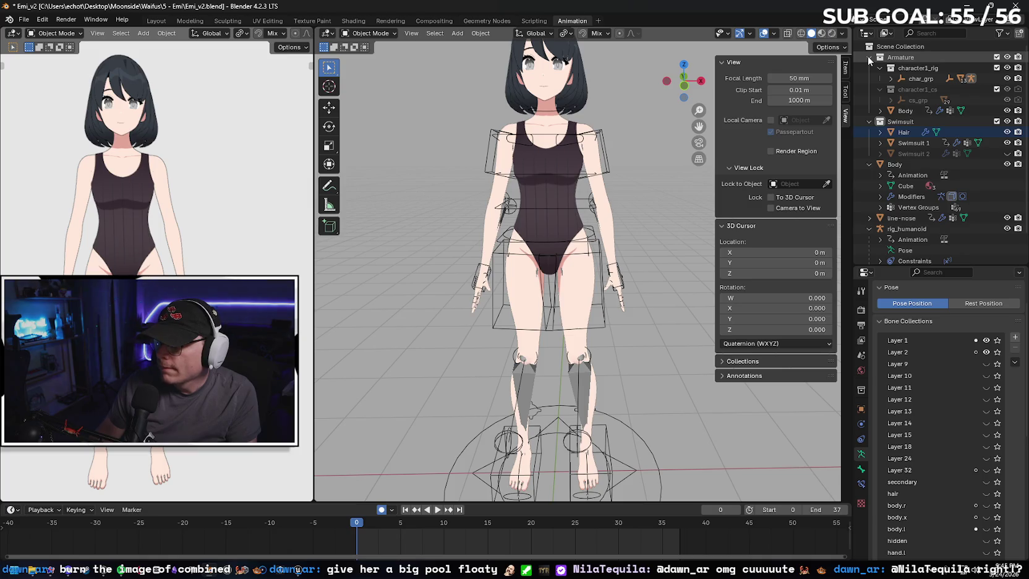
left_click(1006, 111)
left_click(1006, 111)
left_click(880, 110)
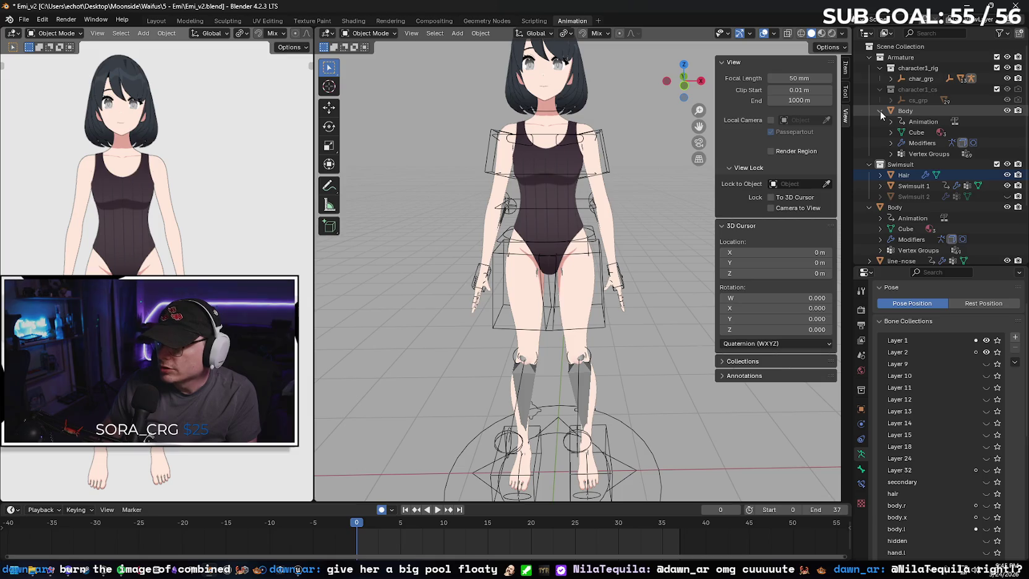
left_click(880, 111)
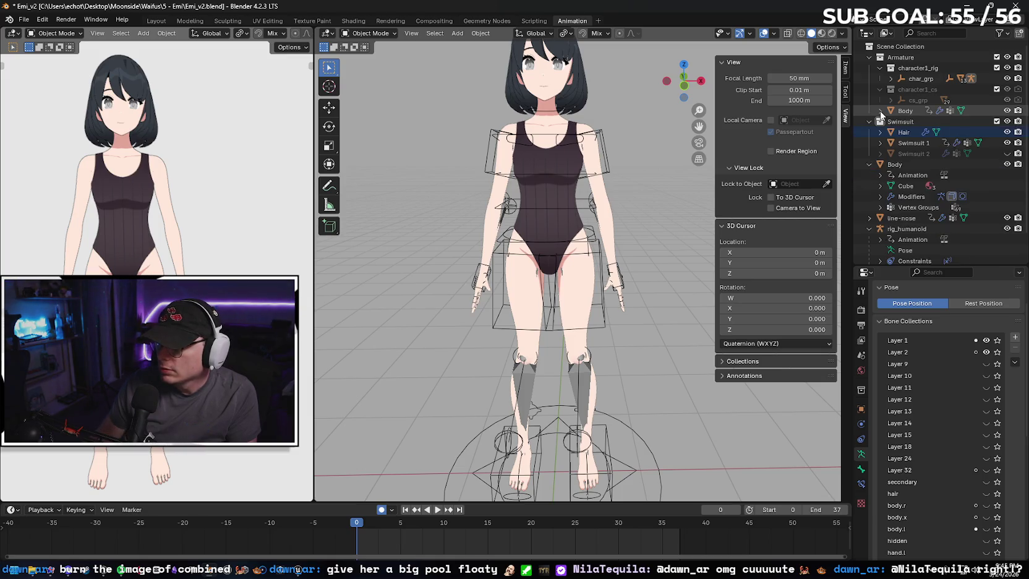
left_click(1006, 164)
left_click(1006, 164)
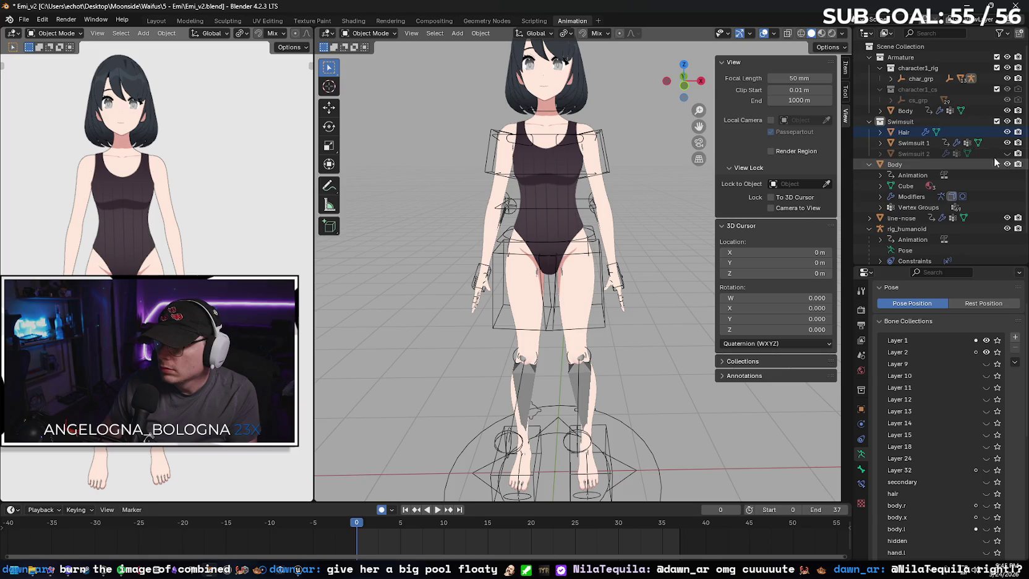
left_click(868, 58)
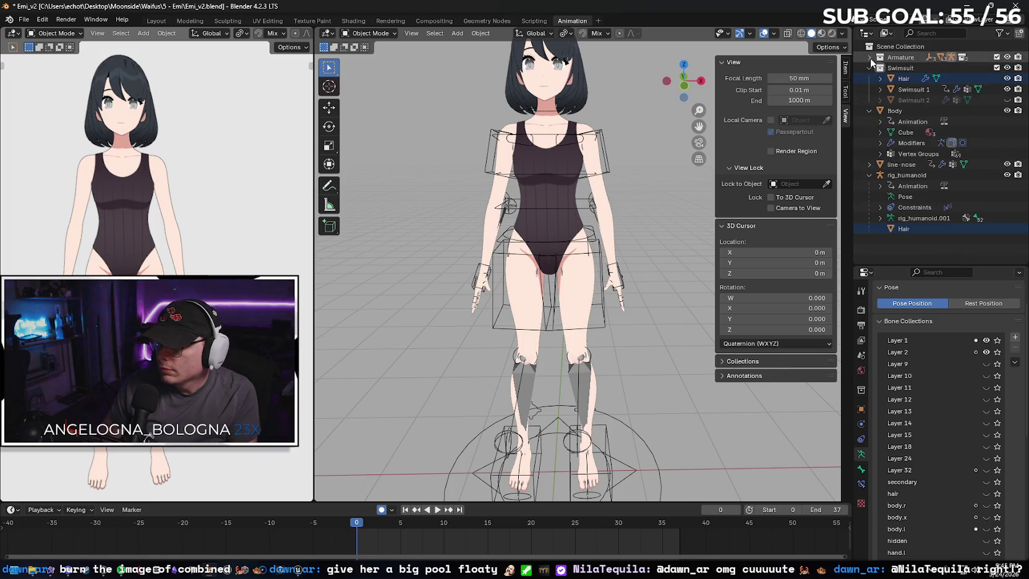
left_click(869, 58)
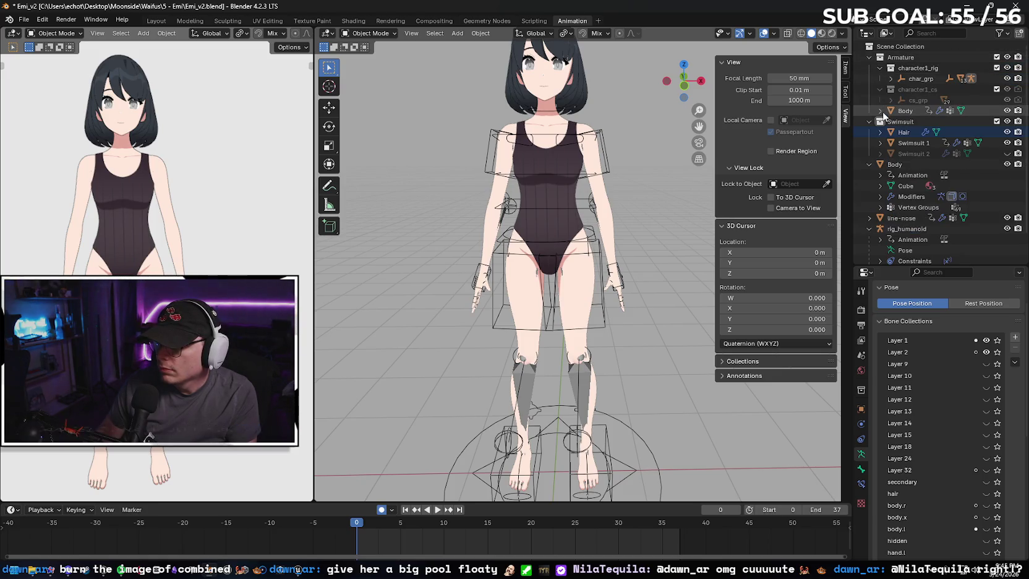
left_click(867, 57)
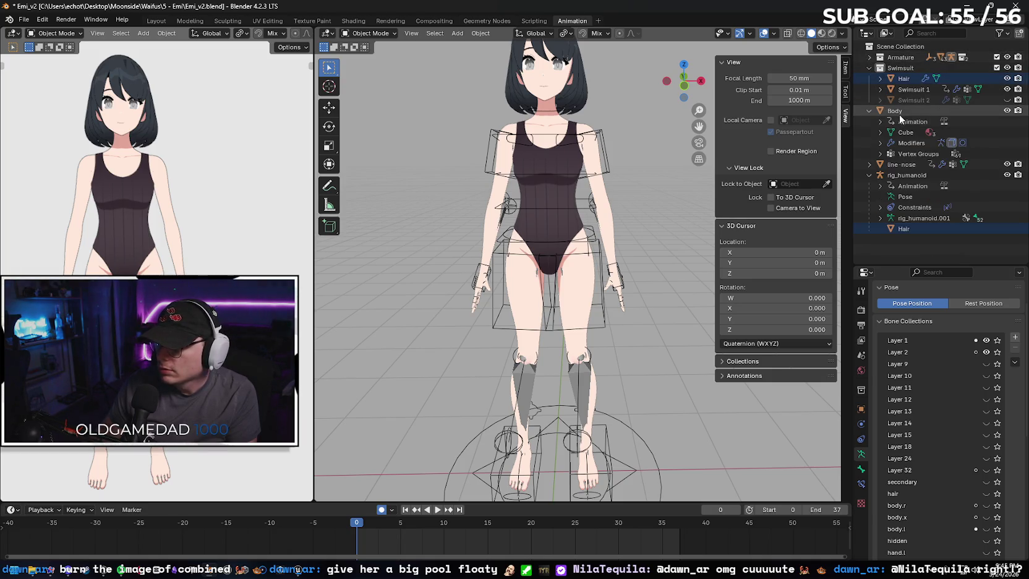
left_click(1006, 111)
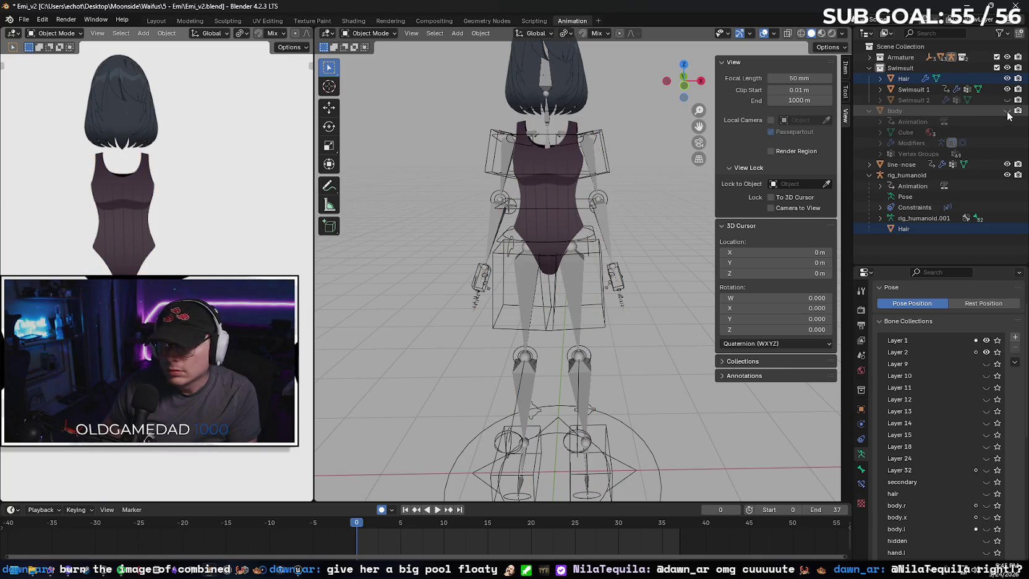
left_click(1005, 111)
- Select Hair, Swimsuit 1 and Body together in the Outliner
left_click(879, 78)
left_click(879, 110)
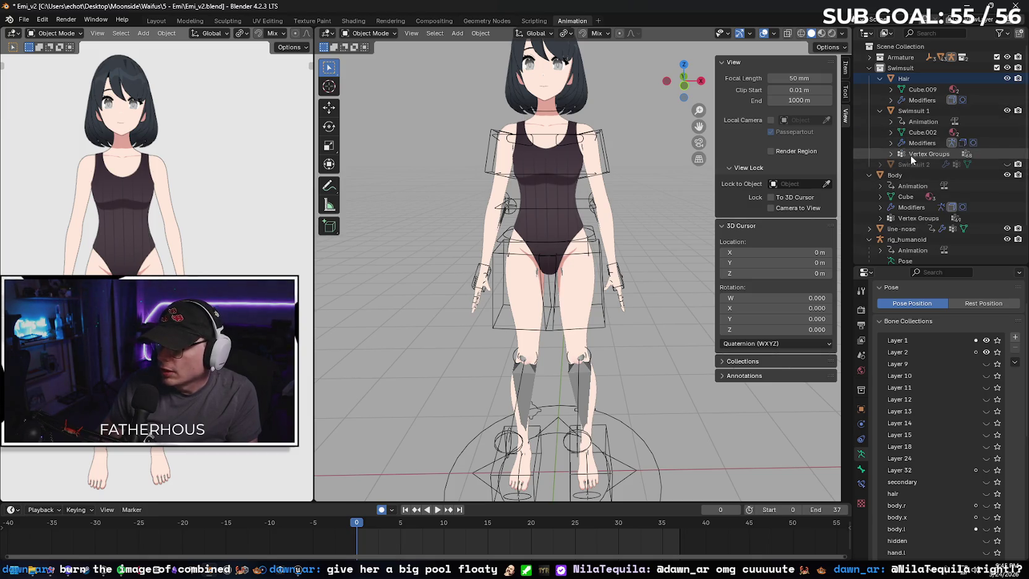
left_click(921, 79)
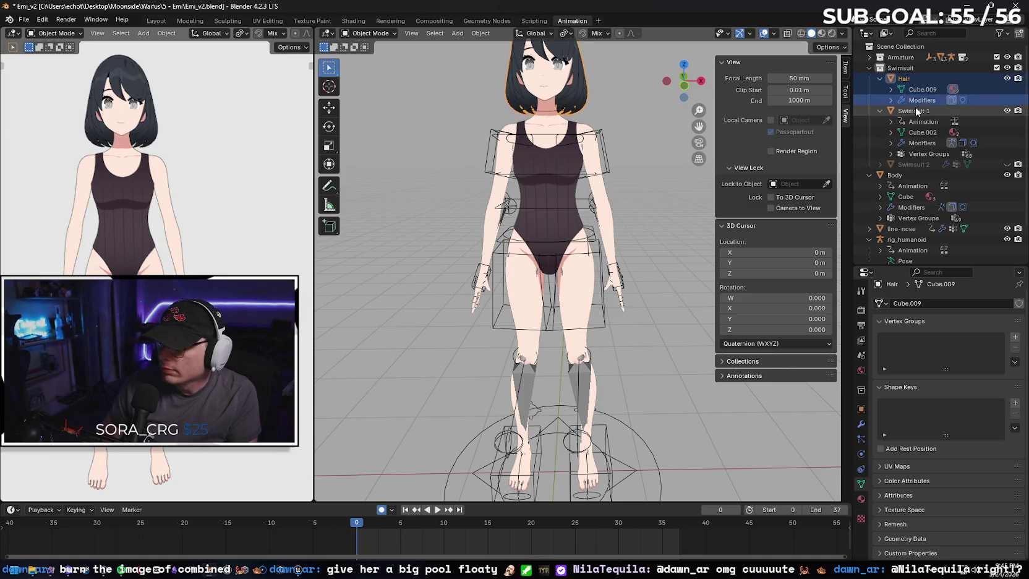
left_click(891, 89)
left_click(934, 112)
left_click(912, 134, "ctrl")
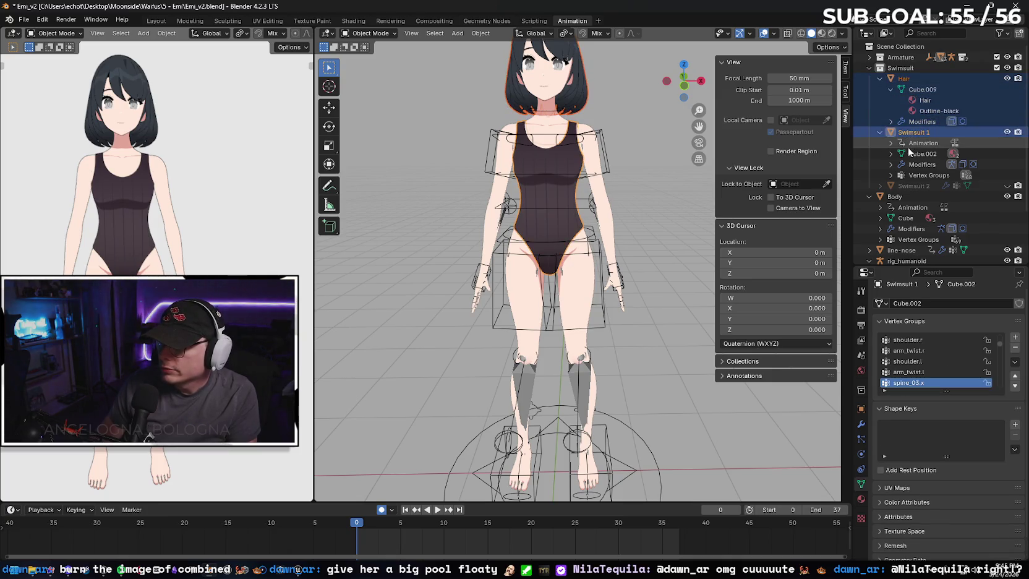
left_click(914, 164)
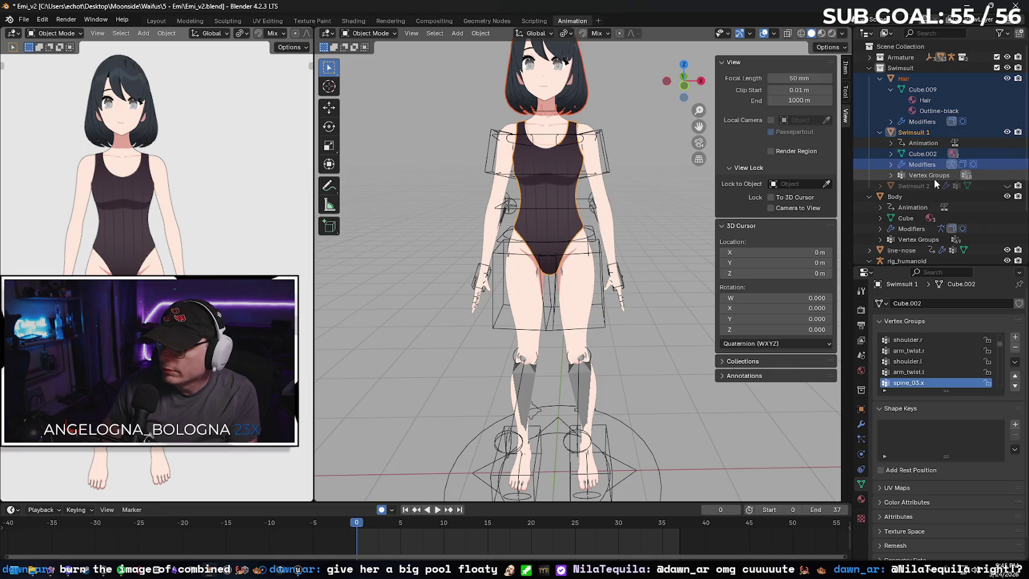
scroll(912, 142, "down", 3)
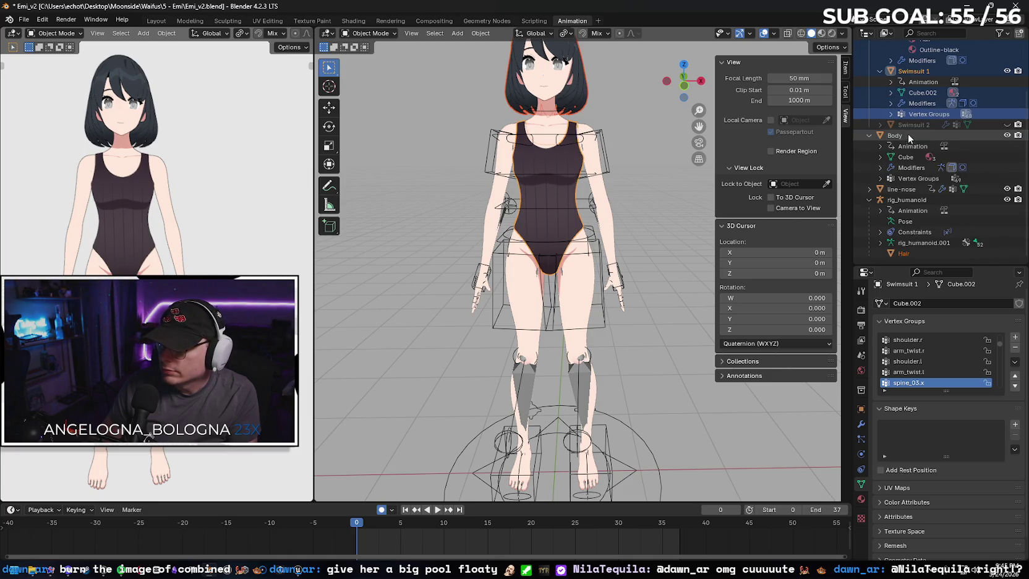
left_click(906, 135, "ctrl")
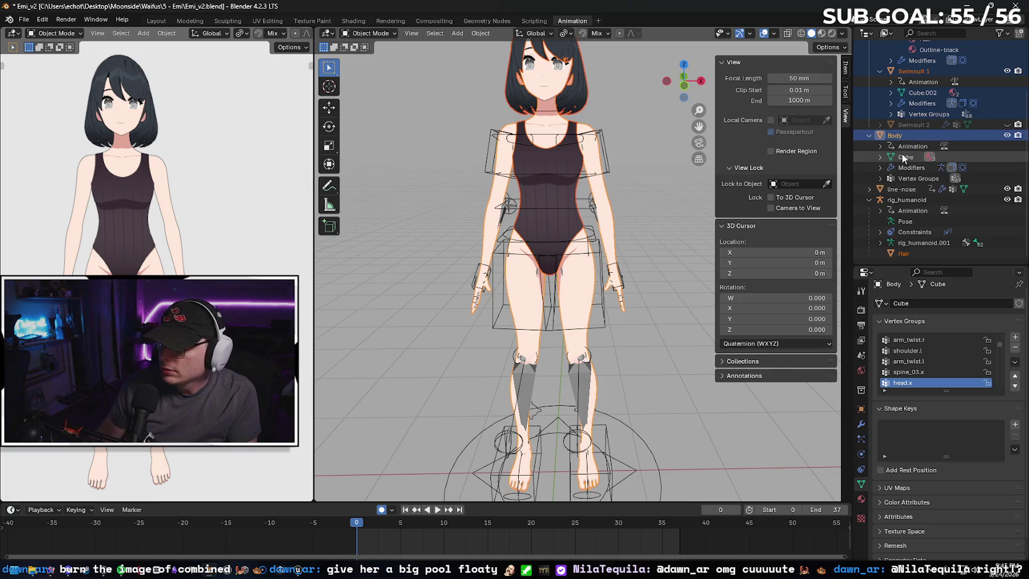
- Select the Body's Cube mesh and its vertex groups entry
left_click(904, 155)
left_click(903, 167, "ctrl")
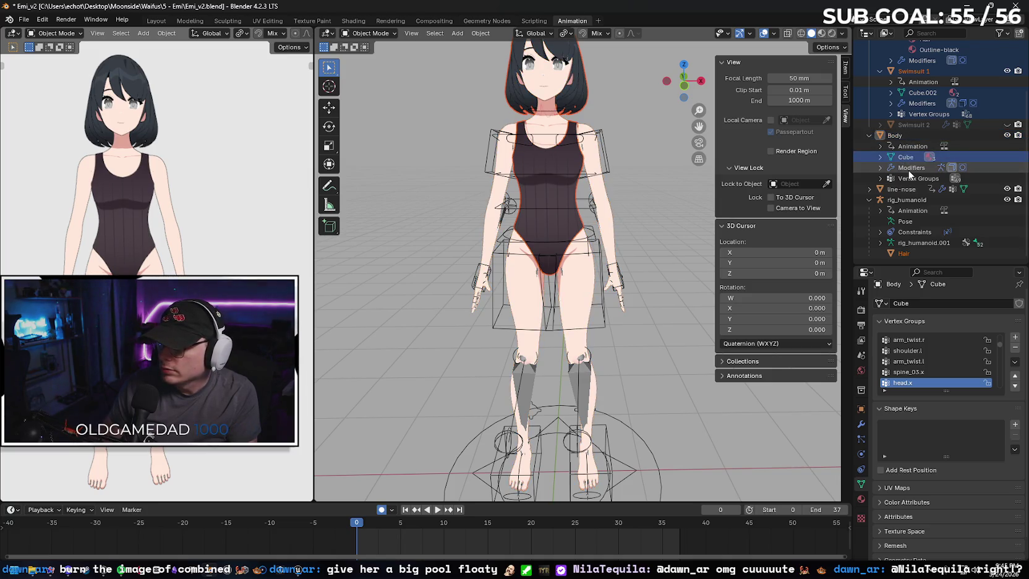
left_click(909, 177)
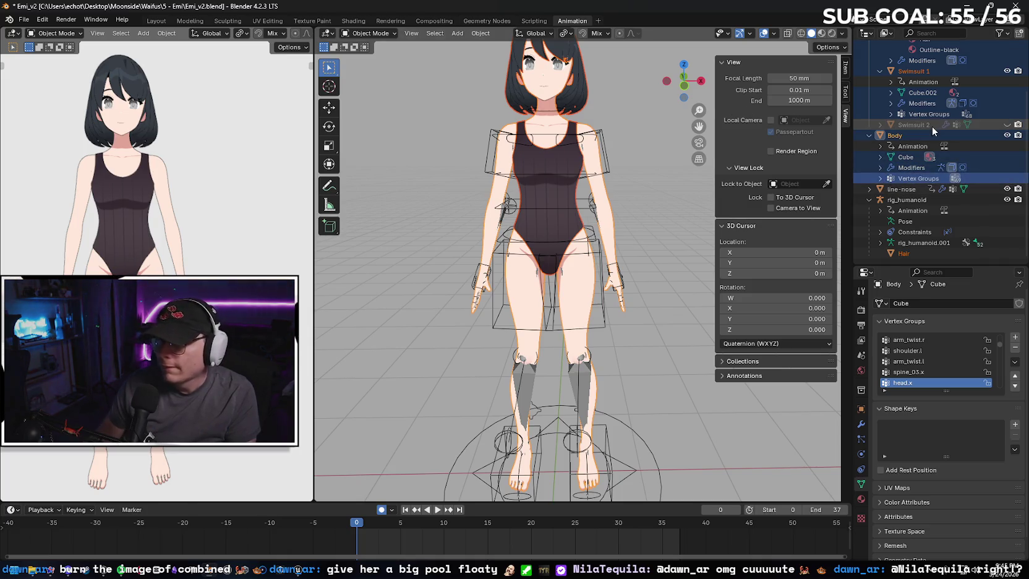
- Export only the selected mesh as FBX named Emi_v2_Boneless.fbx
left_click(23, 21)
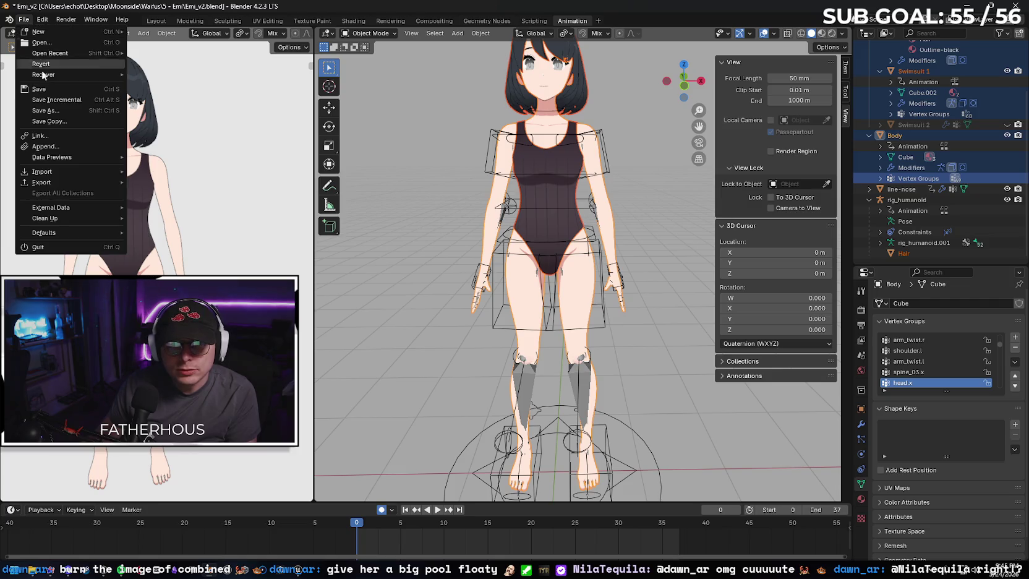
mouse_move(70, 183)
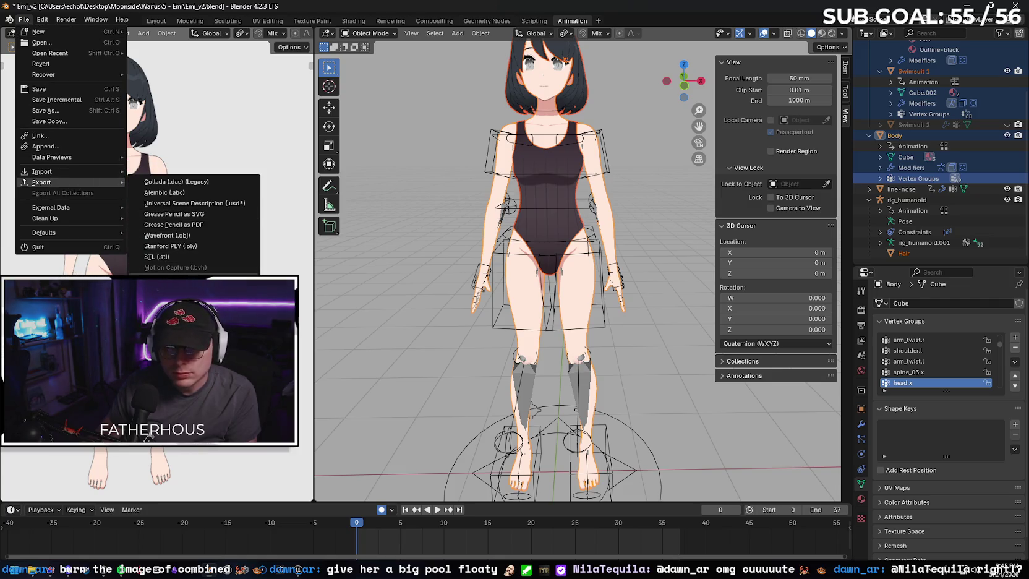
left_click(173, 277)
left_click(811, 133)
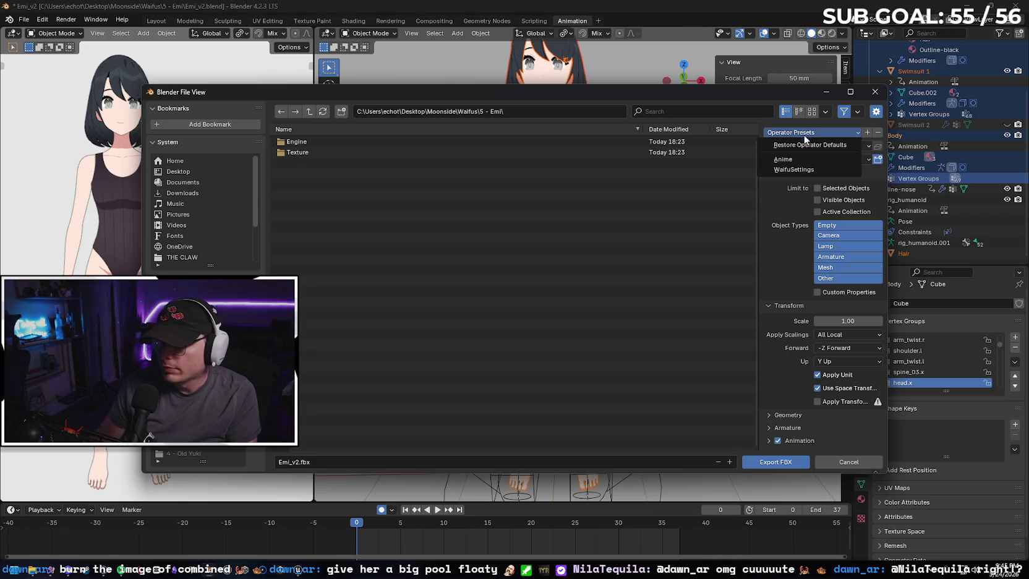
left_click(804, 162)
left_click(354, 460)
key("Right")
type("_Bone")
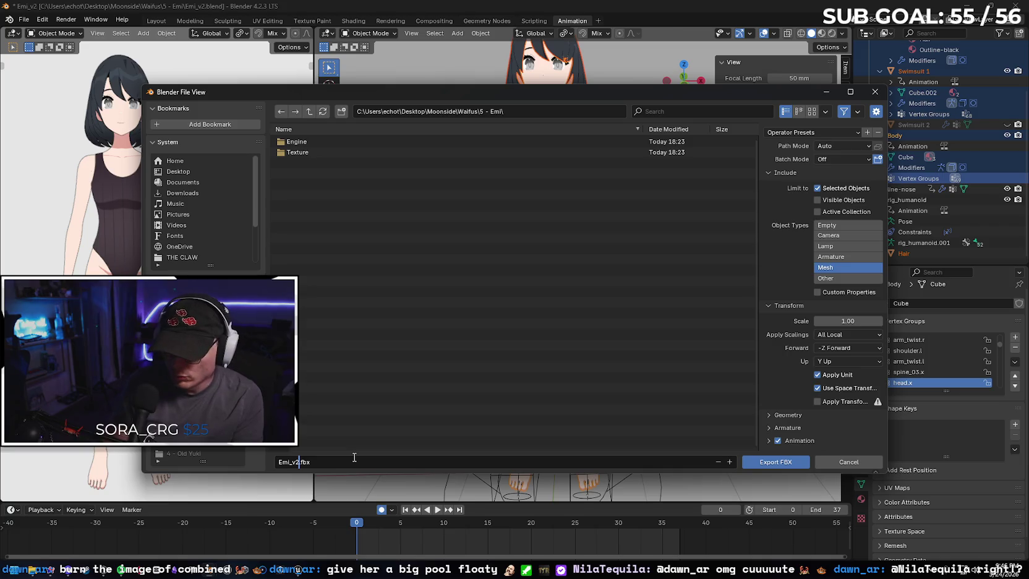
type("less")
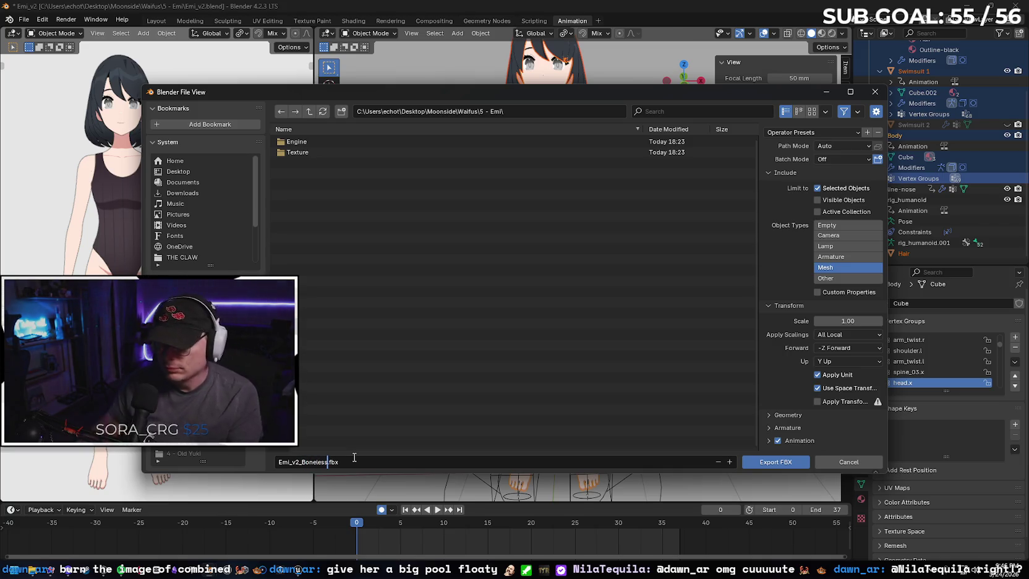
left_click(772, 462)
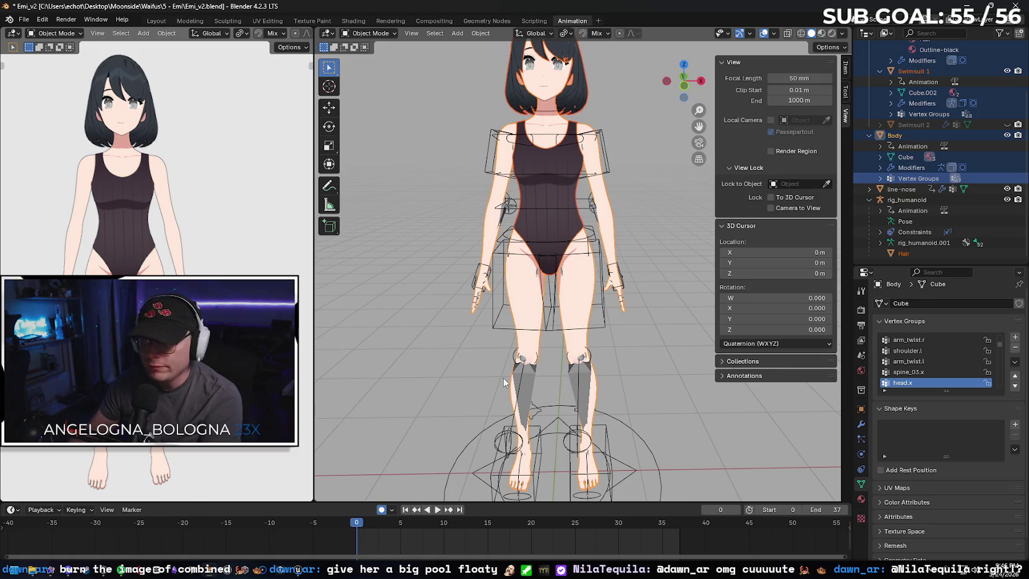
left_click(437, 511)
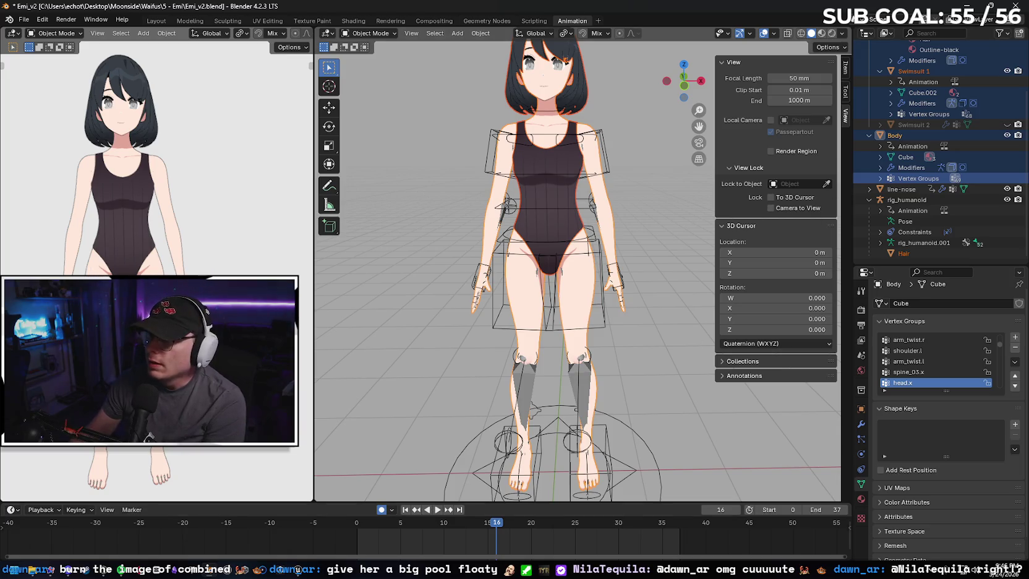
key("alt+Tab")
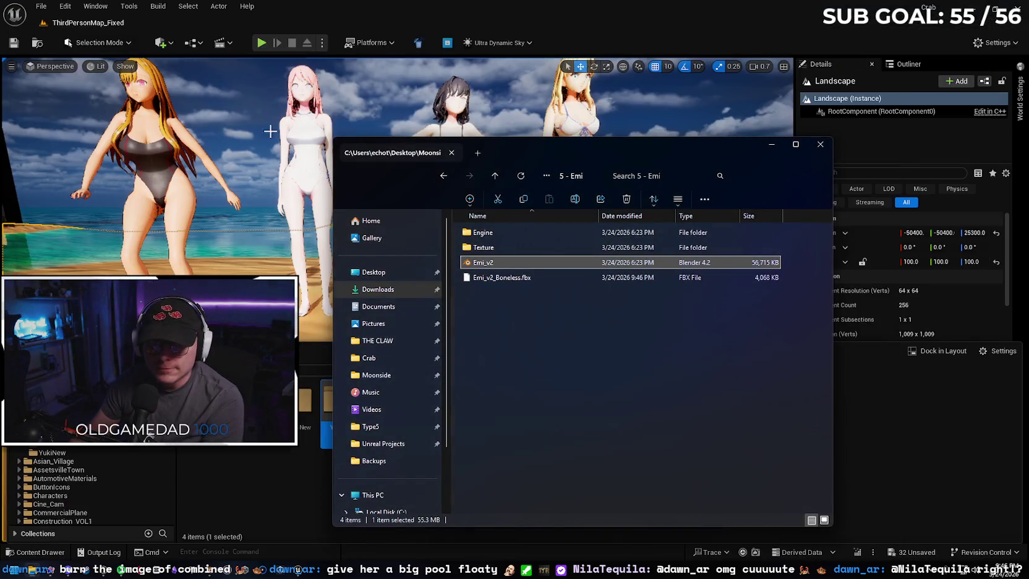
- Save the unsaved Unreal assets and minimize the Unreal editor
left_click(917, 550)
left_click(595, 407)
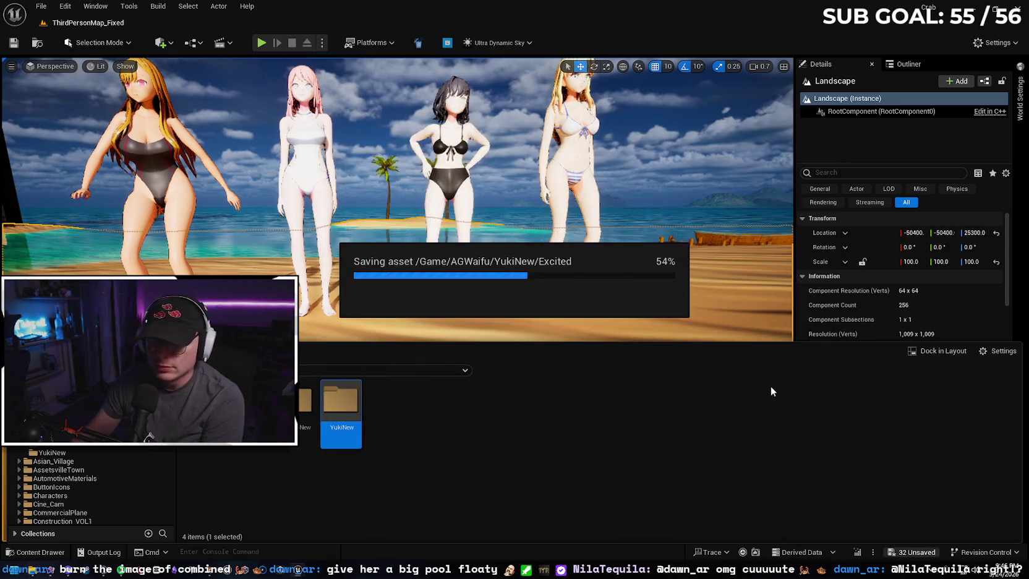
left_click(972, 9)
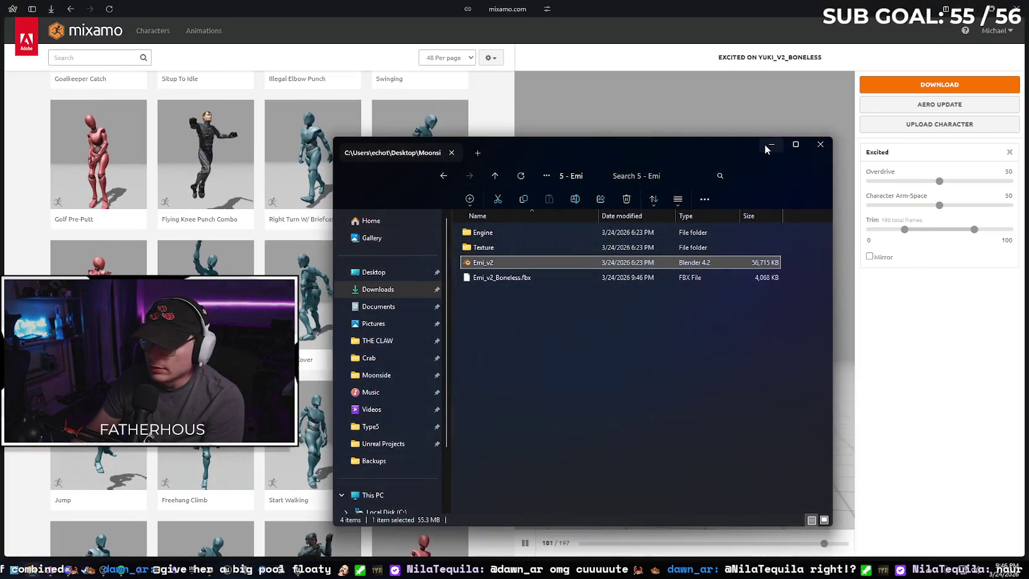
- Upload the character to Mixamo and place the groin marker on the crotch
left_click(764, 144)
left_click(874, 130)
mouse_move(327, 339)
left_mouse_down()
mouse_move(425, 224)
mouse_move(448, 227)
left_mouse_up()
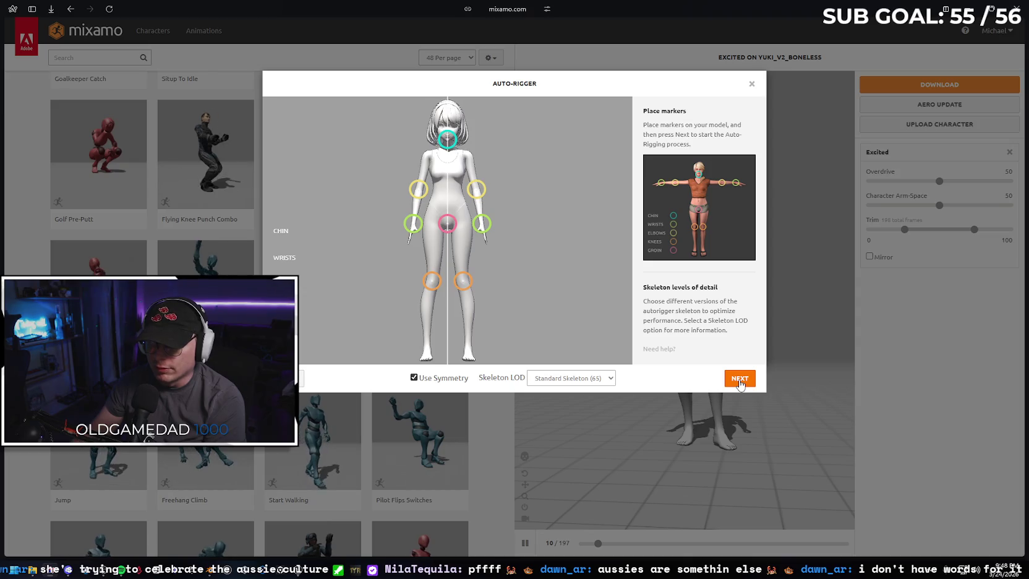
- Auto-rig Emi_v2_Boneless and confirm it replaces the previous character
left_click(740, 379)
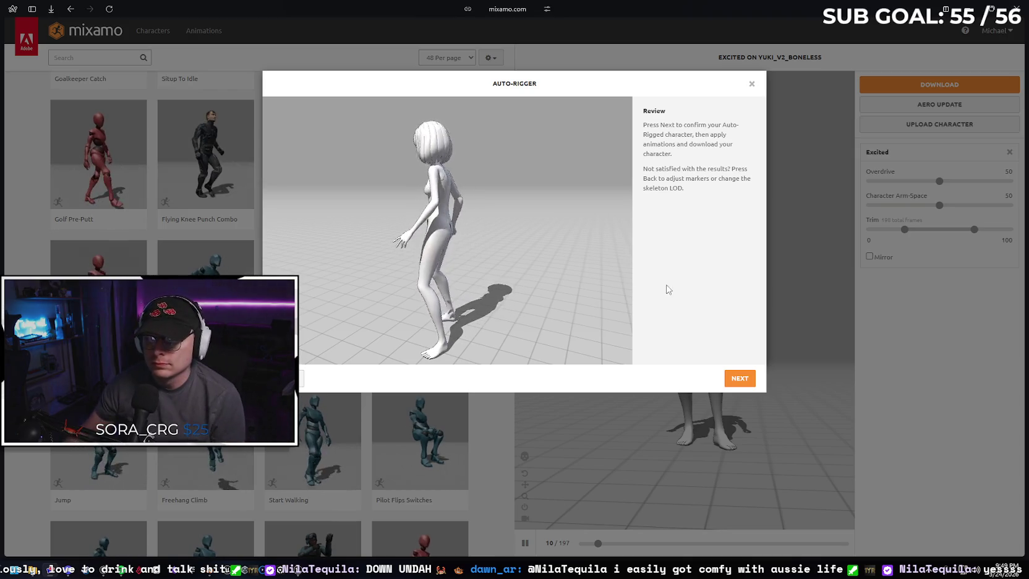
left_click(737, 380)
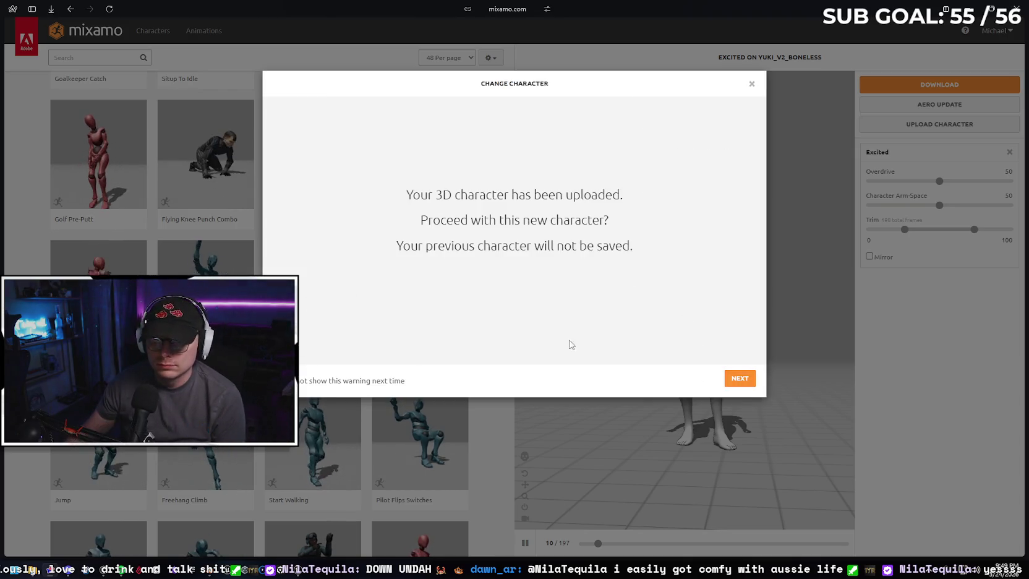
left_click(736, 378)
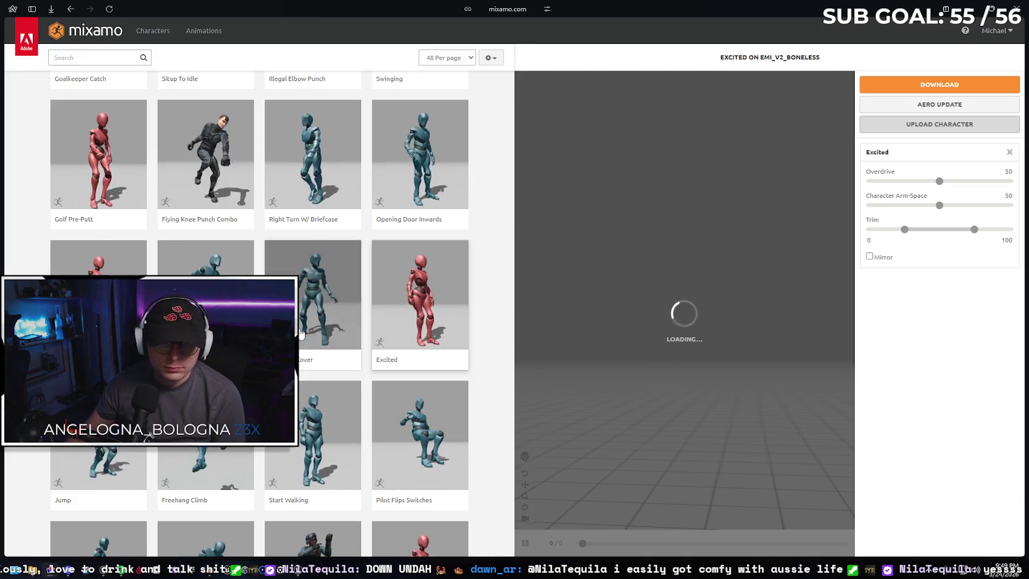
- Search 'kneel' and preview Kneeling Down, then Kneel, on the character
scroll(184, 233, "down", 2)
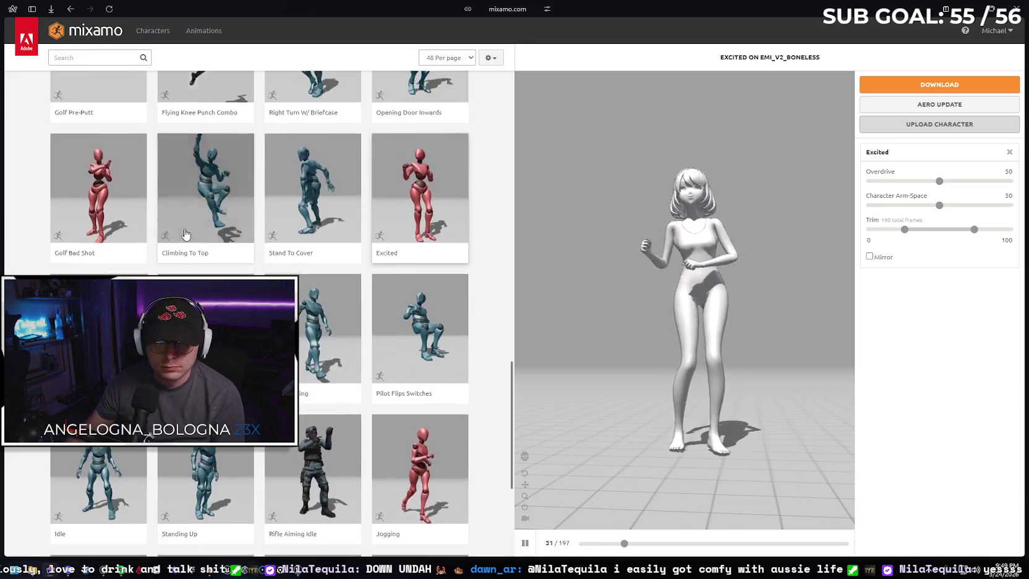
scroll(184, 233, "down", 4)
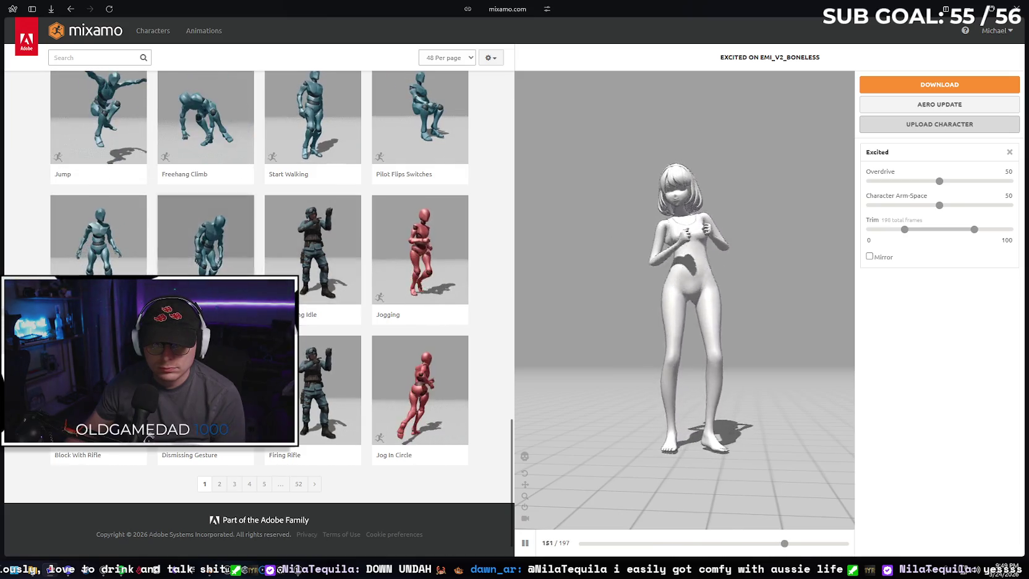
scroll(170, 214, "up", 20)
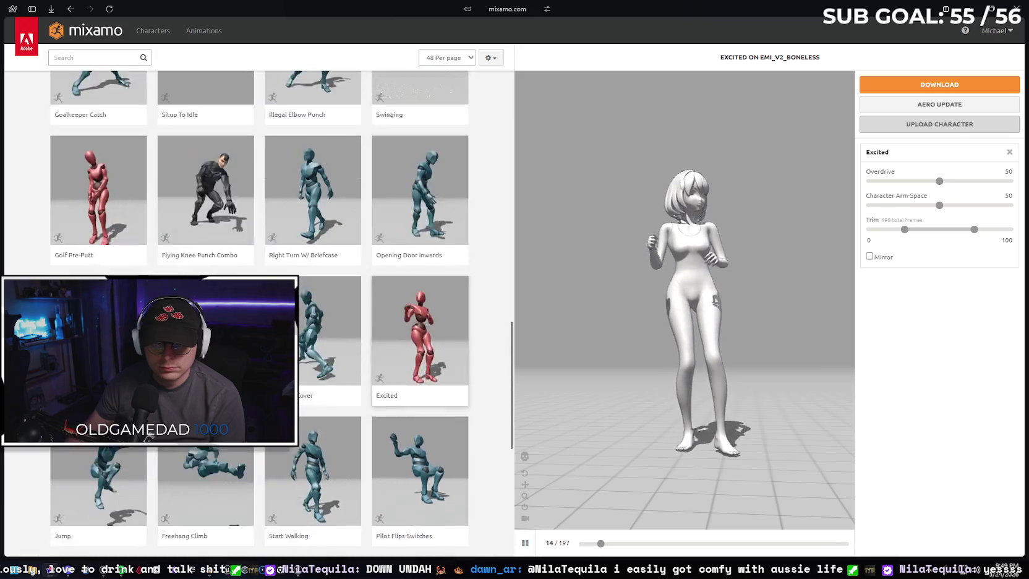
left_click(114, 62)
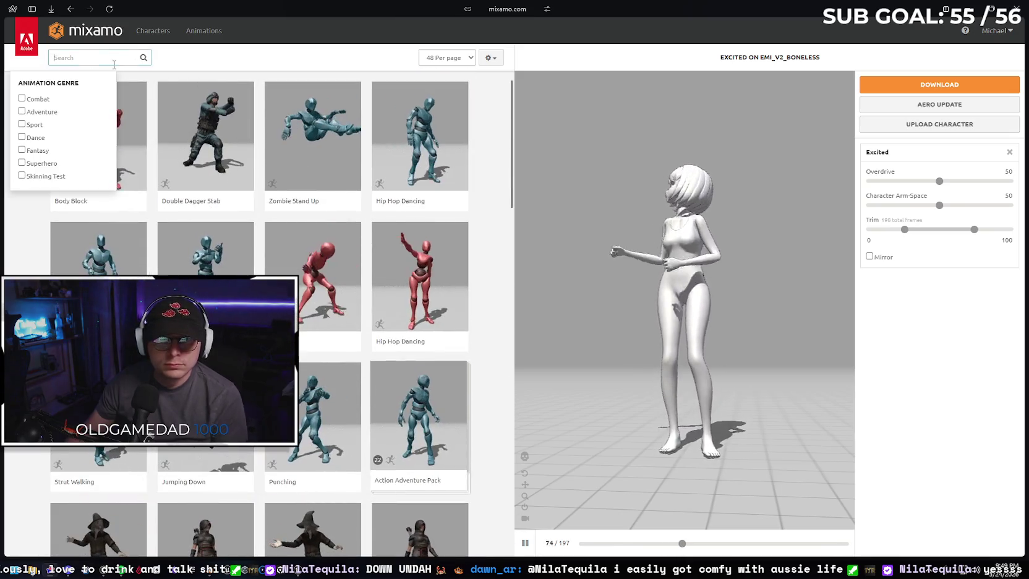
type("kneel")
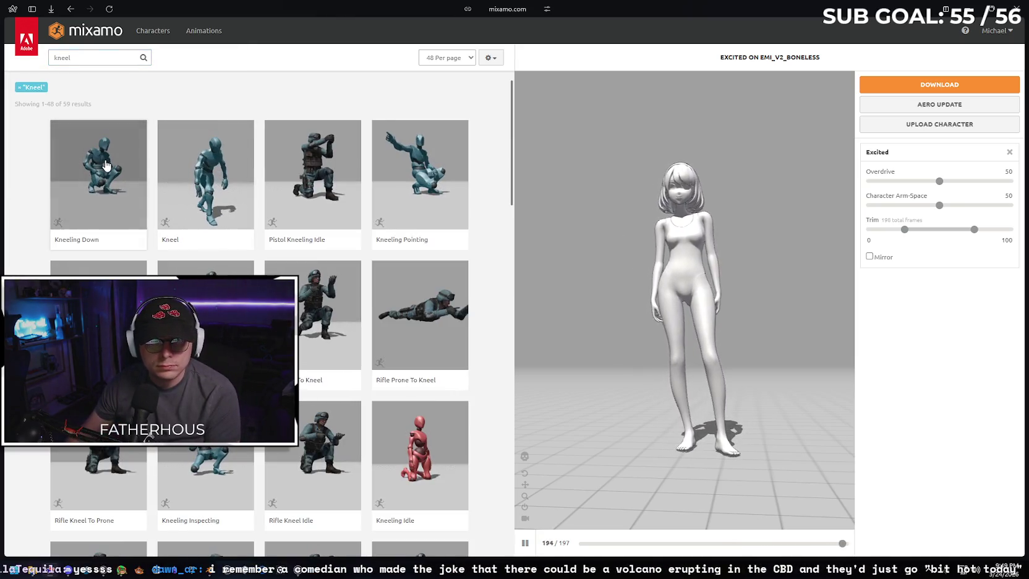
left_click(119, 134)
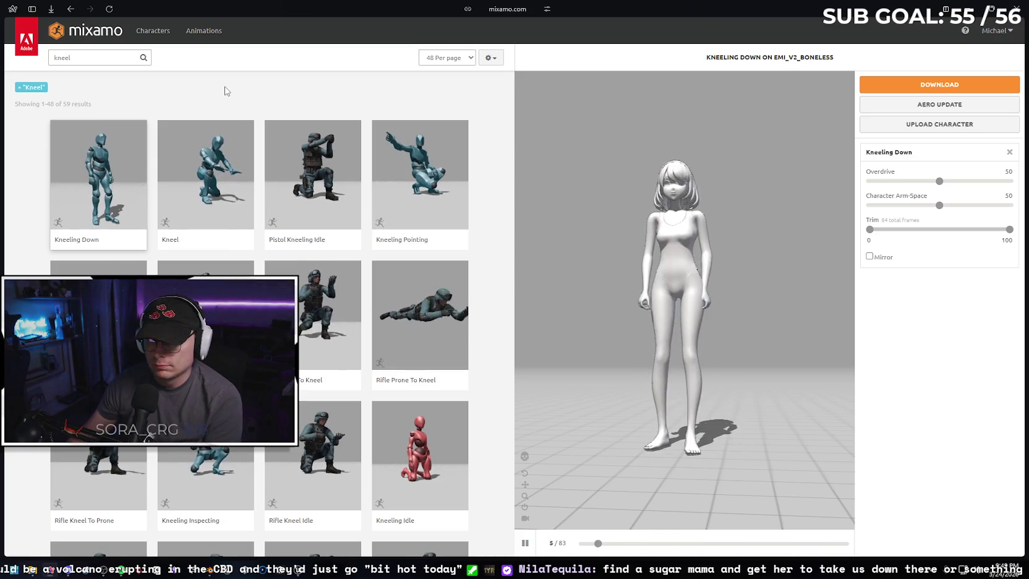
left_click(207, 157)
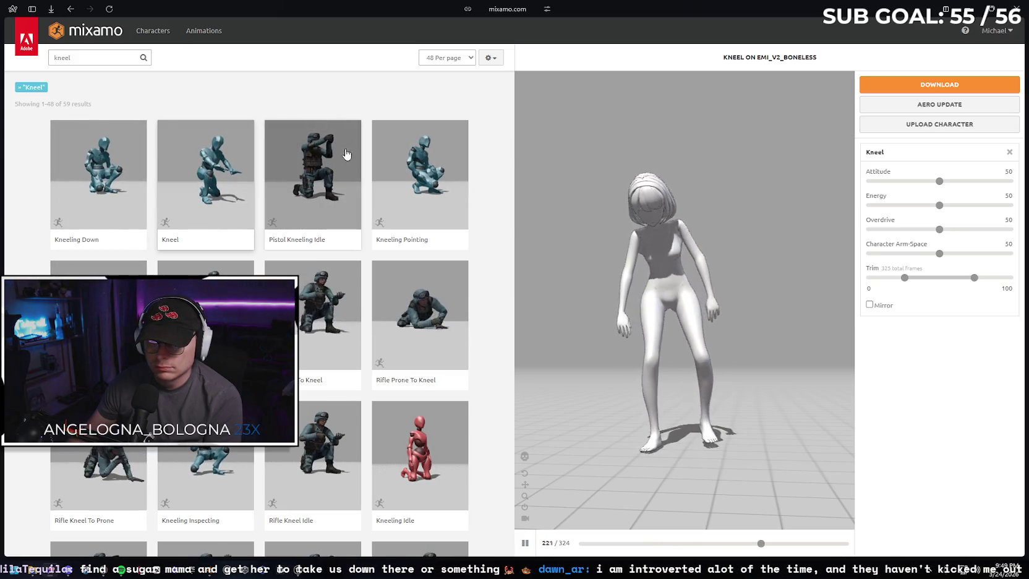
- Scroll the kneel results, then search the library for 'bend'
scroll(328, 186, "down", 3)
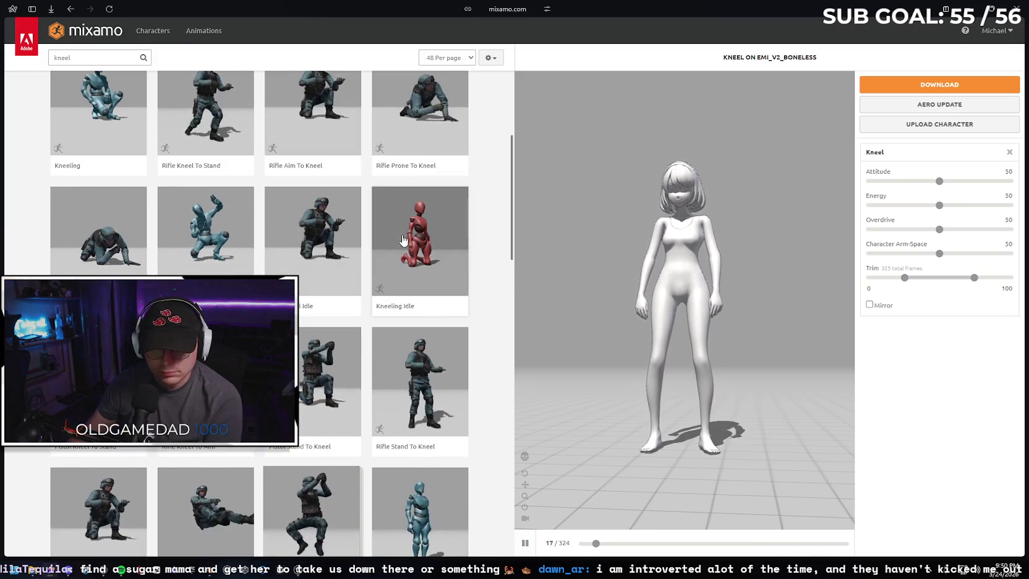
scroll(285, 197, "down", 4)
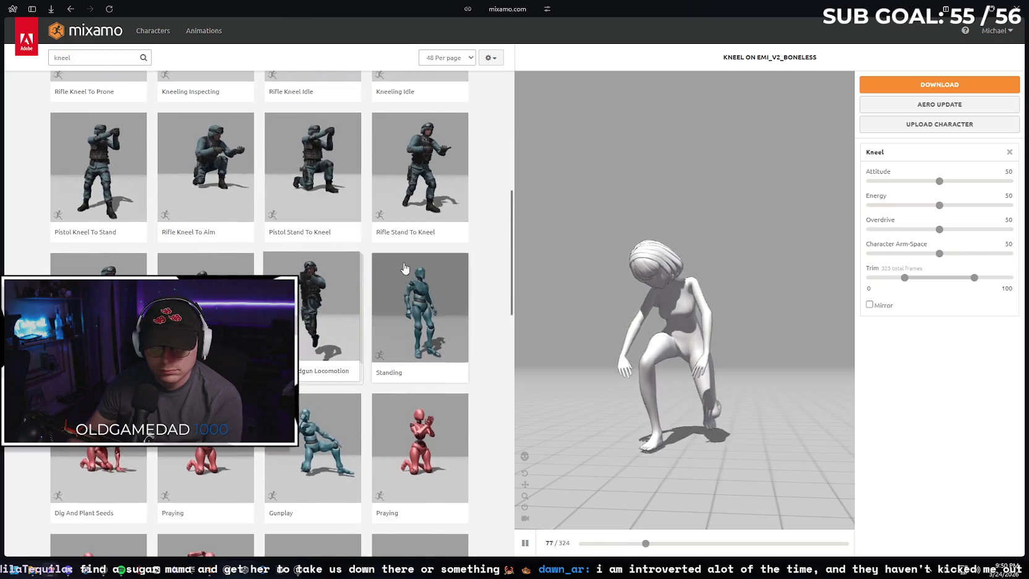
scroll(161, 260, "down", 3)
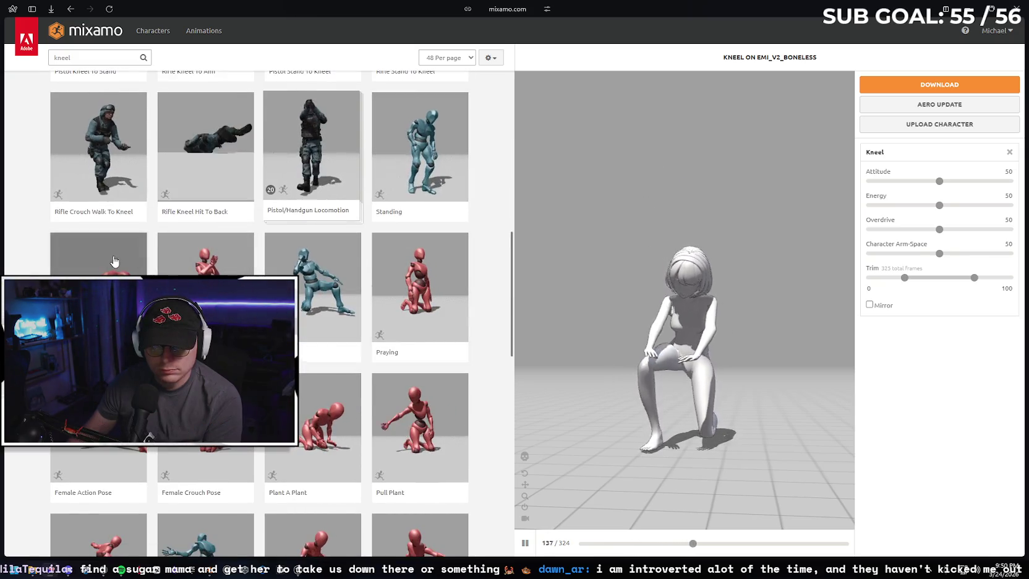
scroll(128, 255, "down", 1)
scroll(135, 249, "down", 3)
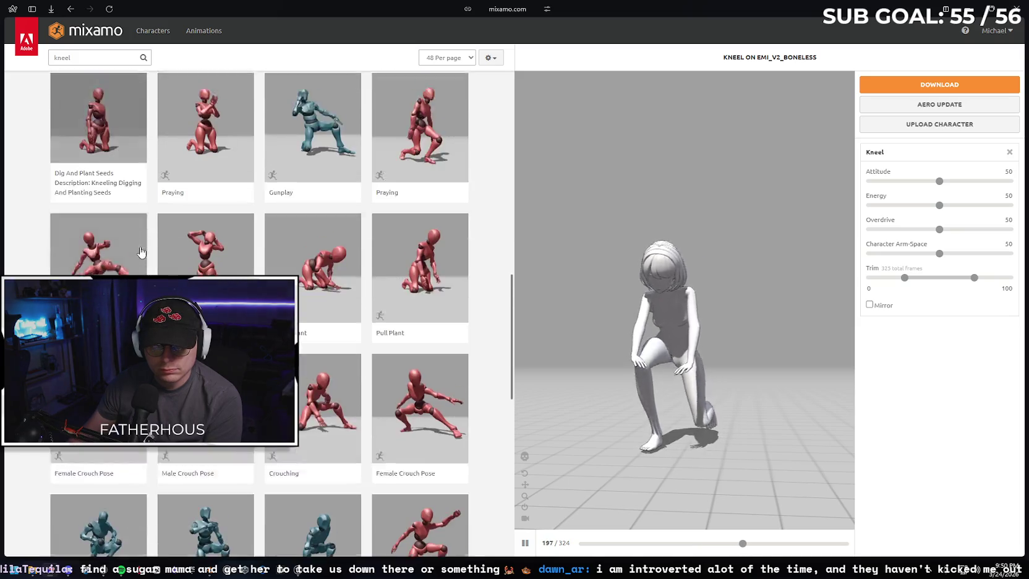
scroll(179, 204, "down", 4)
double_click(61, 57)
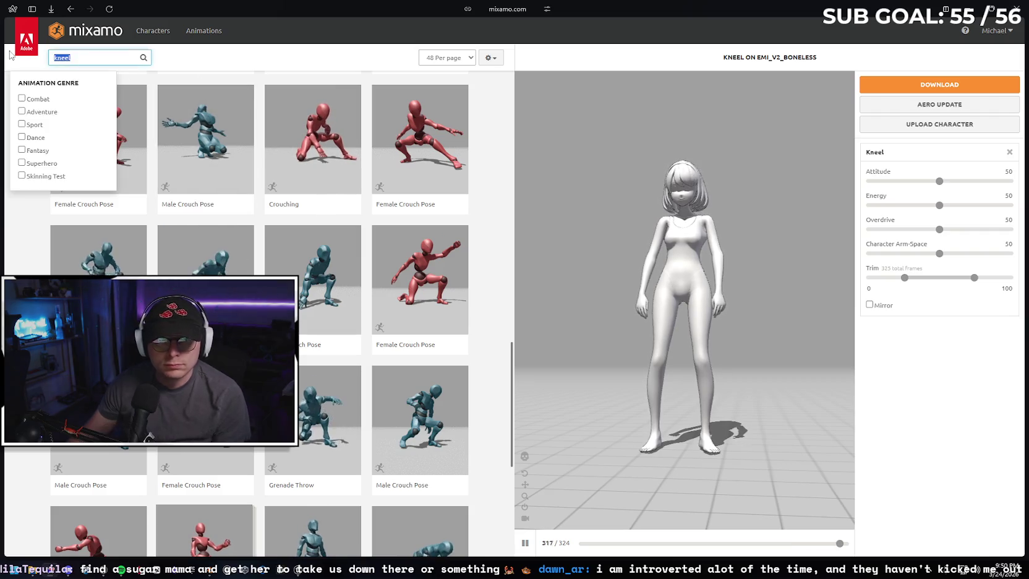
type("bend")
key("Return")
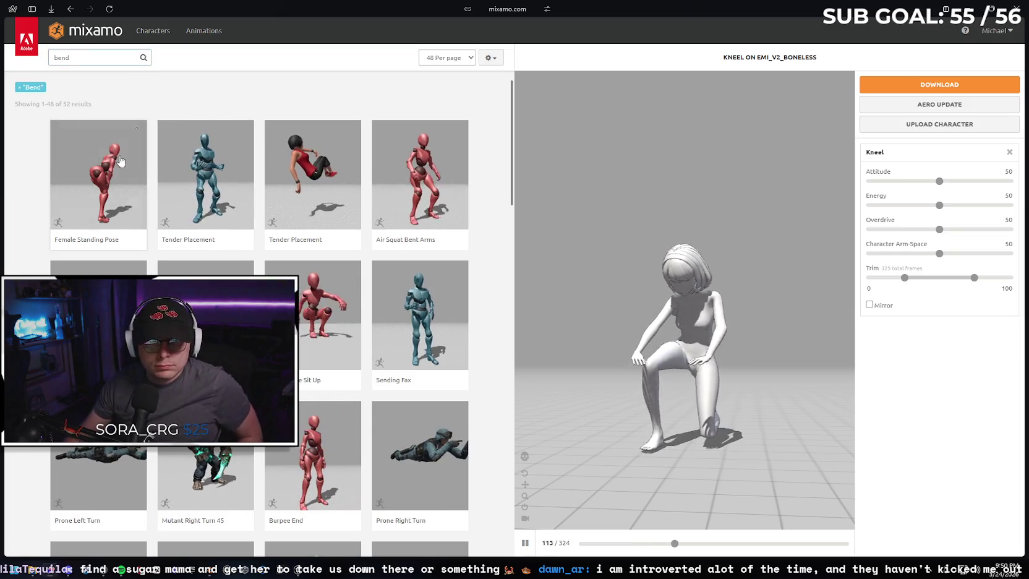
- Preview Female Standing Pose from behind and scroll through all the bend results
left_click(112, 177)
mouse_move(675, 306)
left_mouse_down()
mouse_move(790, 308)
mouse_move(639, 309)
left_mouse_up()
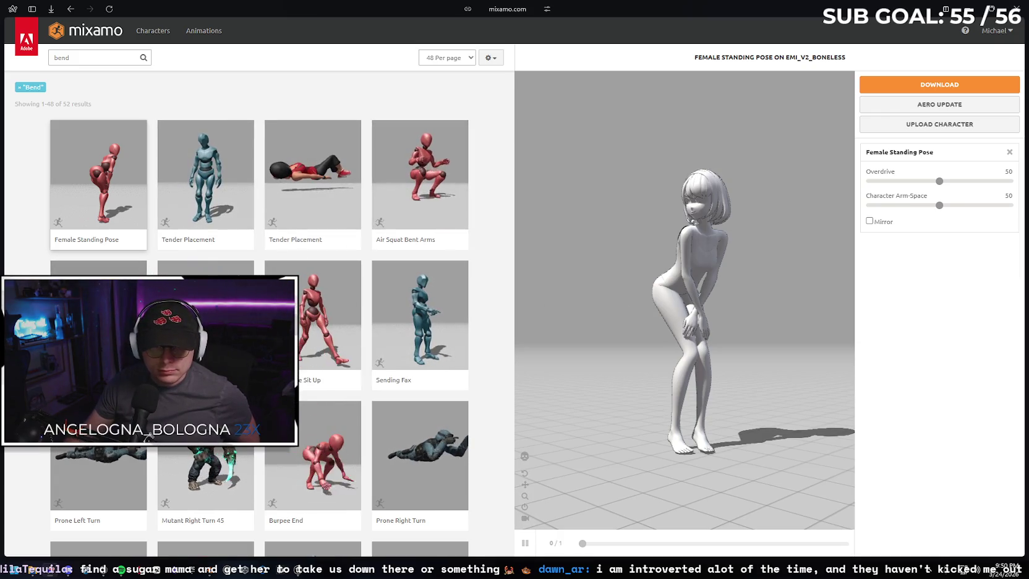
scroll(260, 309, "down", 2)
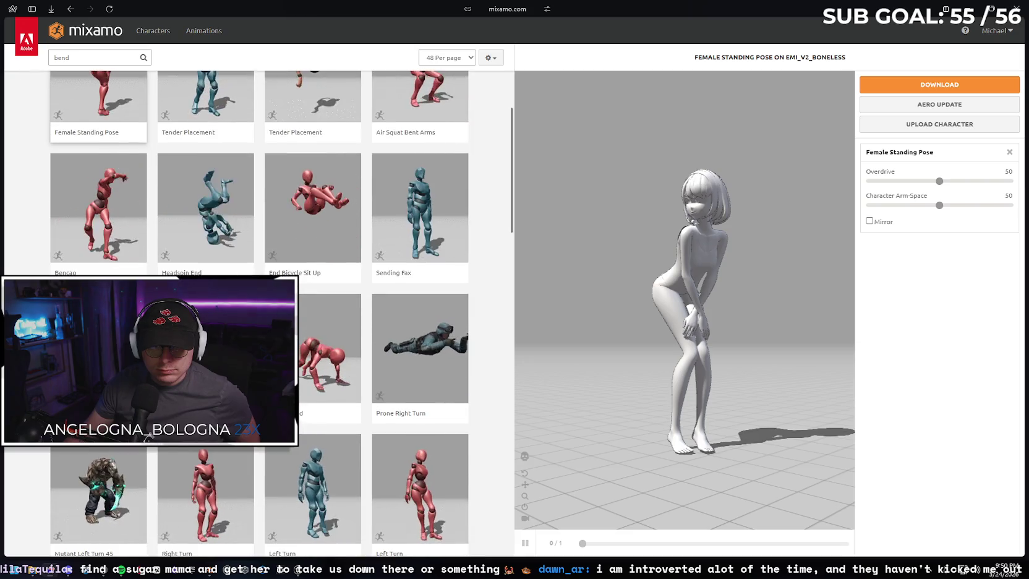
scroll(260, 309, "down", 1)
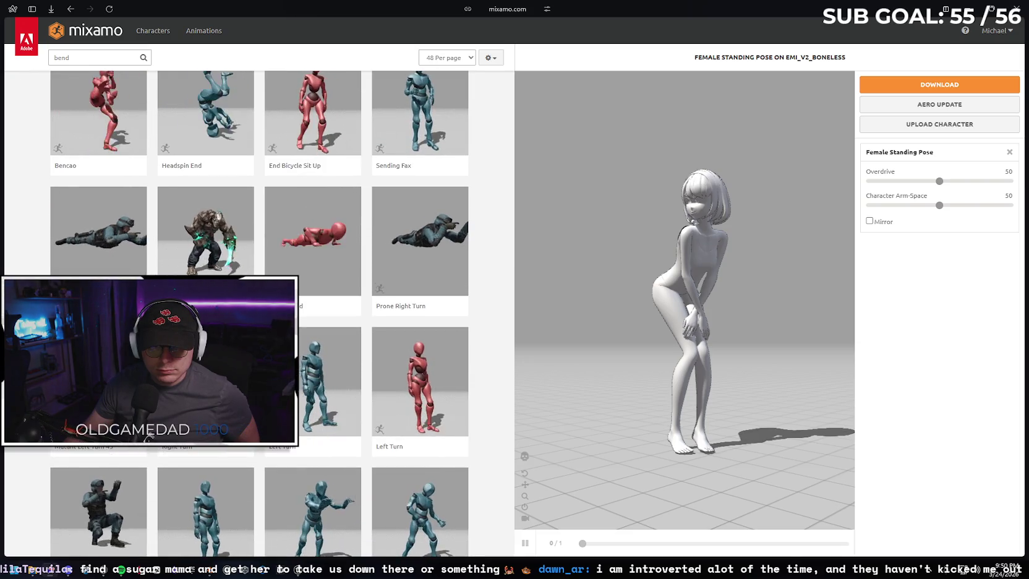
scroll(259, 309, "down", 1)
scroll(260, 314, "down", 4)
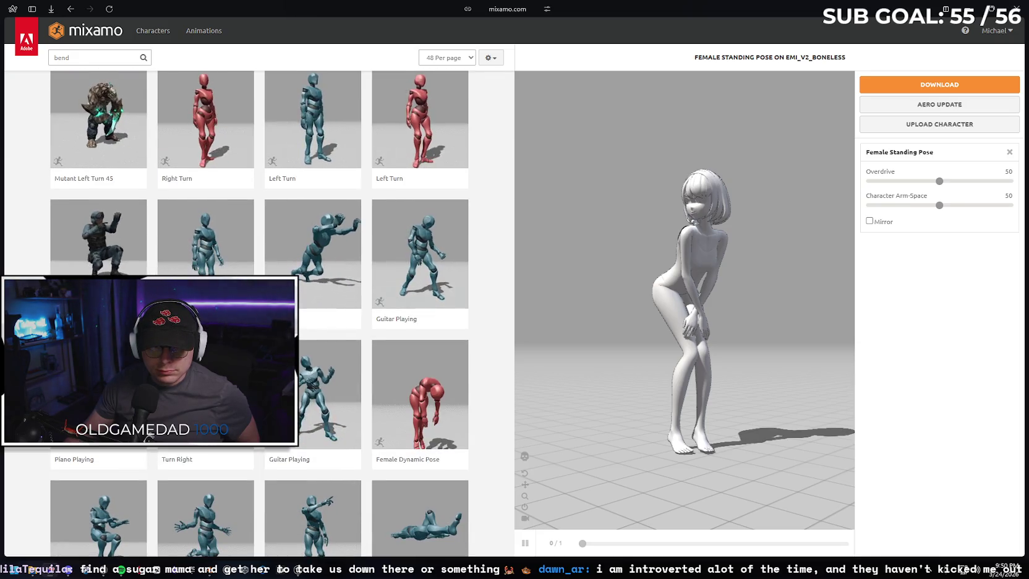
scroll(259, 314, "down", 1)
scroll(260, 314, "down", 1)
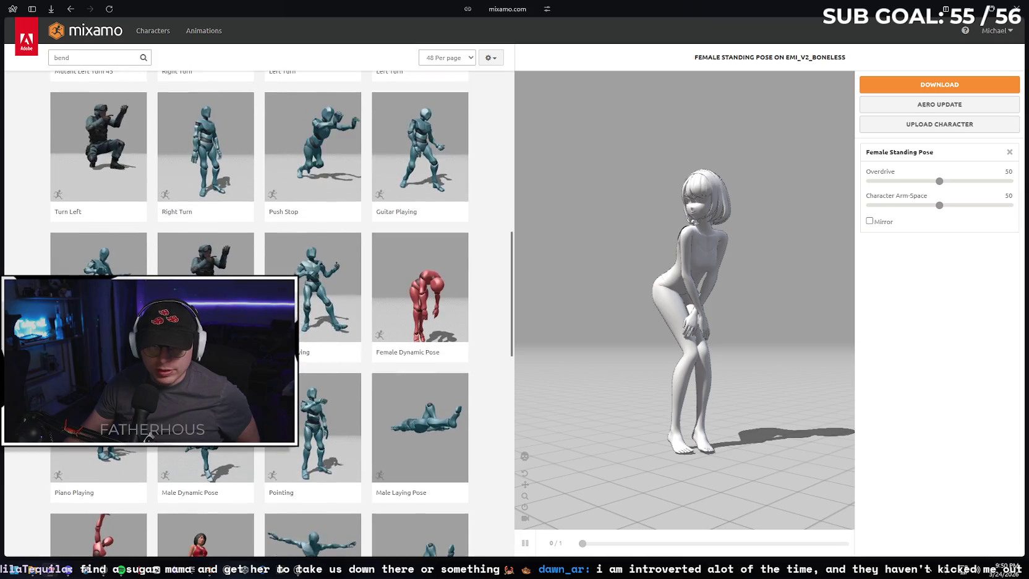
scroll(260, 314, "down", 5)
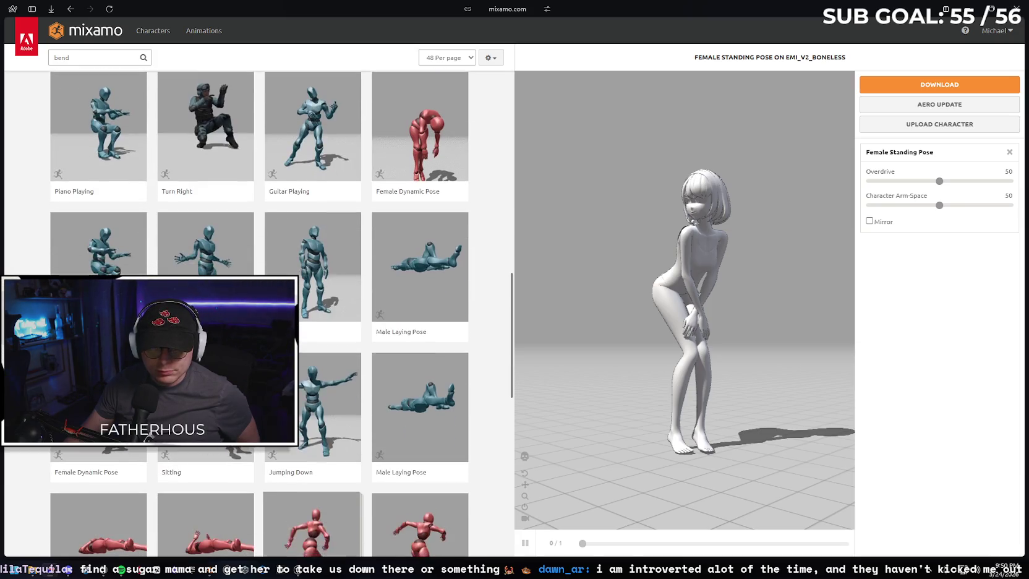
scroll(312, 503, "down", 2)
scroll(312, 395, "down", 2)
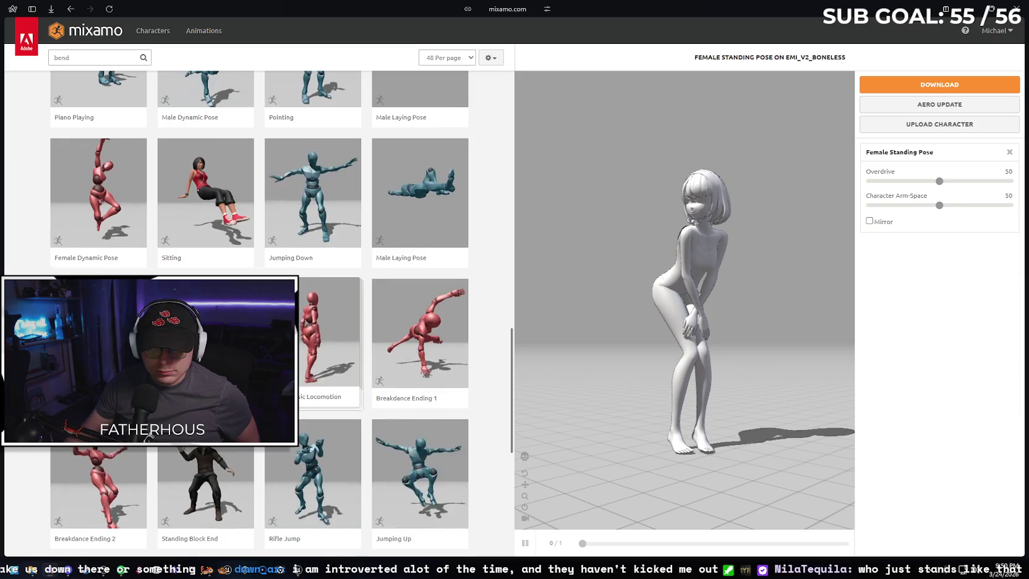
scroll(312, 309, "down", 3)
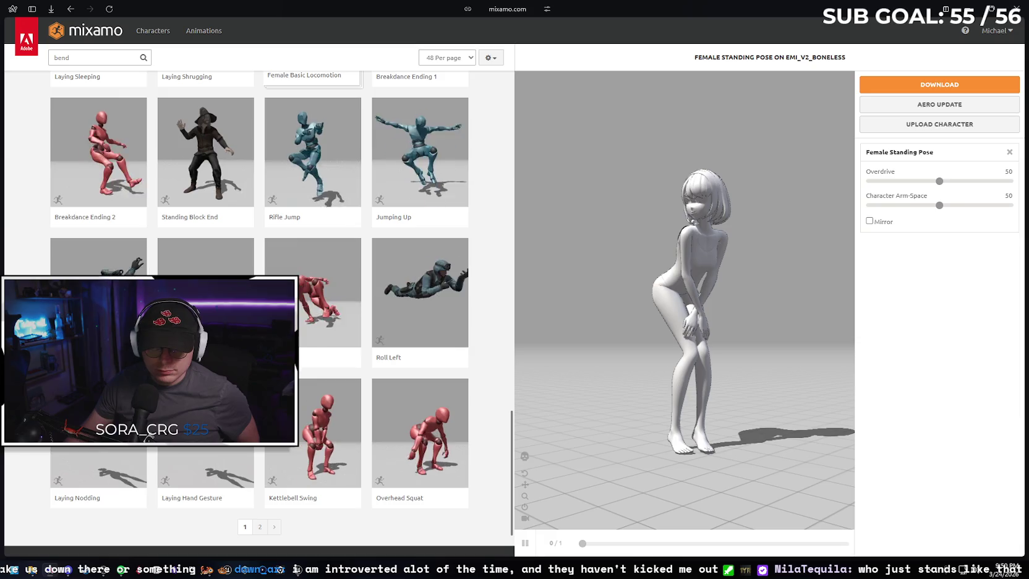
scroll(126, 180, "up", 15)
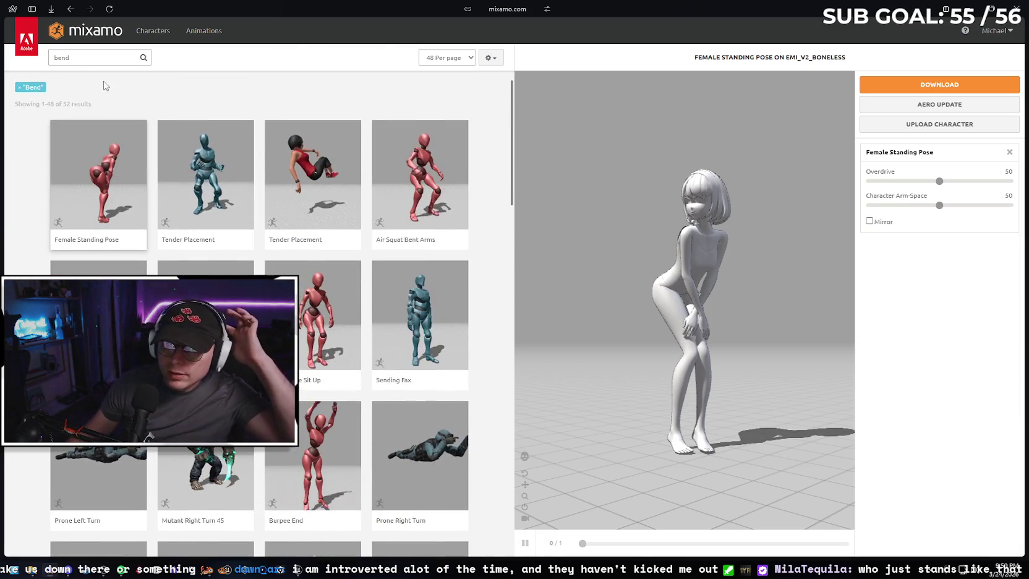
left_click(71, 64)
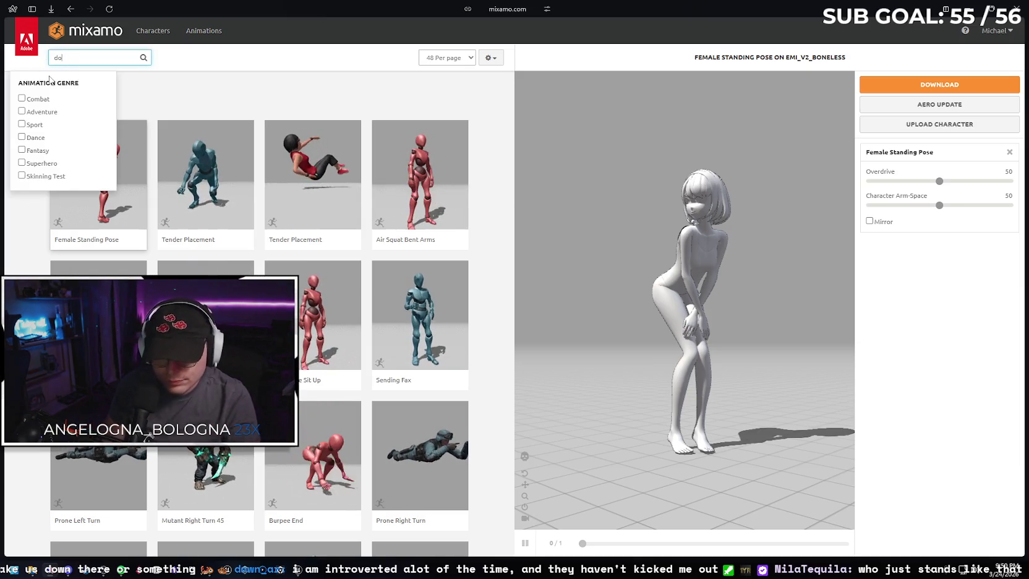
- Search 'down' and preview the Catwalk Walk animation on the character
type("wn")
key("Return")
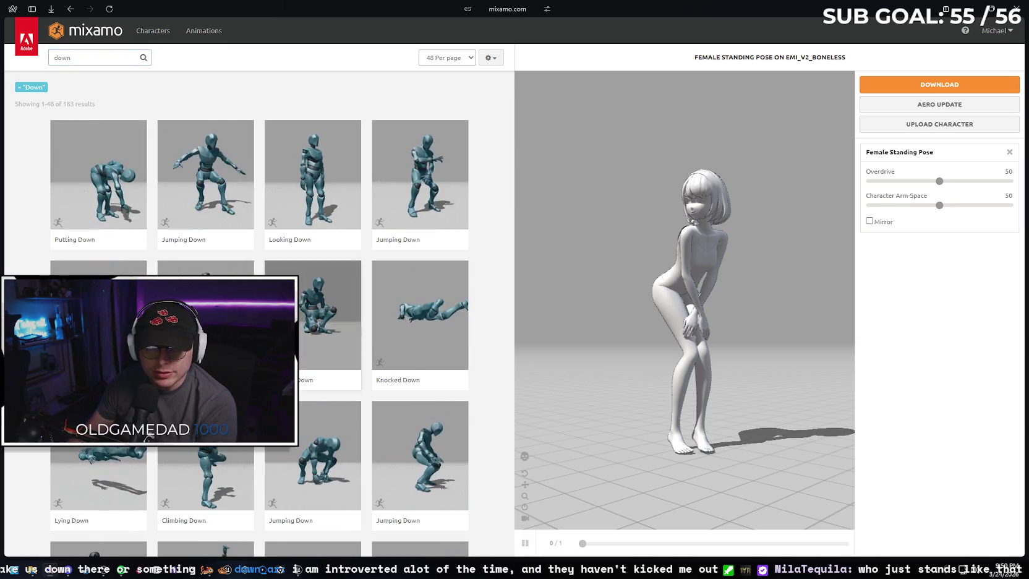
scroll(258, 320, "down", 3)
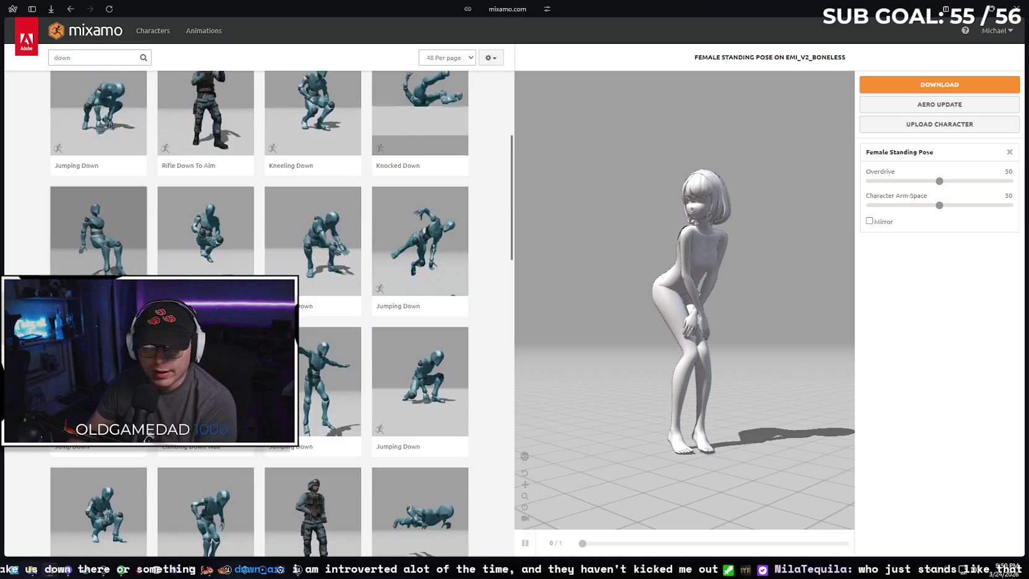
scroll(49, 263, "down", 5)
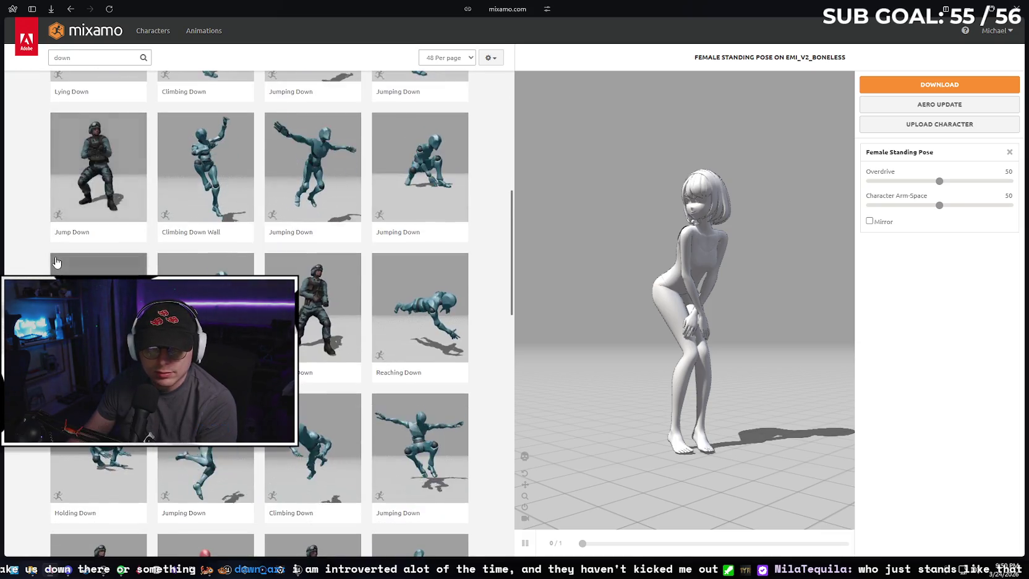
scroll(40, 249, "down", 2)
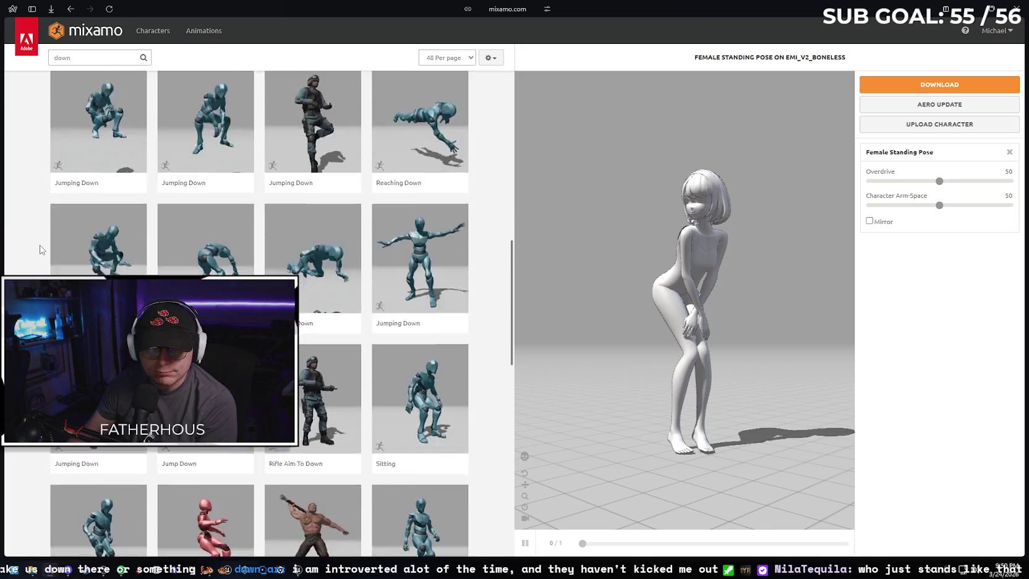
scroll(38, 249, "down", 2)
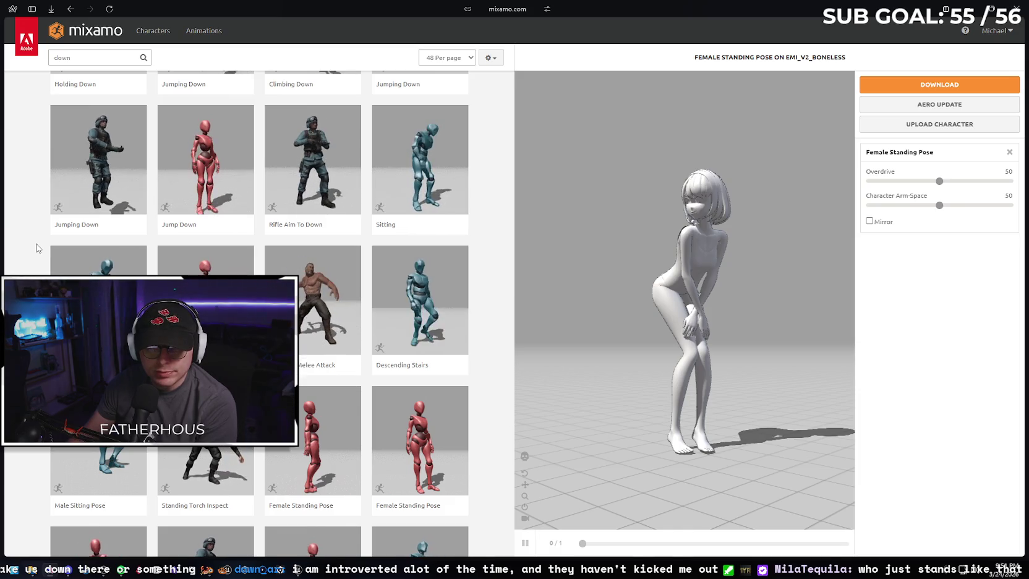
scroll(36, 248, "down", 1)
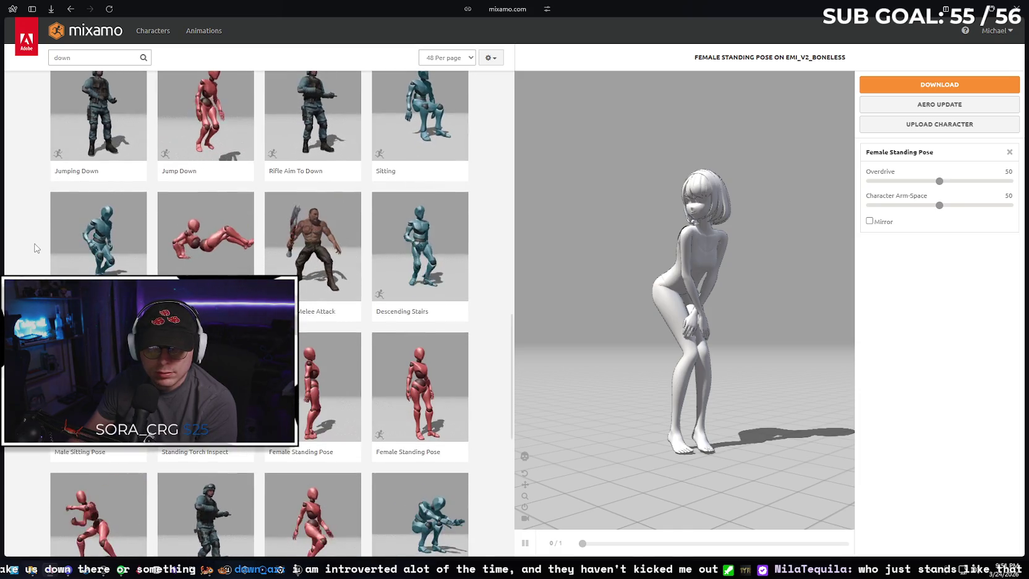
scroll(35, 248, "down", 2)
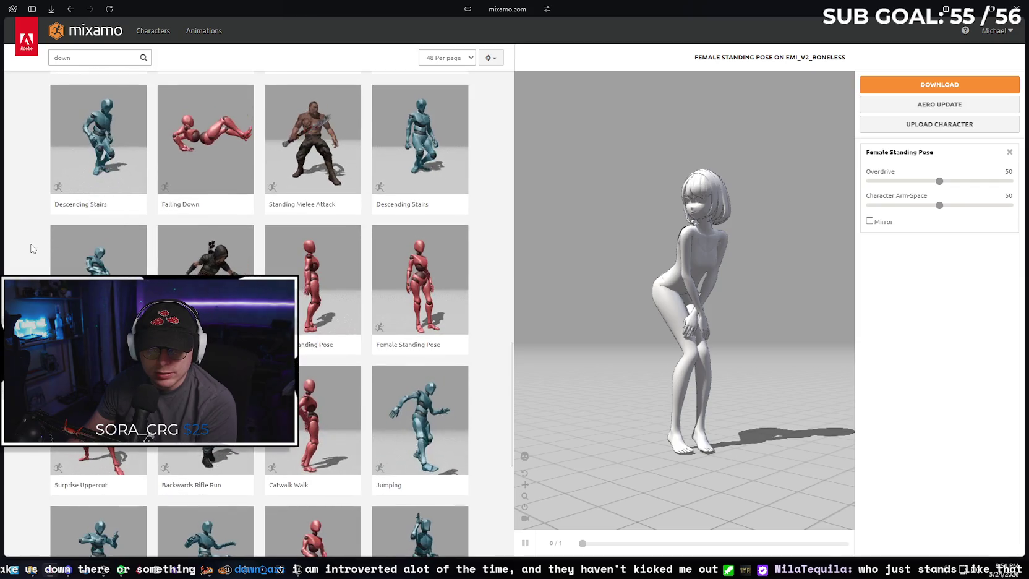
scroll(33, 248, "down", 1)
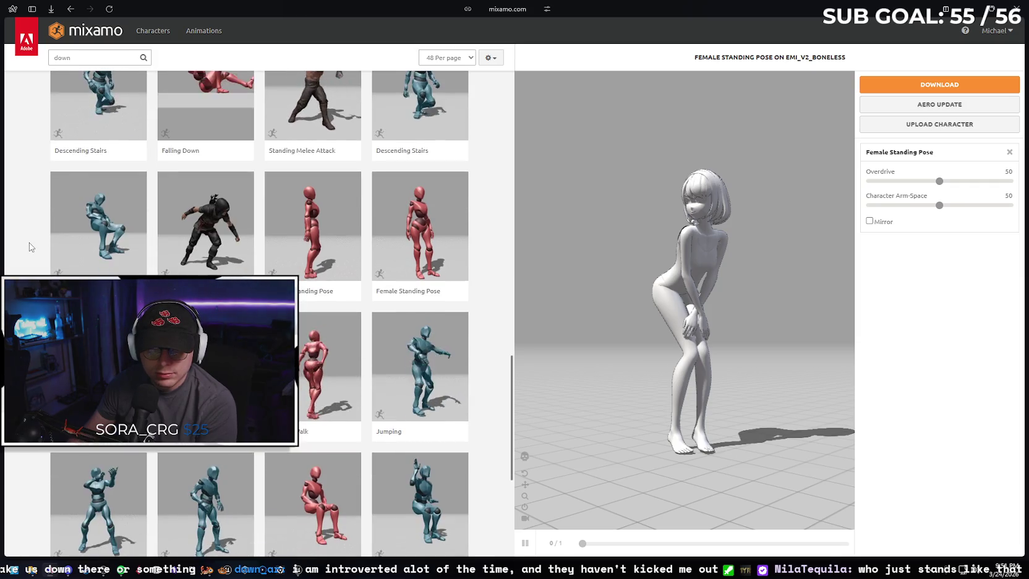
left_click(312, 369)
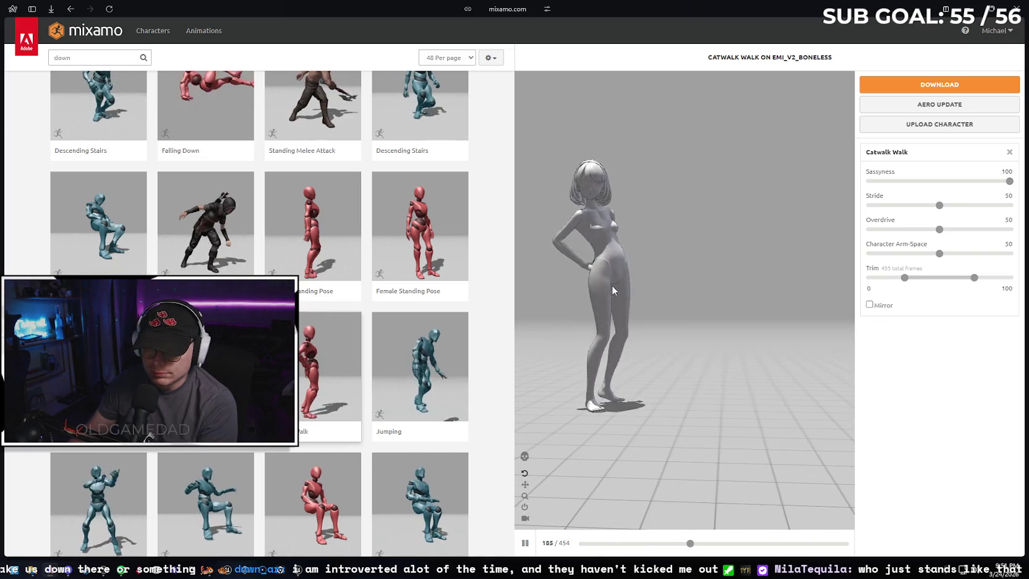
- On page 2 of the down results, preview Female Sitting Pose and orbit around it
scroll(334, 371, "down", 2)
scroll(259, 309, "down", 1)
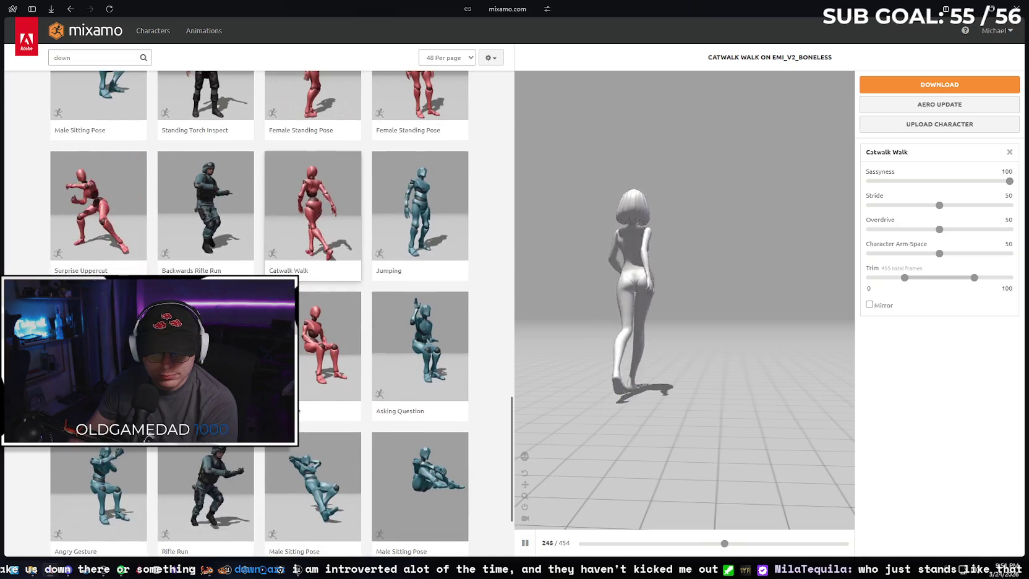
scroll(105, 457, "down", 2)
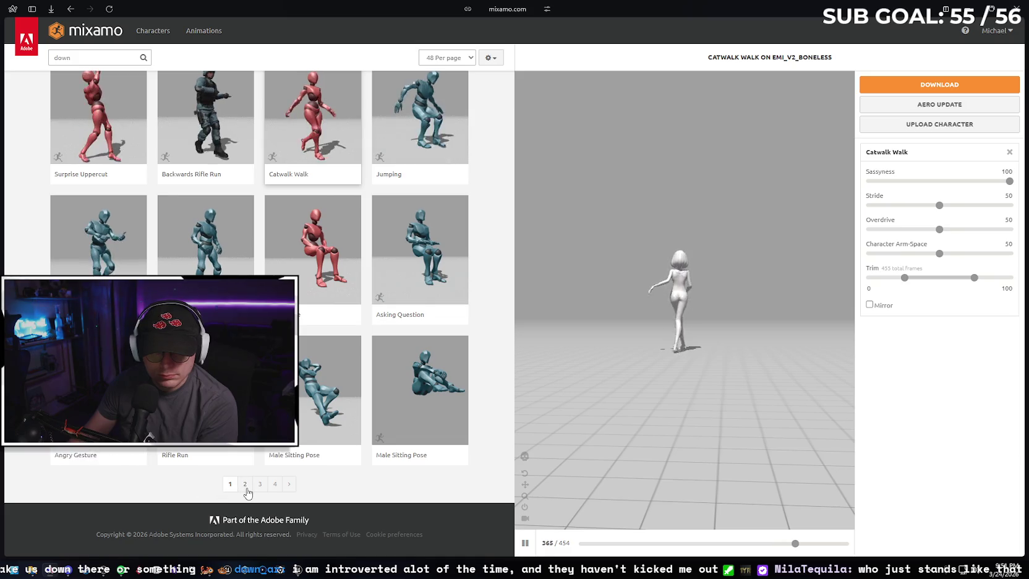
left_click(245, 484)
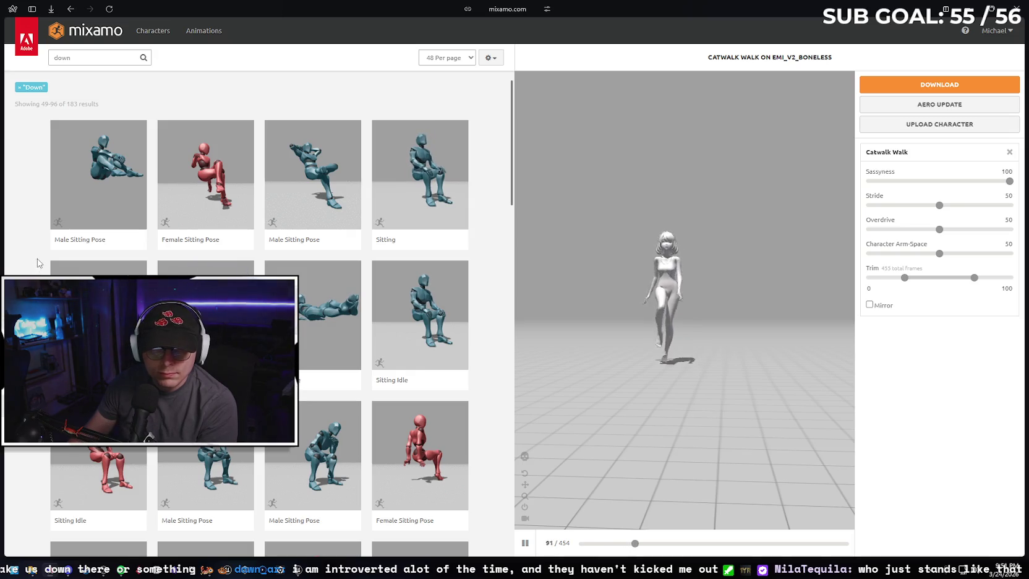
scroll(38, 263, "down", 3)
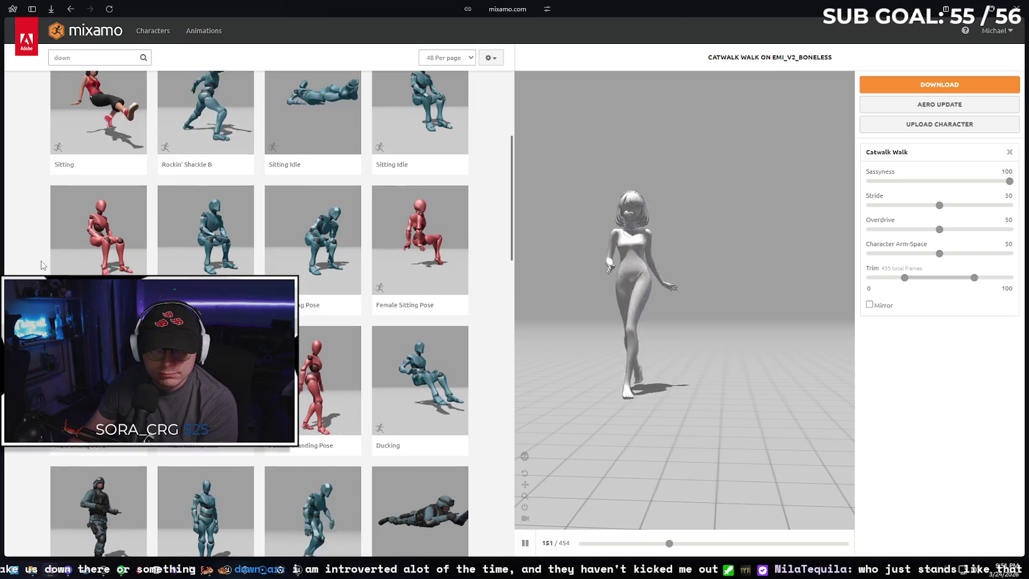
scroll(41, 264, "down", 1)
left_click(419, 192)
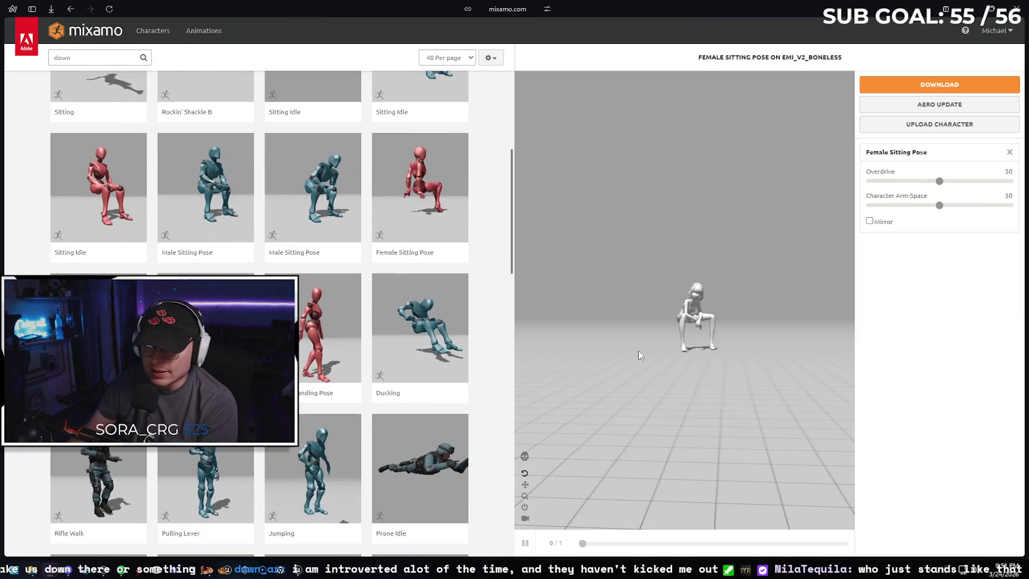
mouse_move(651, 348)
left_mouse_down()
mouse_move(700, 344)
mouse_move(780, 362)
mouse_move(693, 371)
left_mouse_up()
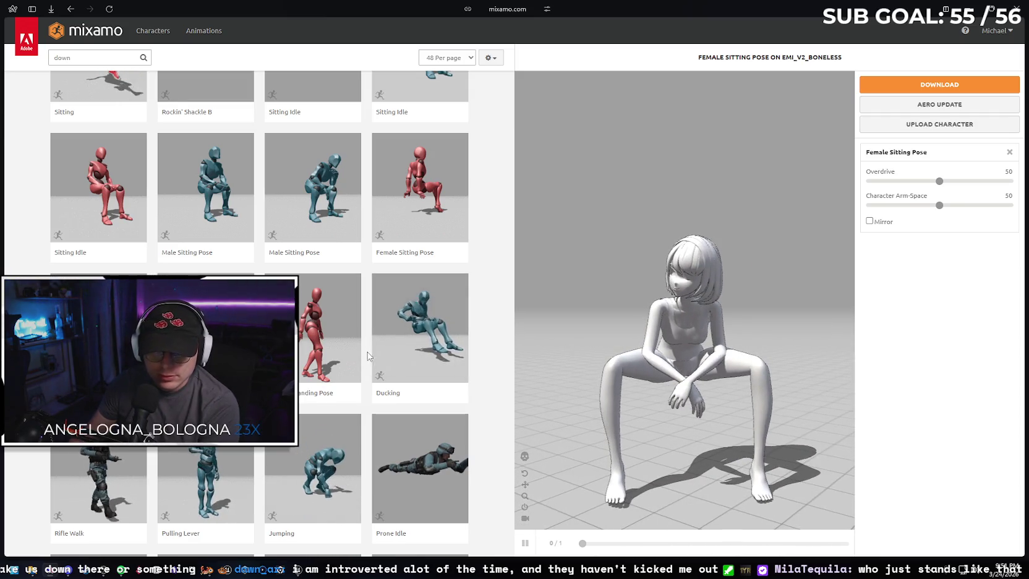
- Preview the Gathering Objects animation and scroll through the remaining results
scroll(316, 276, "down", 2)
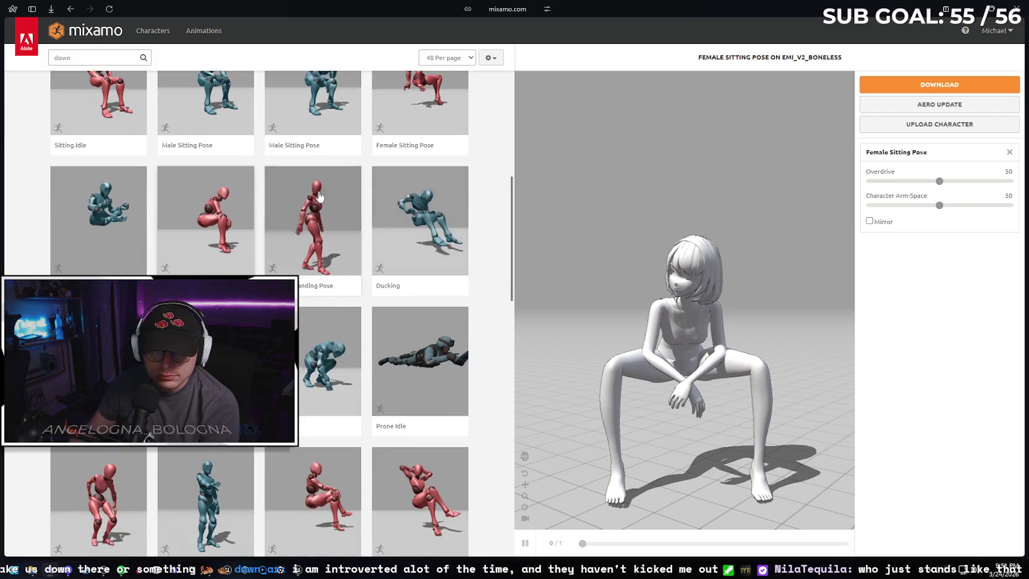
scroll(187, 253, "down", 1)
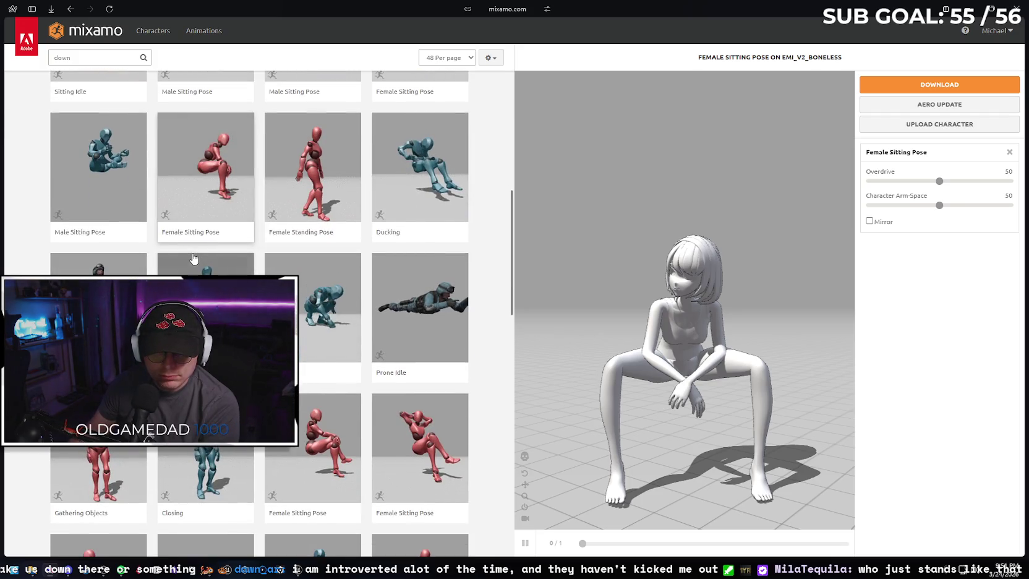
scroll(193, 234, "down", 2)
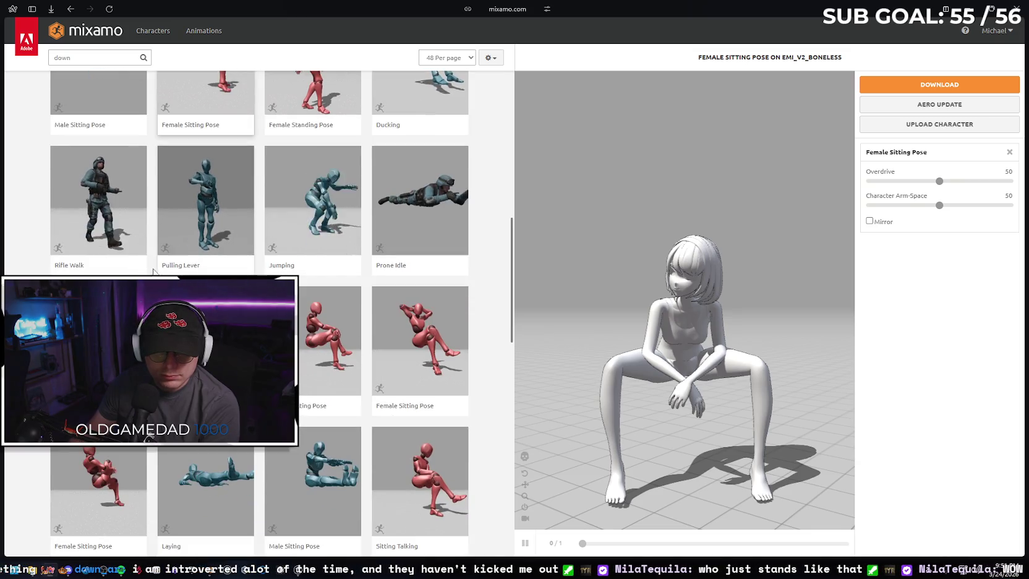
left_click(164, 309)
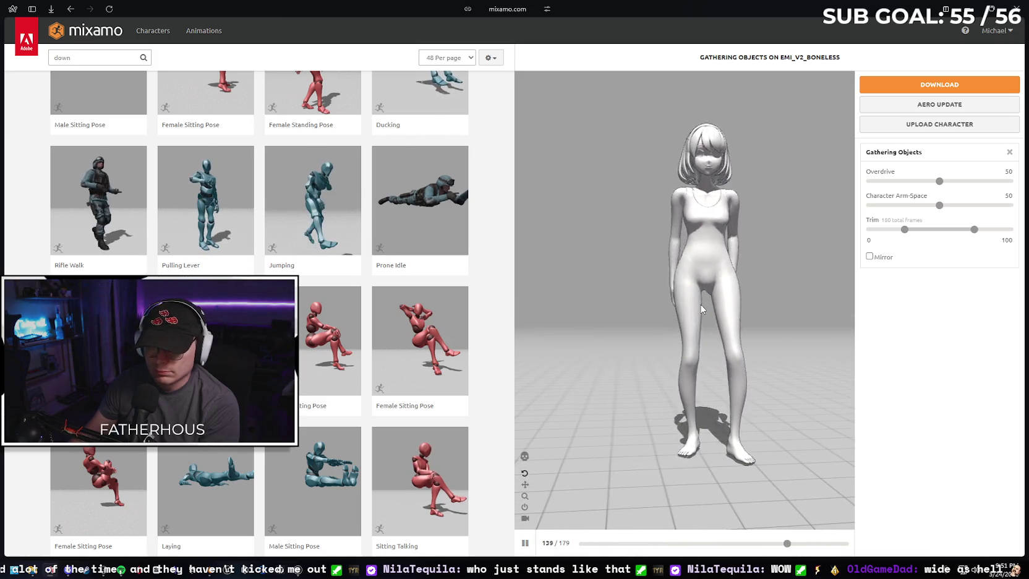
scroll(309, 284, "down", 3)
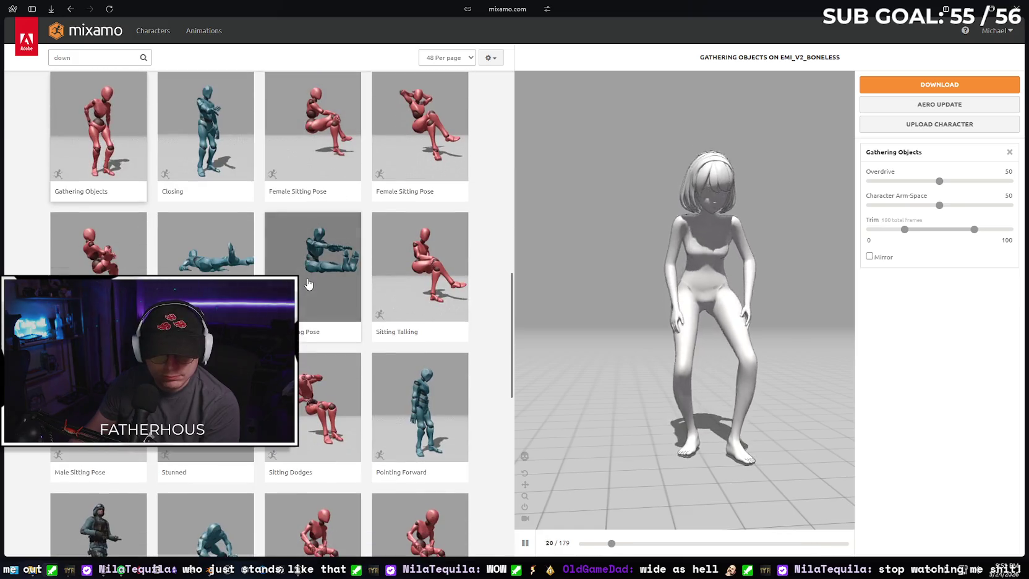
scroll(309, 284, "down", 3)
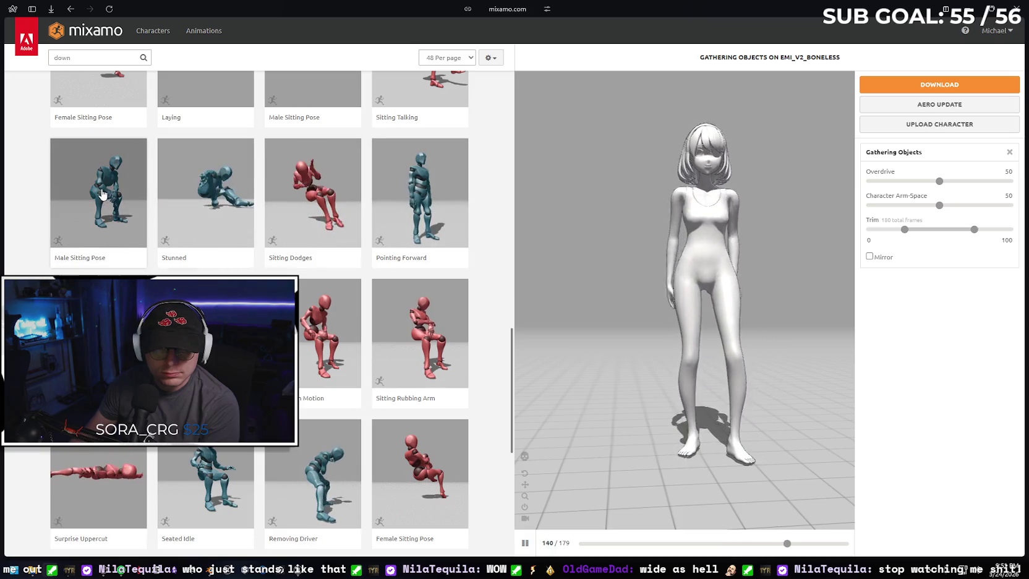
scroll(295, 267, "down", 2)
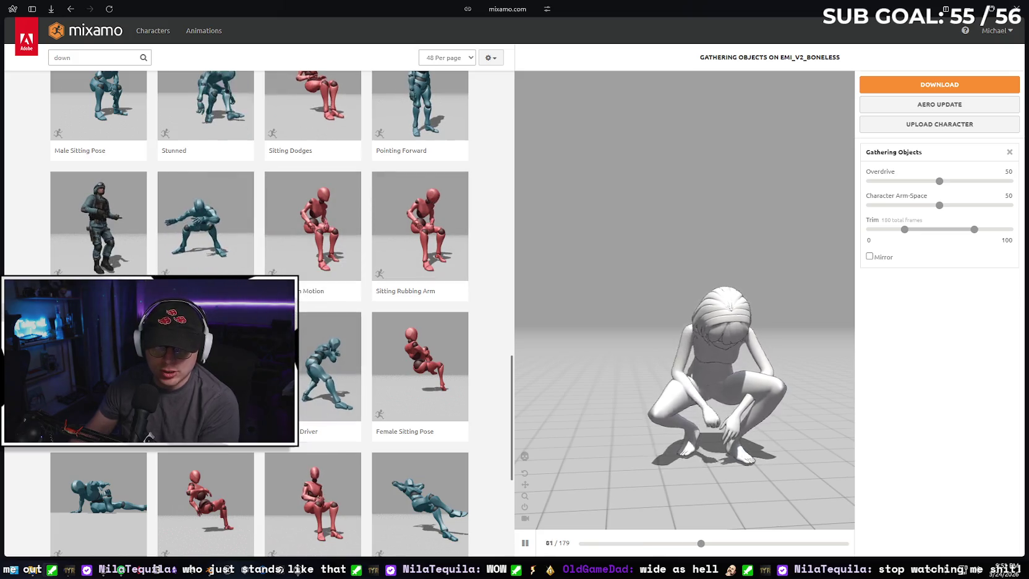
scroll(245, 268, "down", 2)
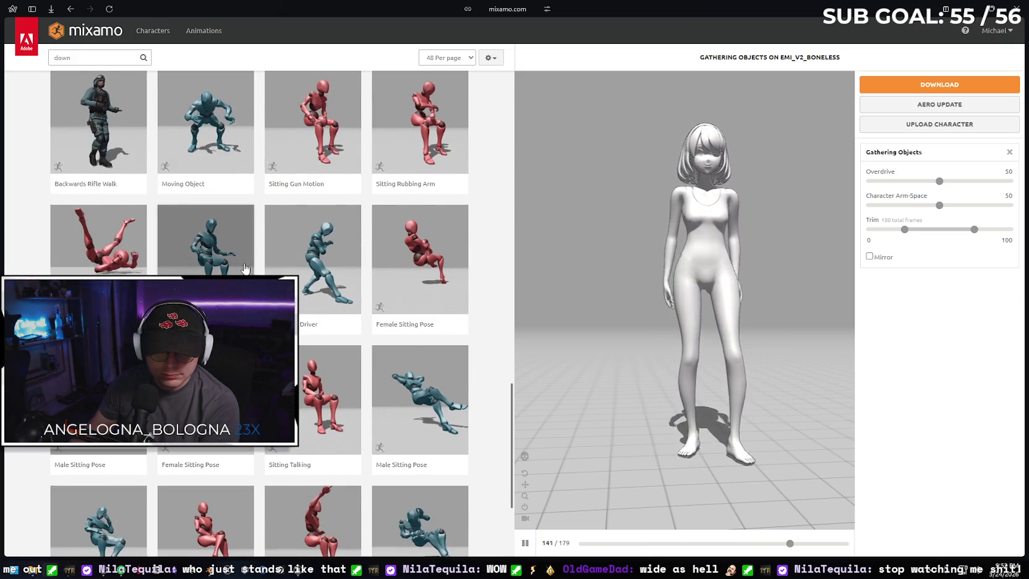
scroll(246, 267, "down", 2)
scroll(148, 438, "up", 20)
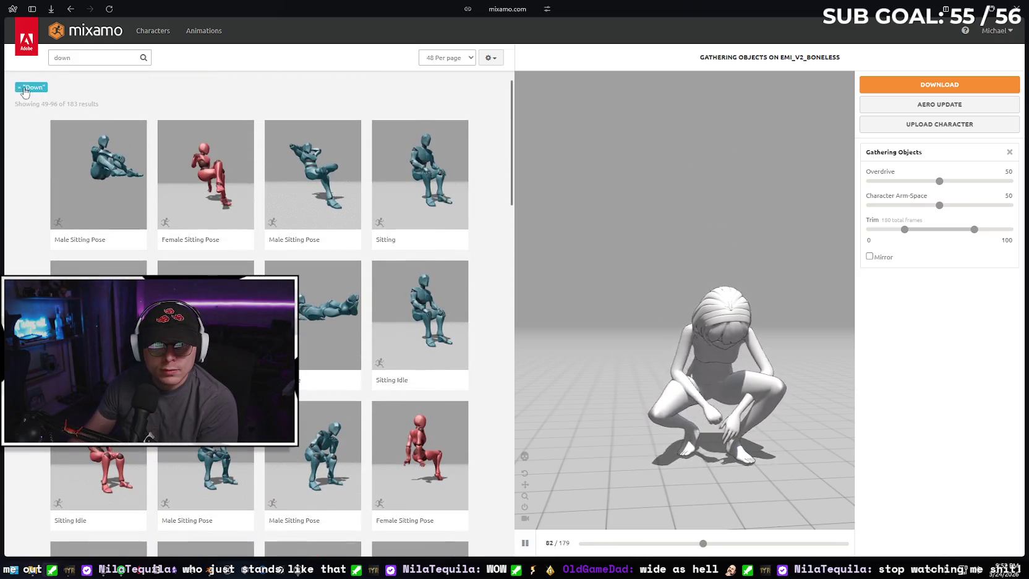
- Clear the Down filter and preview Soccer Header on the character
left_click(26, 89)
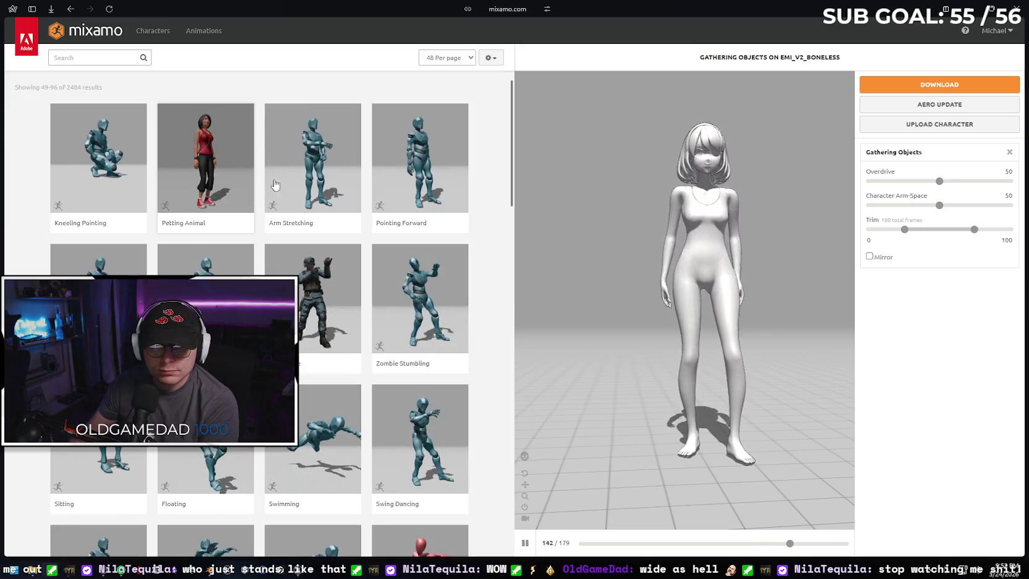
scroll(480, 237, "down", 1)
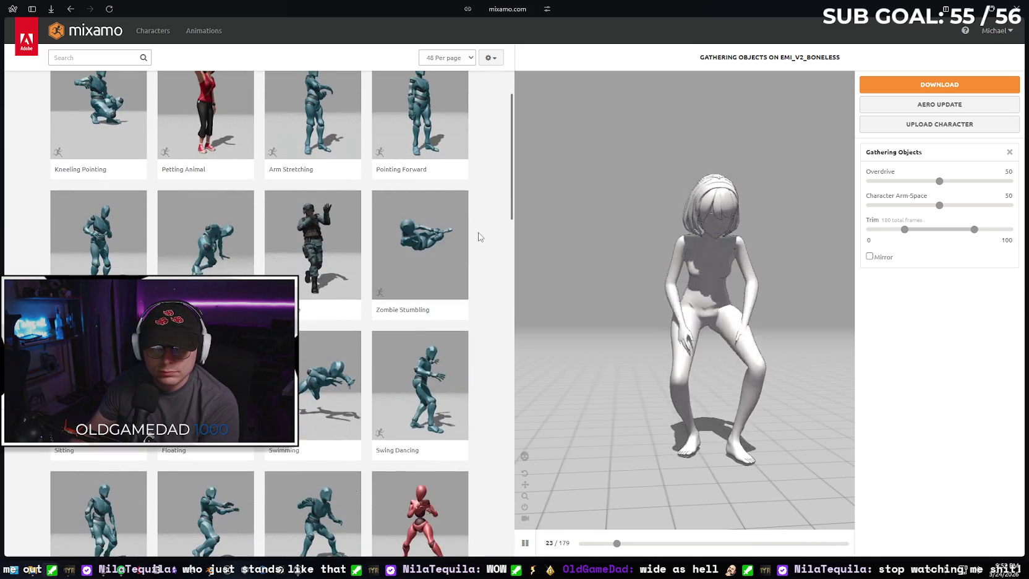
scroll(481, 239, "down", 2)
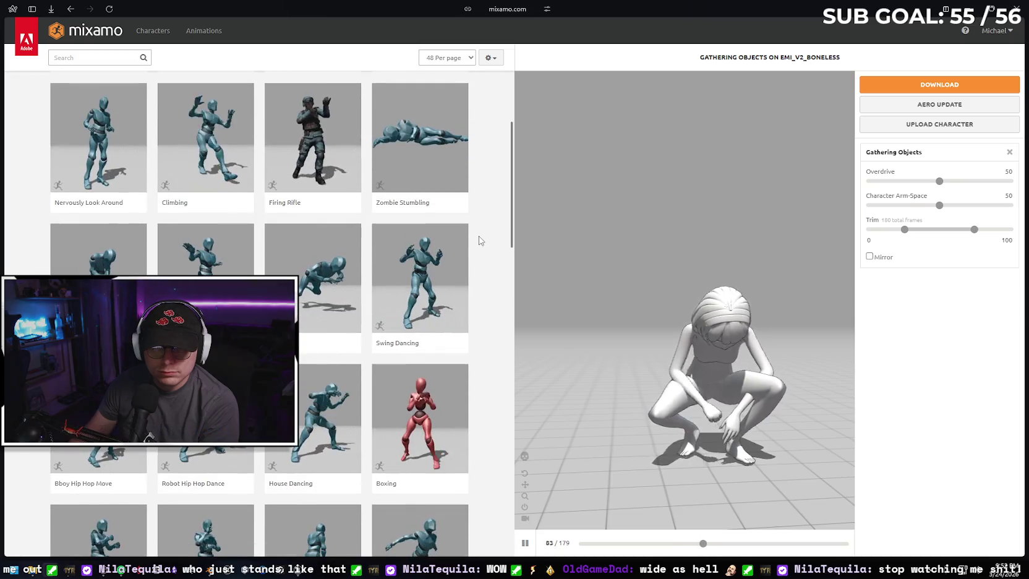
scroll(480, 241, "down", 3)
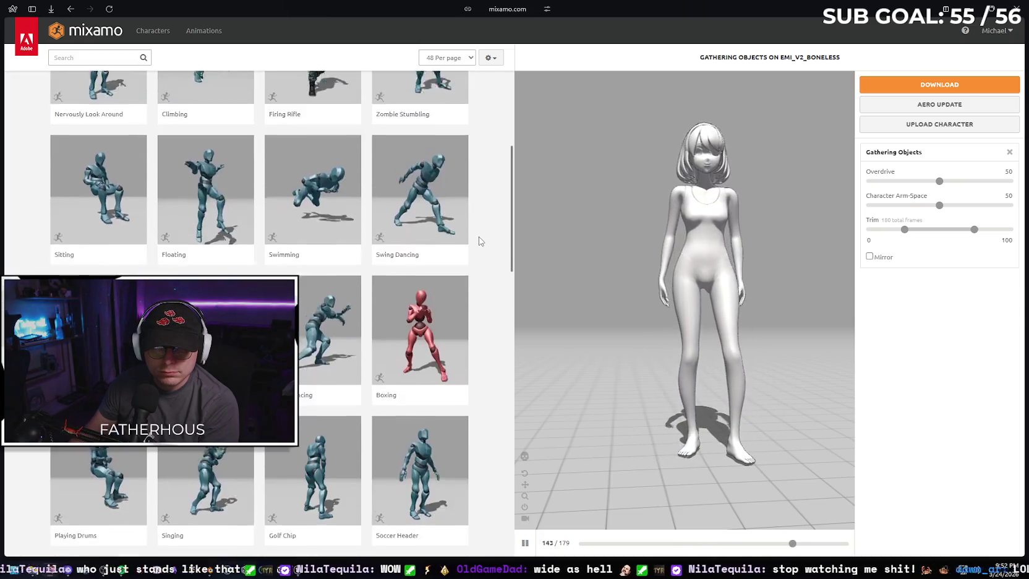
scroll(480, 241, "down", 2)
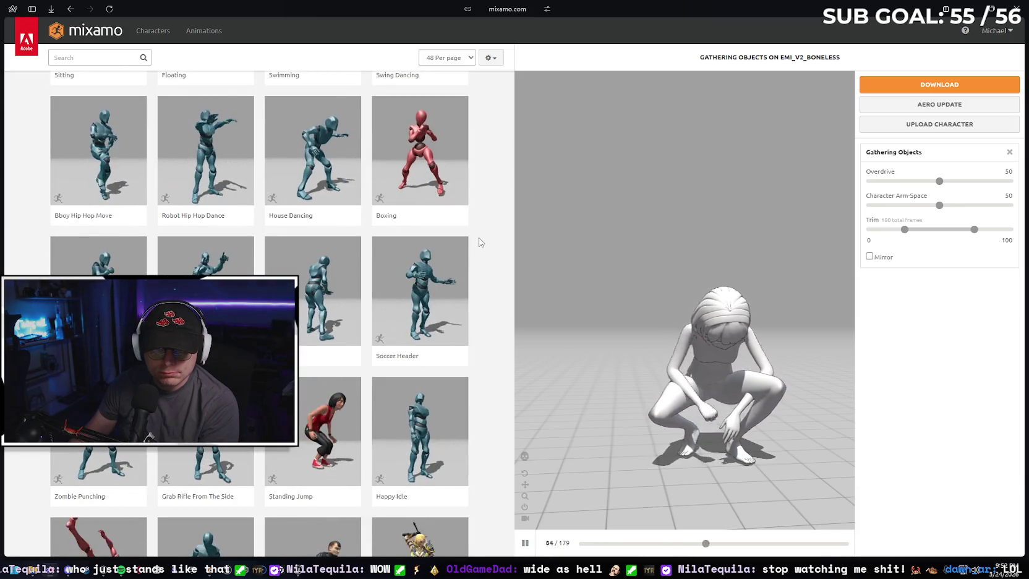
left_click(441, 291)
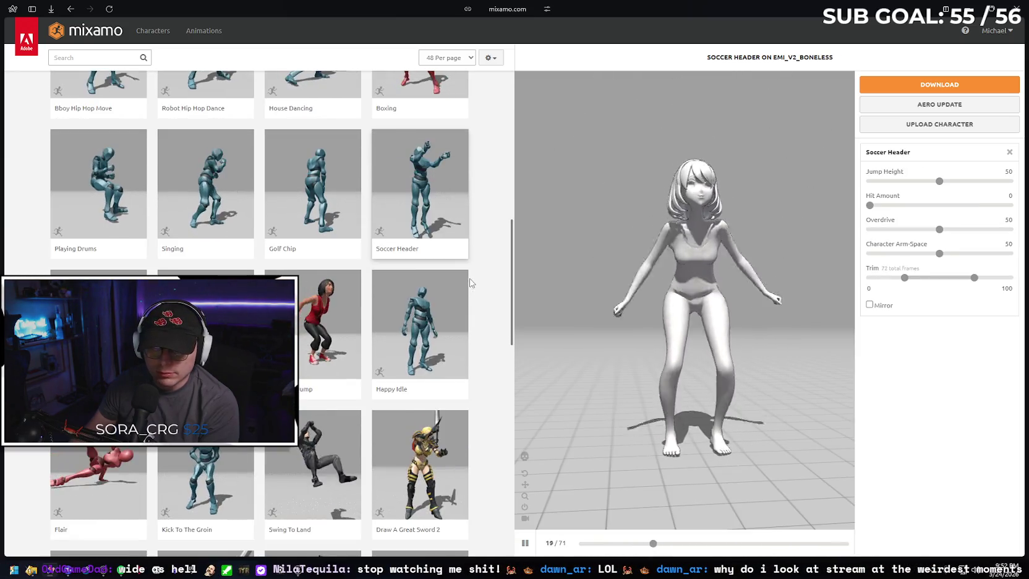
- Preview Kick To The Groin, then Catwalk Idle To Walk Forward
scroll(141, 241, "down", 2)
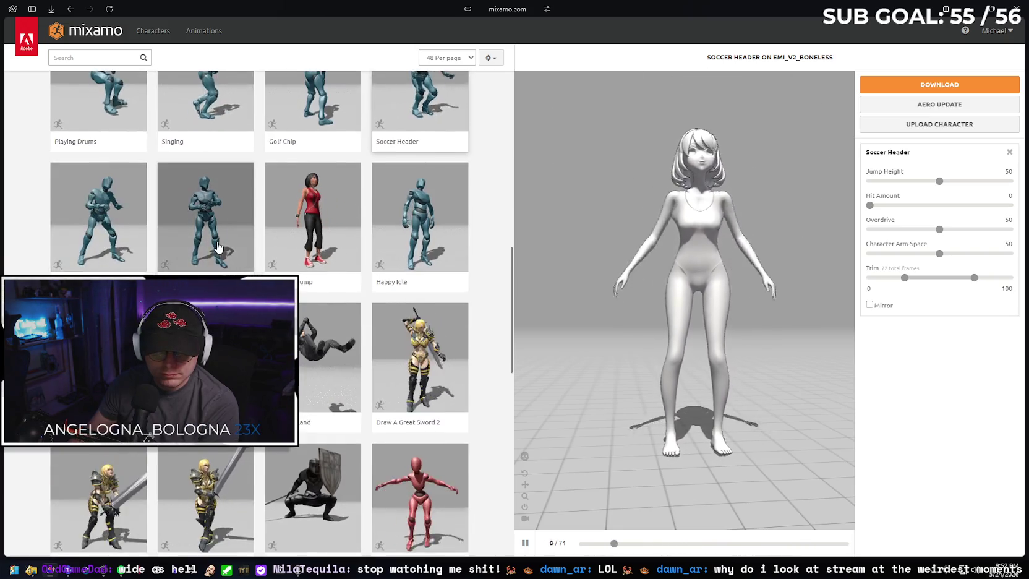
scroll(218, 247, "down", 1)
left_click(99, 297)
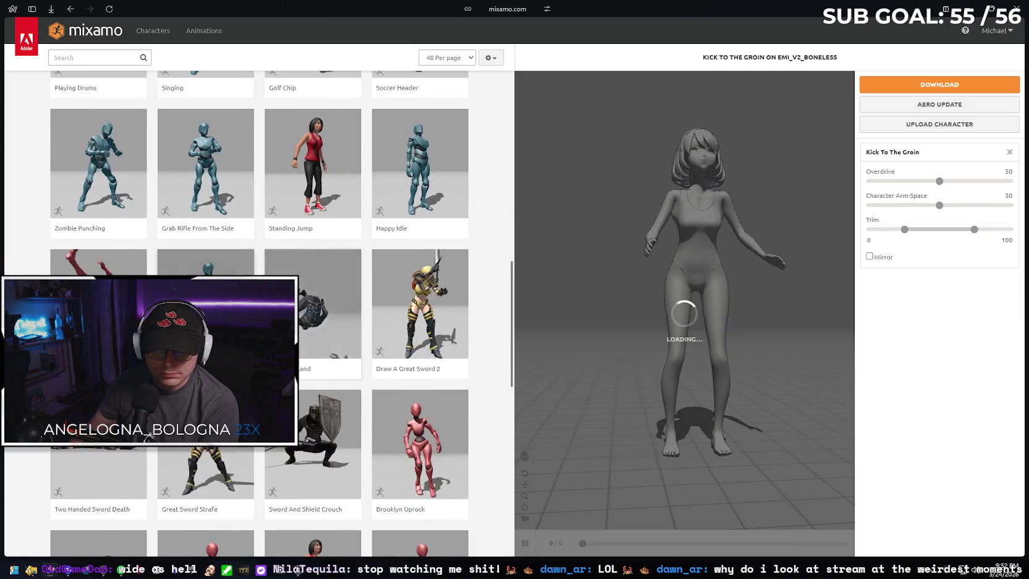
scroll(310, 282, "down", 1)
scroll(314, 282, "down", 3)
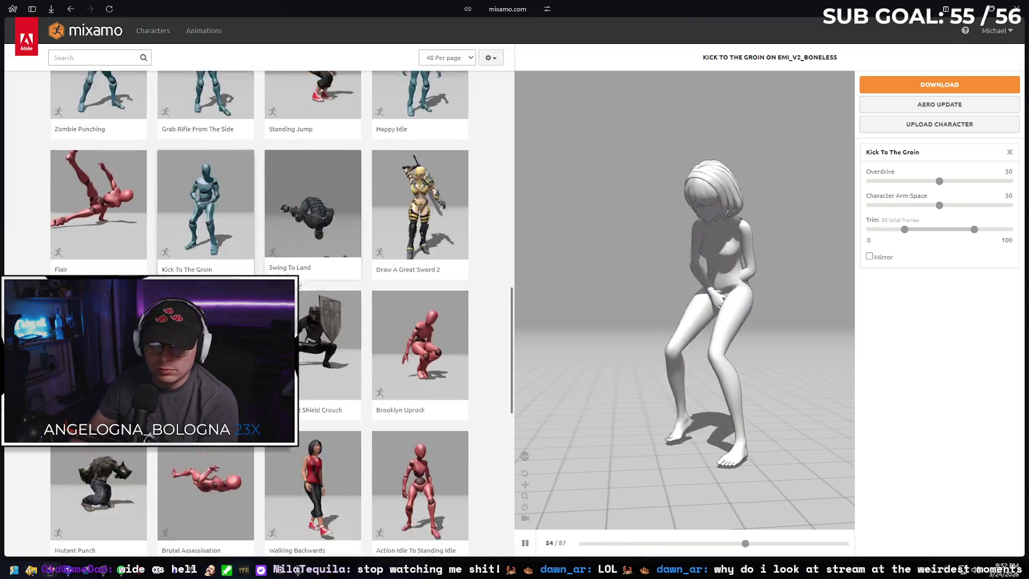
scroll(314, 281, "down", 1)
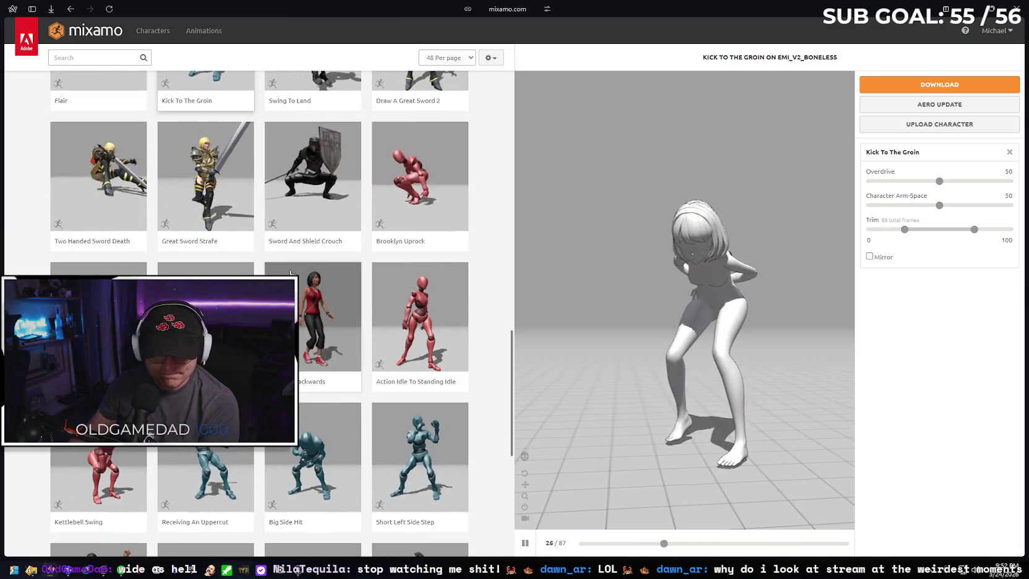
scroll(260, 312, "down", 3)
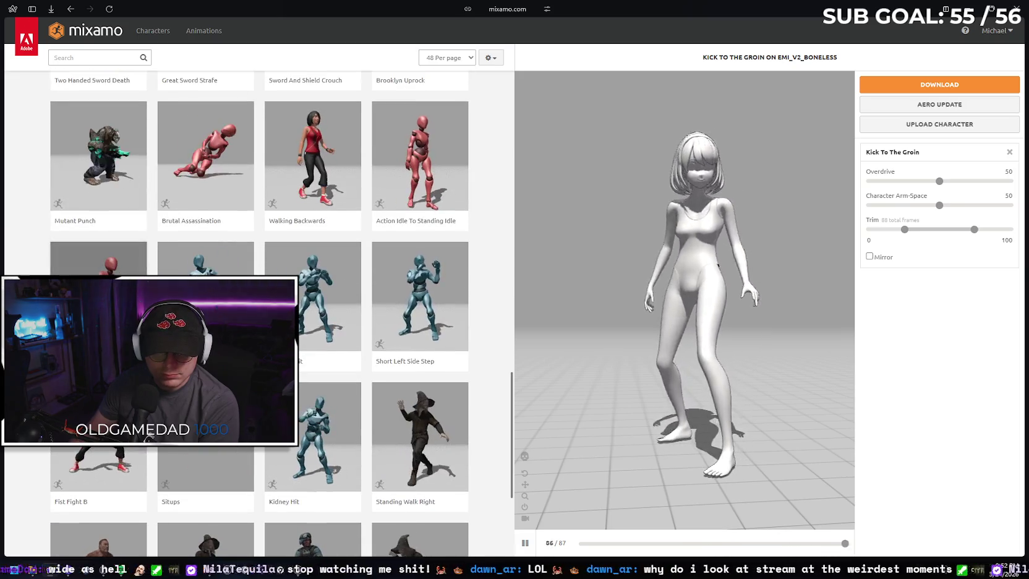
scroll(260, 313, "down", 2)
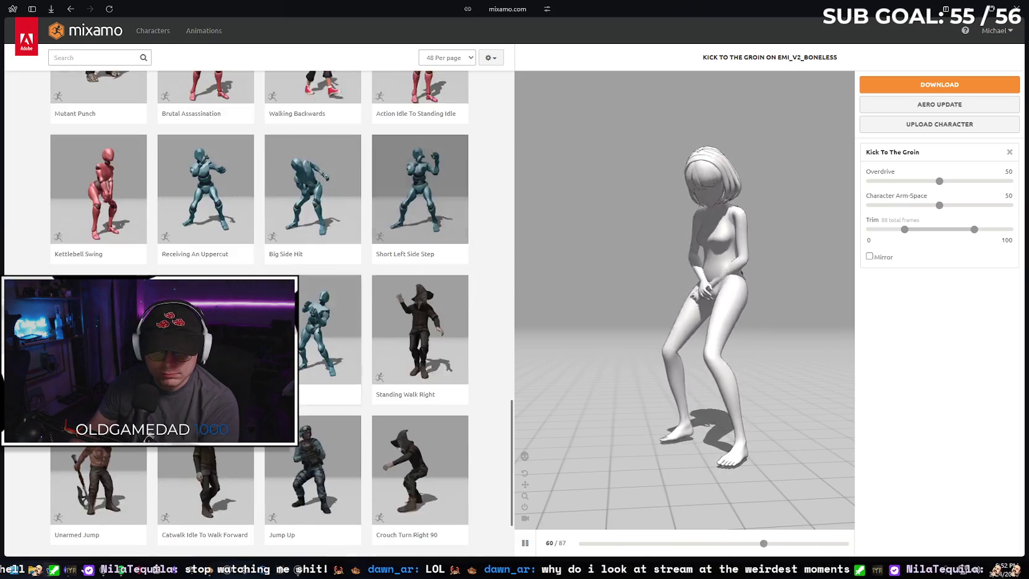
scroll(259, 312, "down", 1)
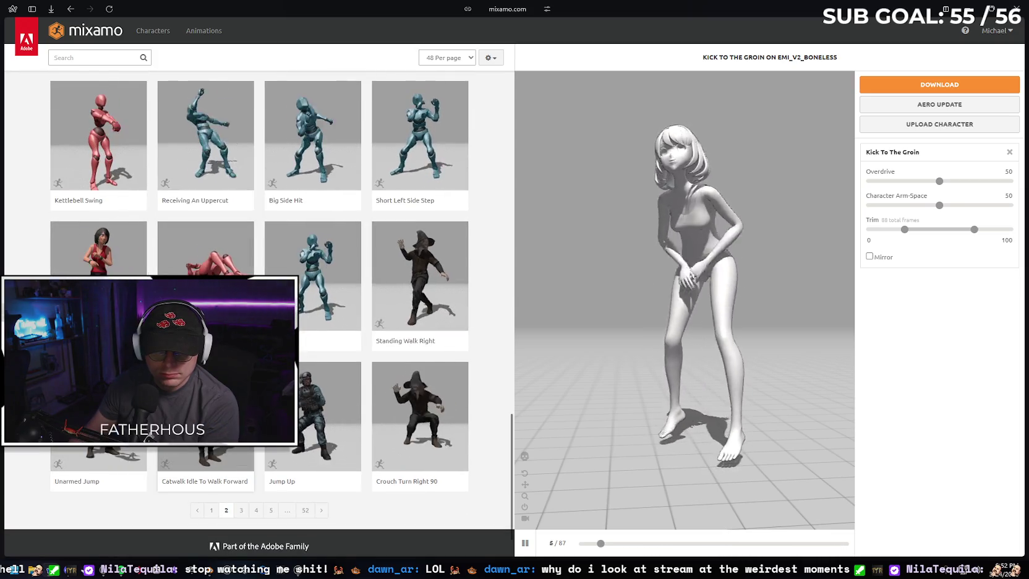
left_click(204, 476)
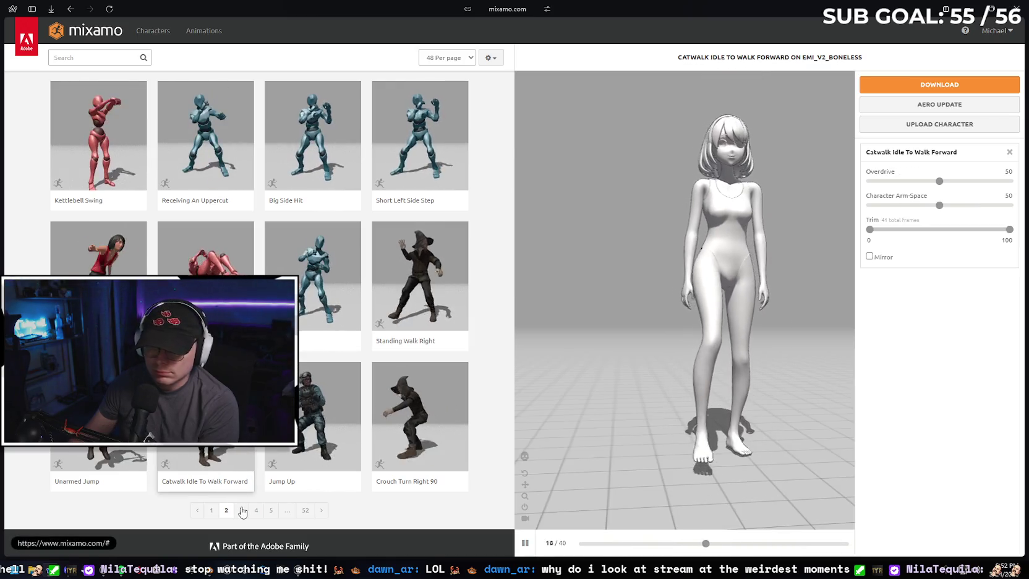
- Go to page 3 of Mixamo's animation results and scroll down through the list
left_click(241, 510)
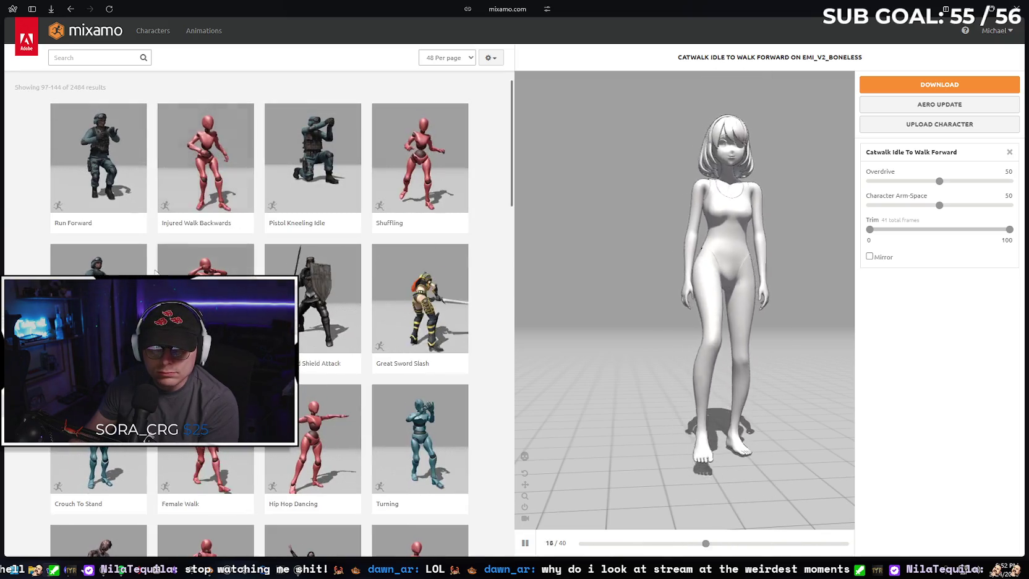
scroll(311, 264, "down", 2)
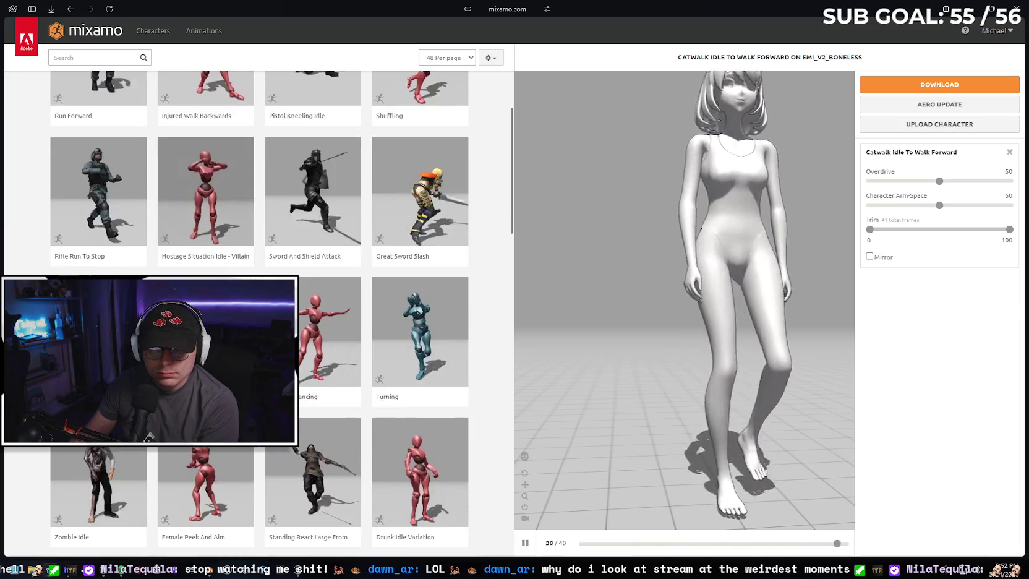
scroll(420, 314, "down", 1)
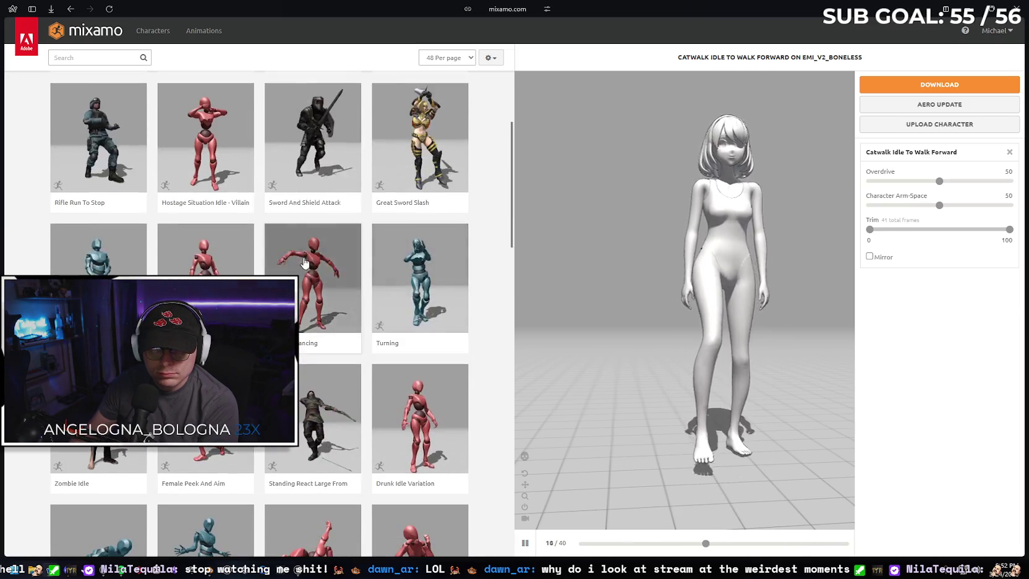
scroll(260, 309, "down", 2)
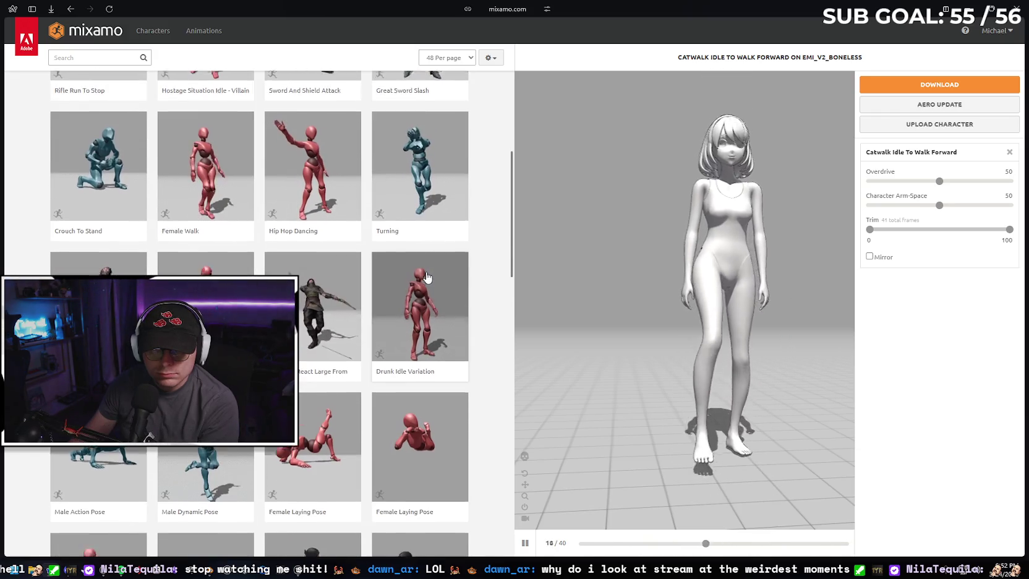
scroll(426, 277, "down", 2)
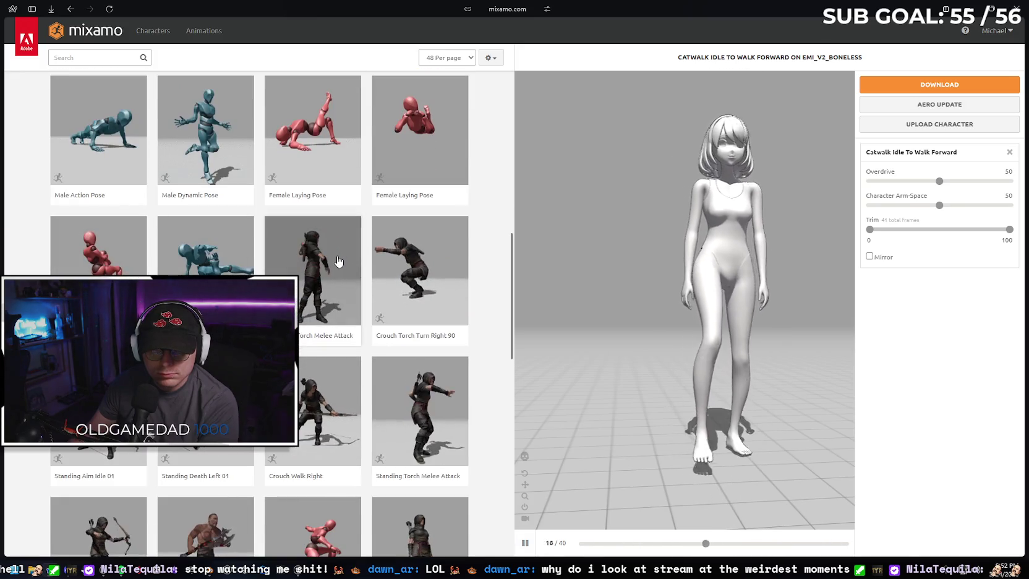
scroll(365, 272, "down", 2)
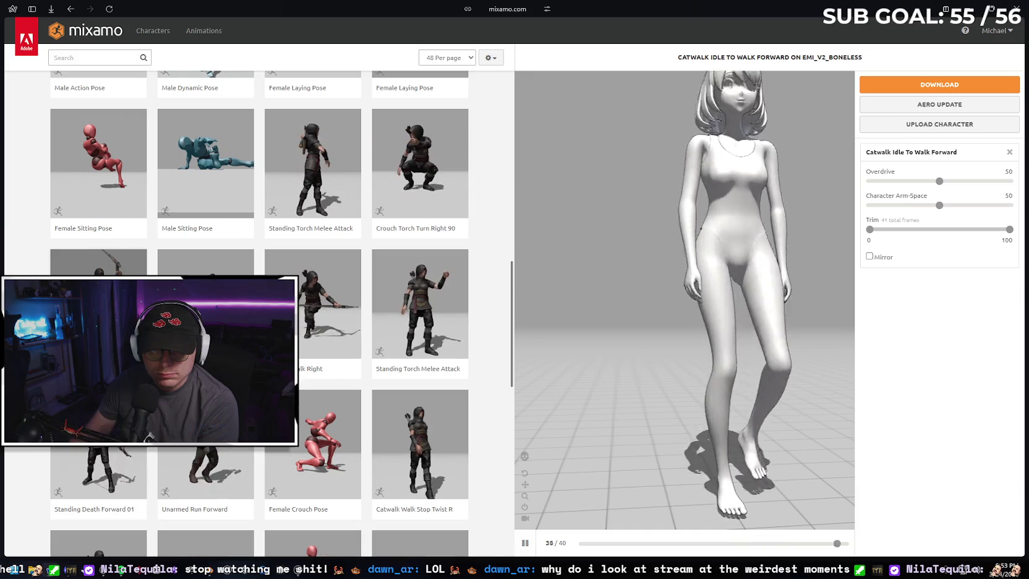
scroll(365, 272, "down", 5)
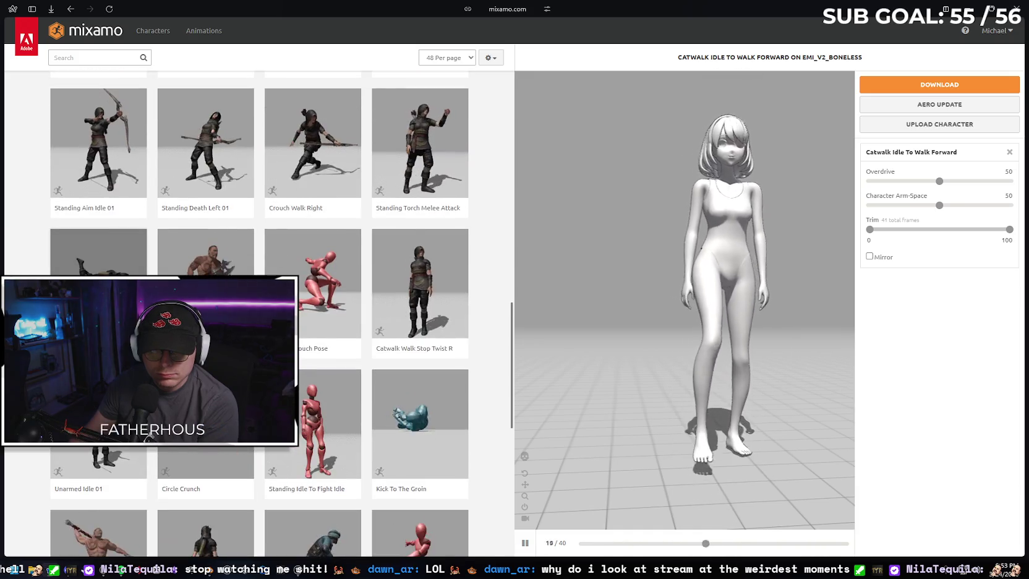
scroll(366, 272, "up", 1)
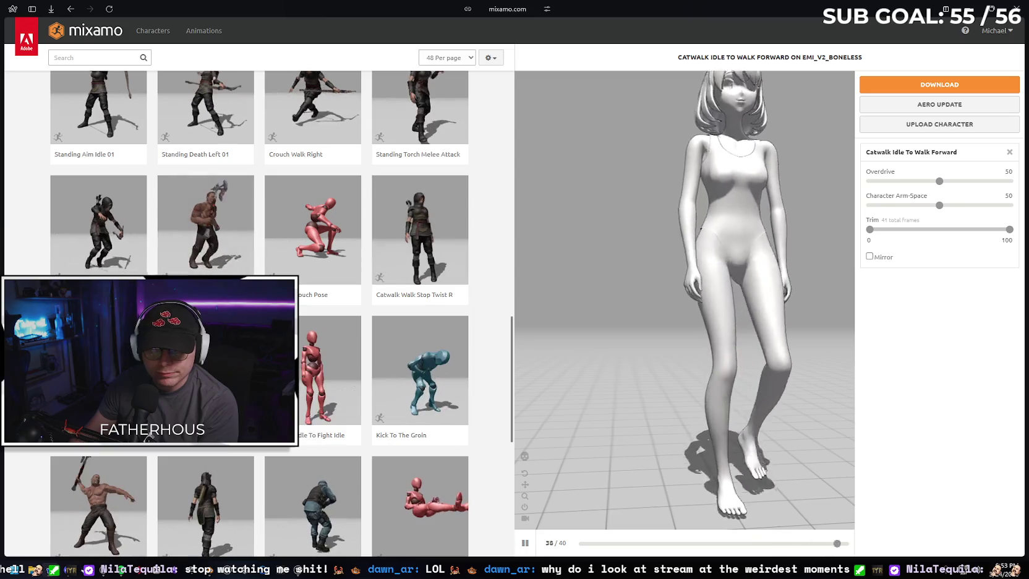
scroll(366, 271, "down", 1)
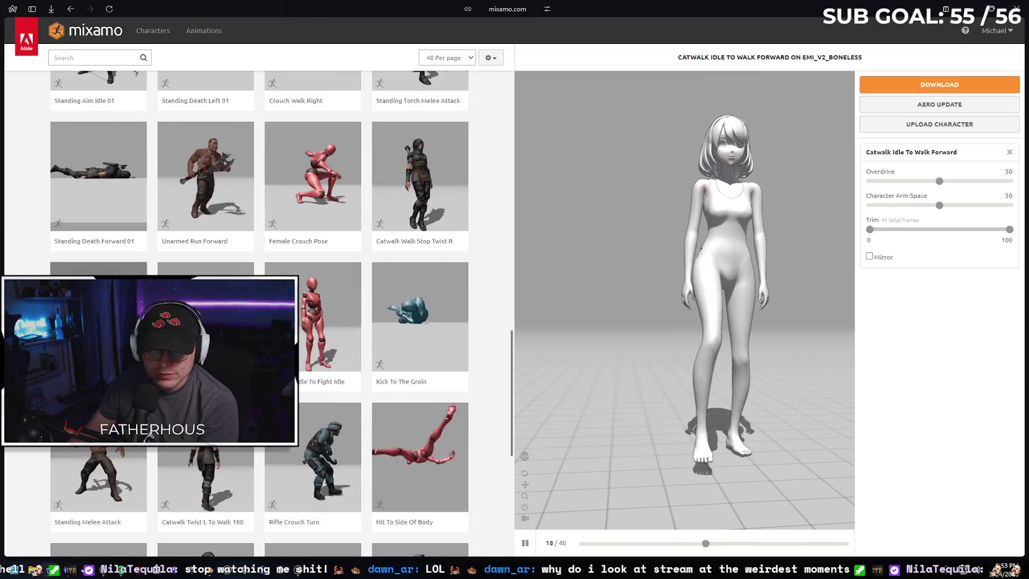
scroll(365, 272, "down", 2)
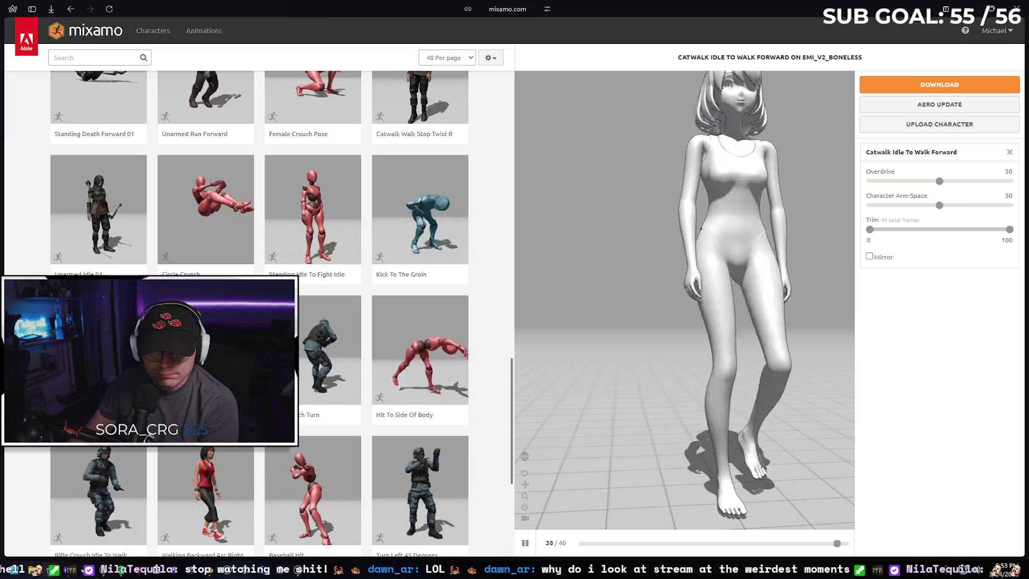
scroll(365, 272, "down", 3)
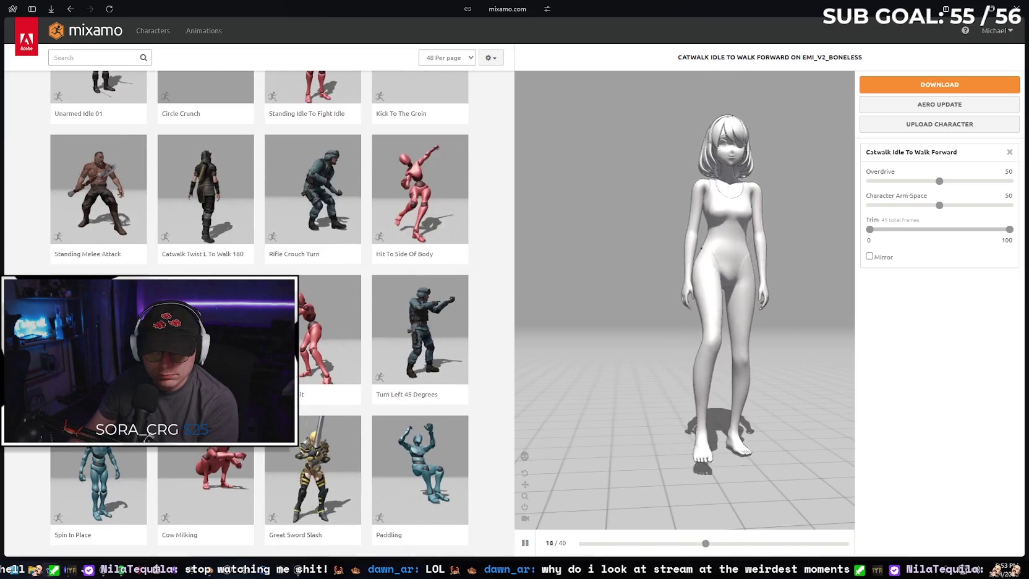
scroll(204, 473, "down", 1)
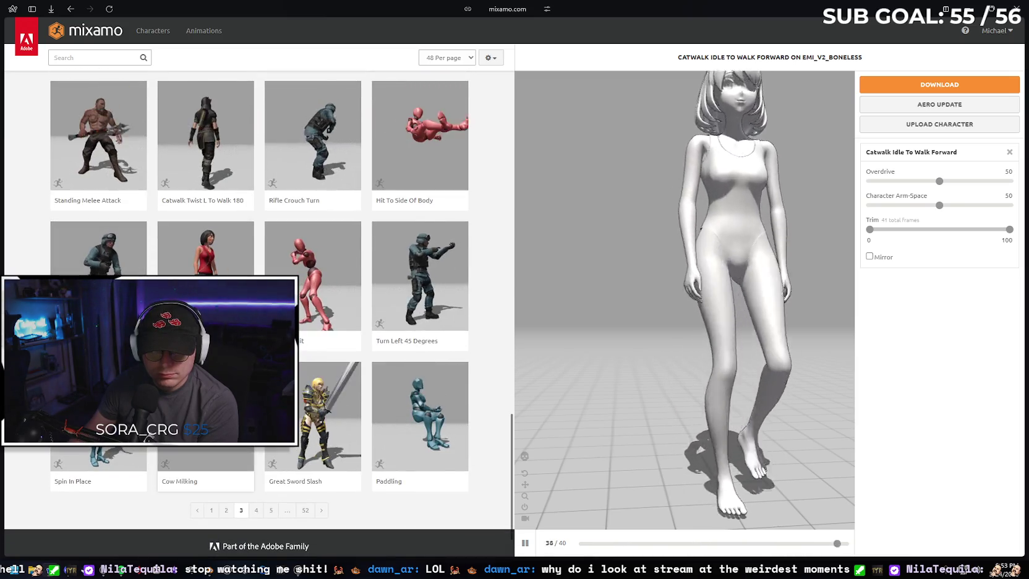
- Preview Cow Milking, apply Spin In Place, and open its FBX Binary 30 fps with-skin download settings
left_click(204, 473)
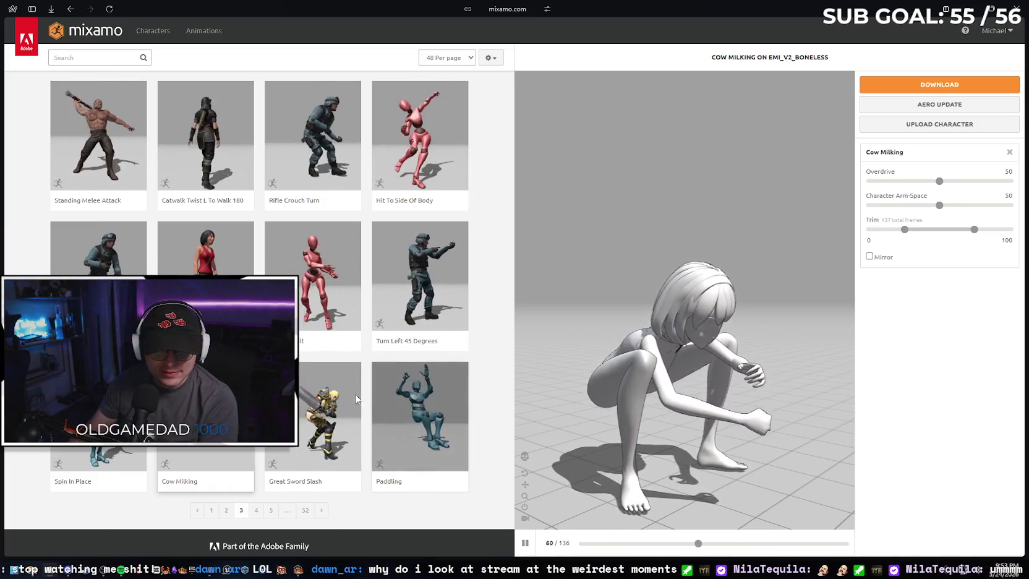
left_click(98, 481)
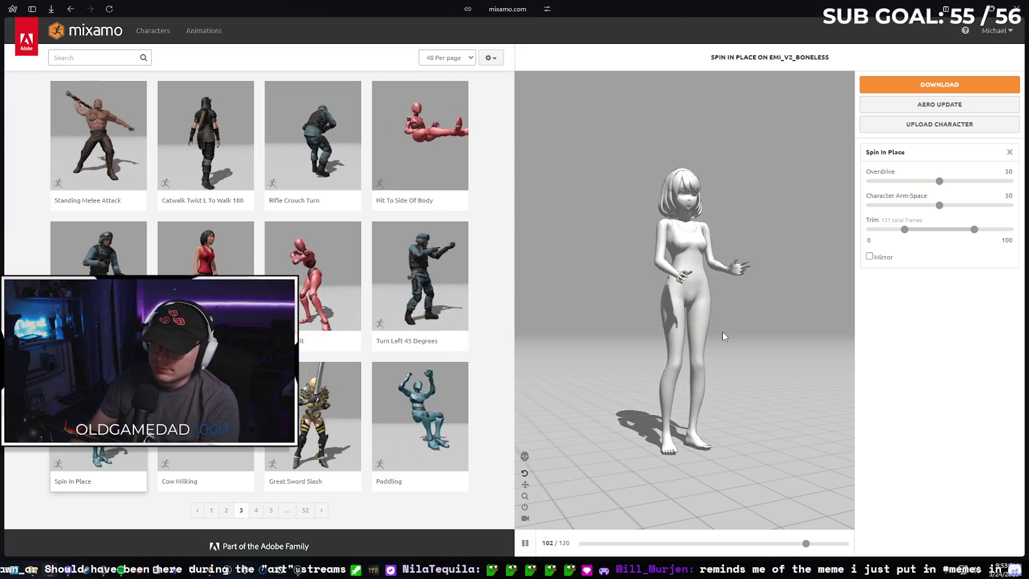
left_click(939, 84)
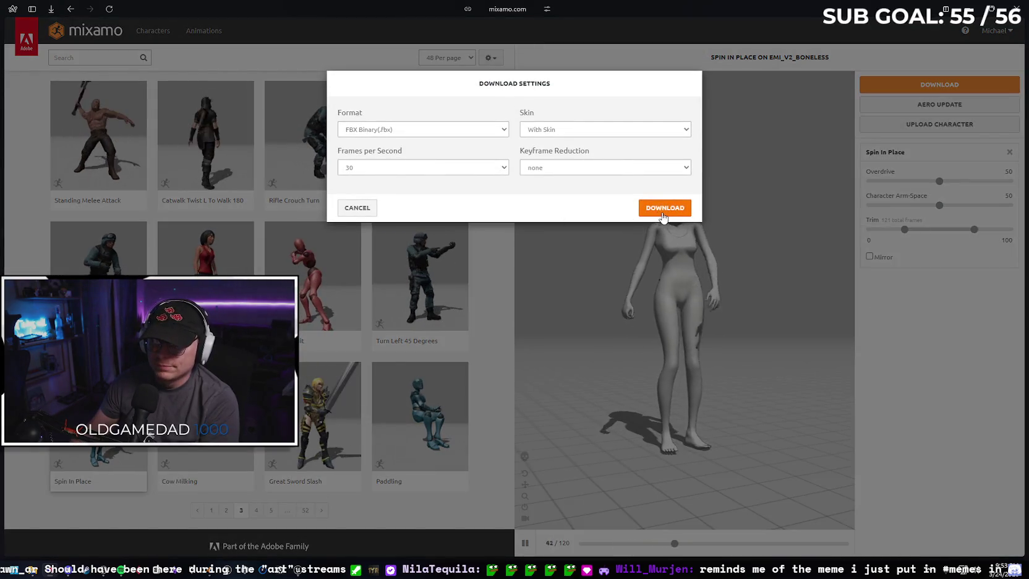
- Download Spin In Place as spin in place.fbx and return to the Unreal Editor's Content Drawer
left_click(663, 207)
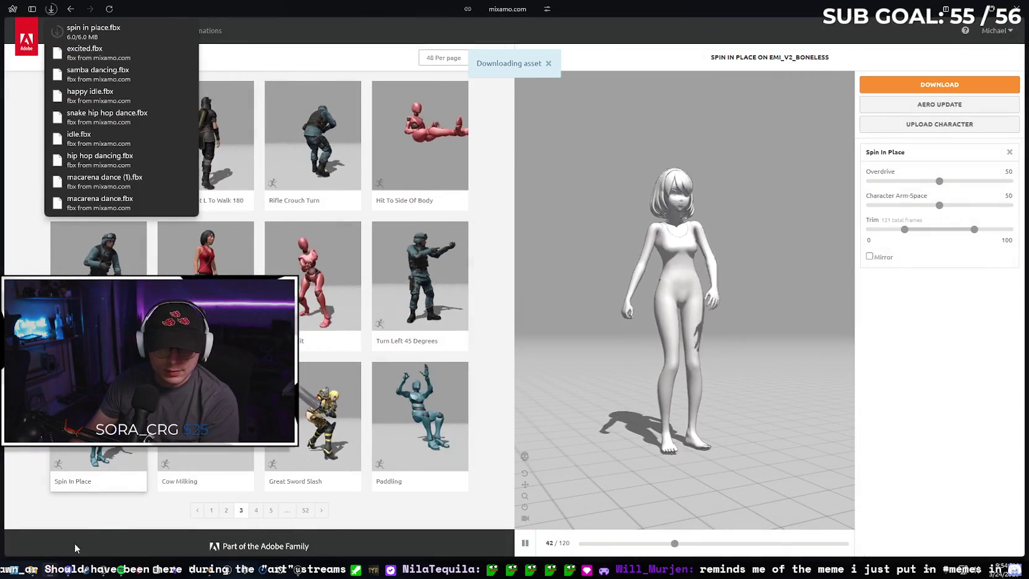
left_click(299, 567)
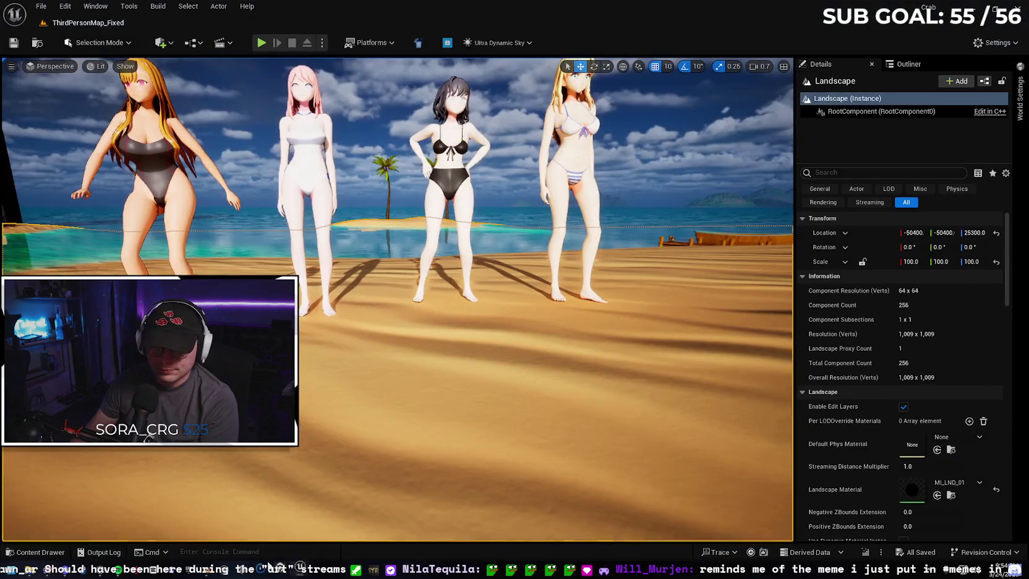
left_click(31, 553)
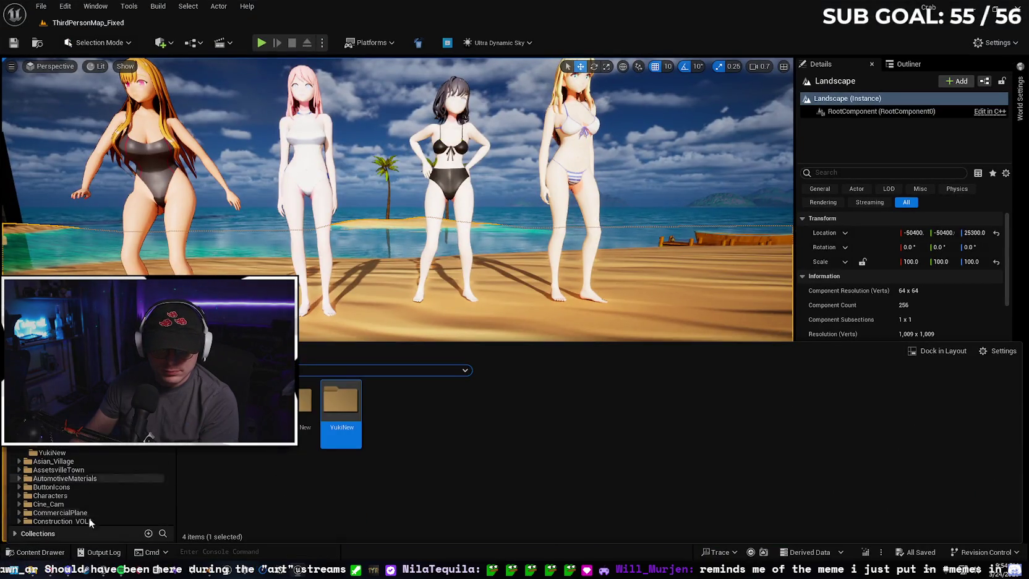
left_click(272, 567)
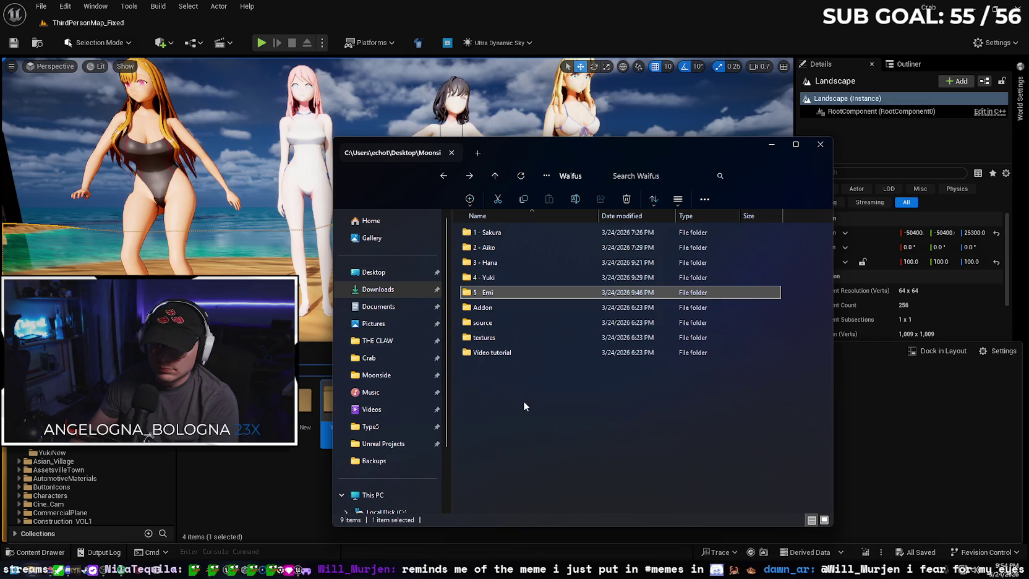
- Select Spin In Place.fbx in the Downloads folder
left_click(396, 290)
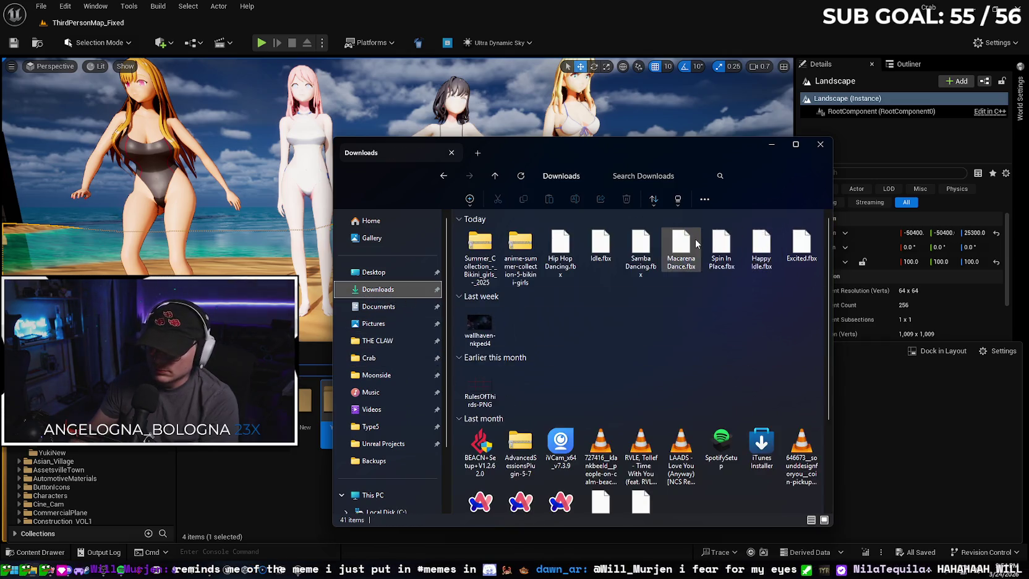
left_click(719, 247)
mouse_move(337, 450)
left_mouse_down()
mouse_move(741, 297)
mouse_move(722, 260)
mouse_move(317, 404)
left_mouse_up()
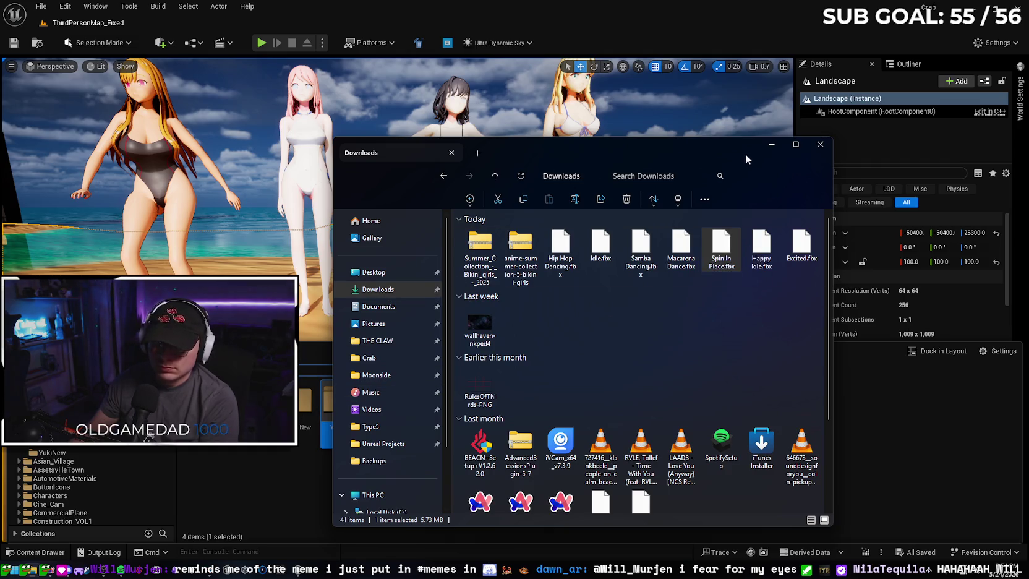
left_click_drag(714, 153, 790, 162)
- Create a new EmiNew folder in the Unreal Content Drawer
left_click(402, 461)
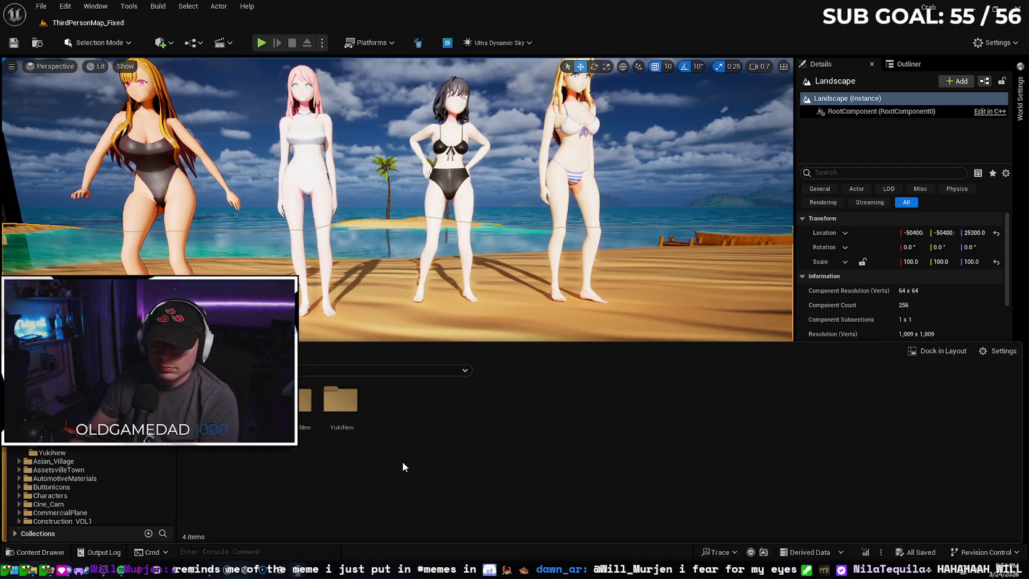
right_click(402, 461)
left_click(475, 104)
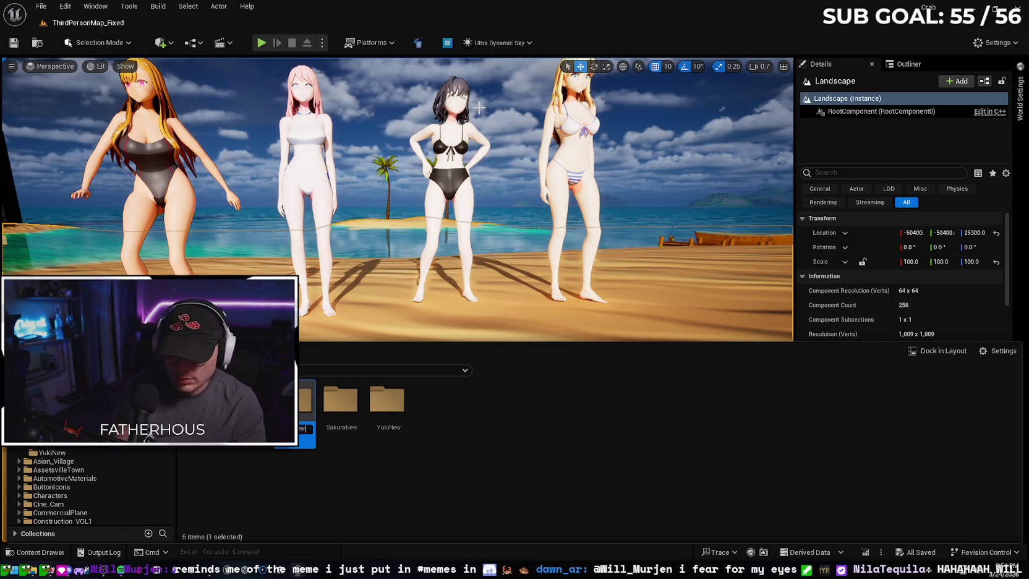
key("Return")
key("Return")
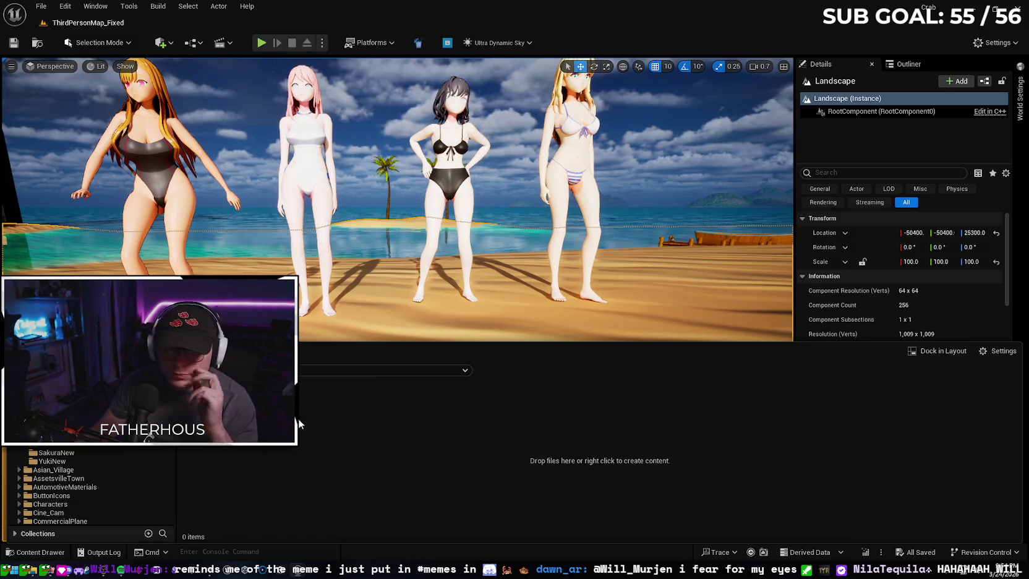
left_click(55, 556)
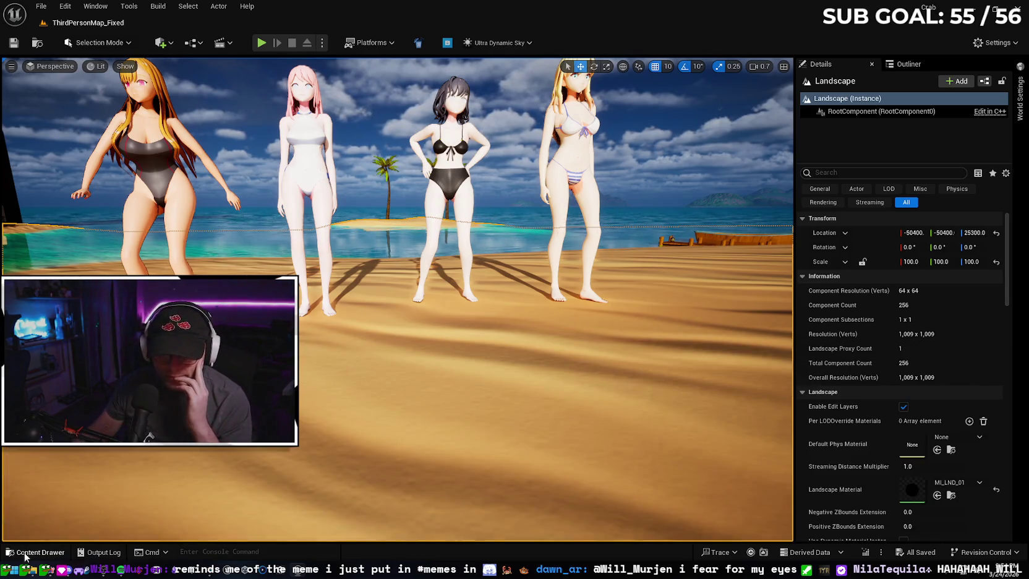
left_click(25, 556)
key("alt+Tab")
- Import Spin In Place.fbx into the EmiNew folder using Import All
mouse_move(847, 239)
left_mouse_down()
mouse_move(797, 235)
mouse_move(318, 431)
left_mouse_up()
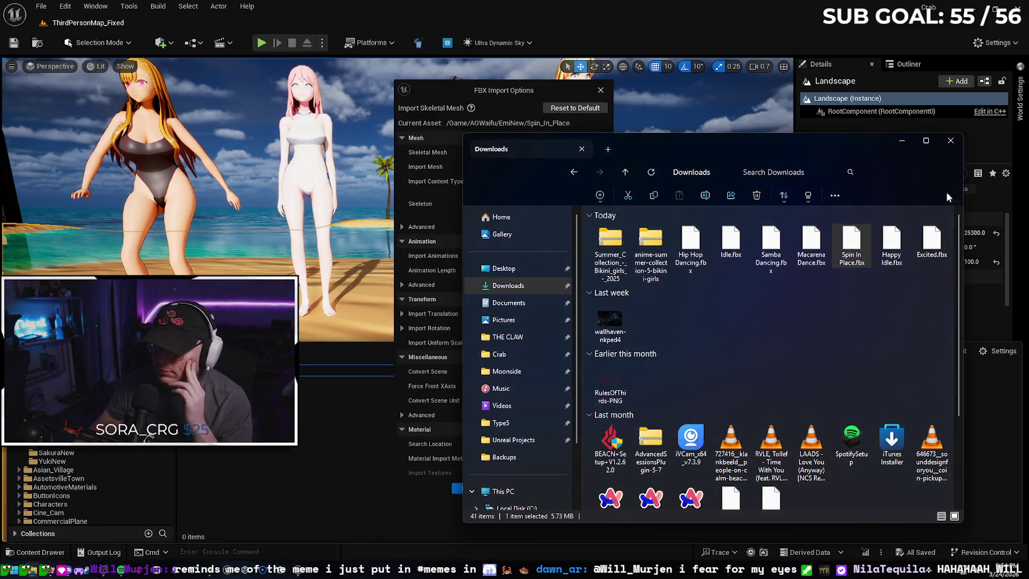
left_click(903, 143)
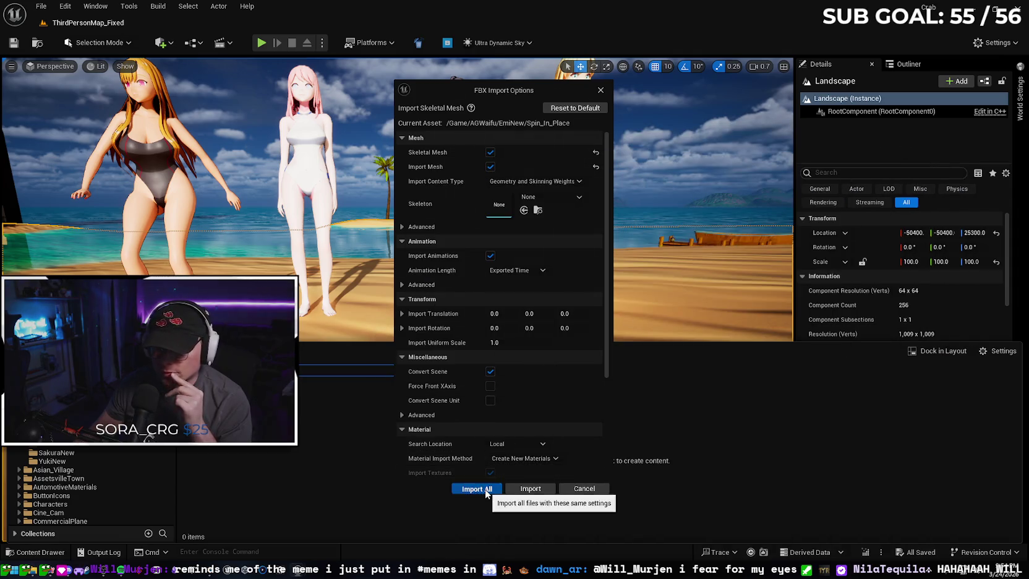
left_click(485, 488)
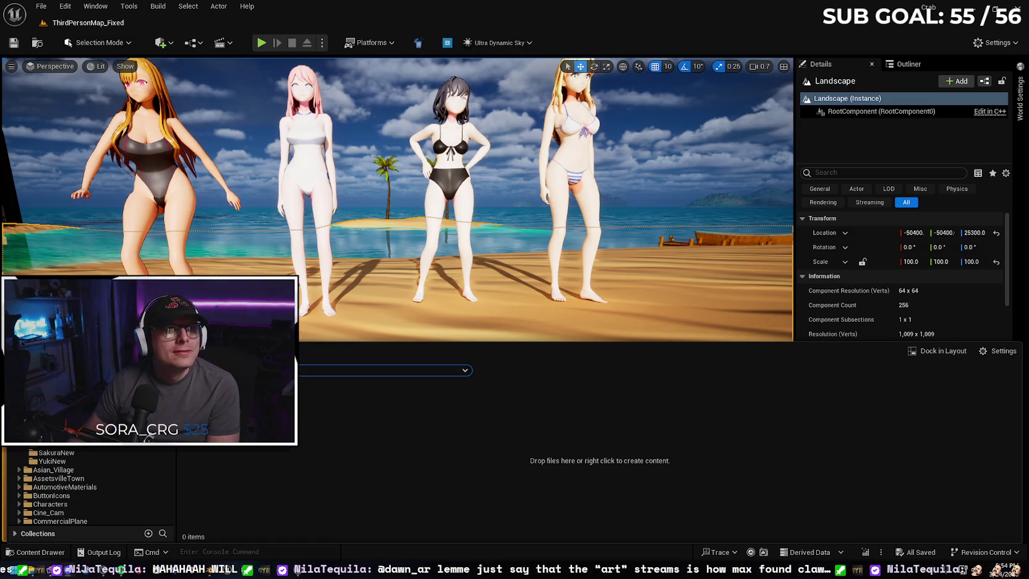
key("alt+Tab")
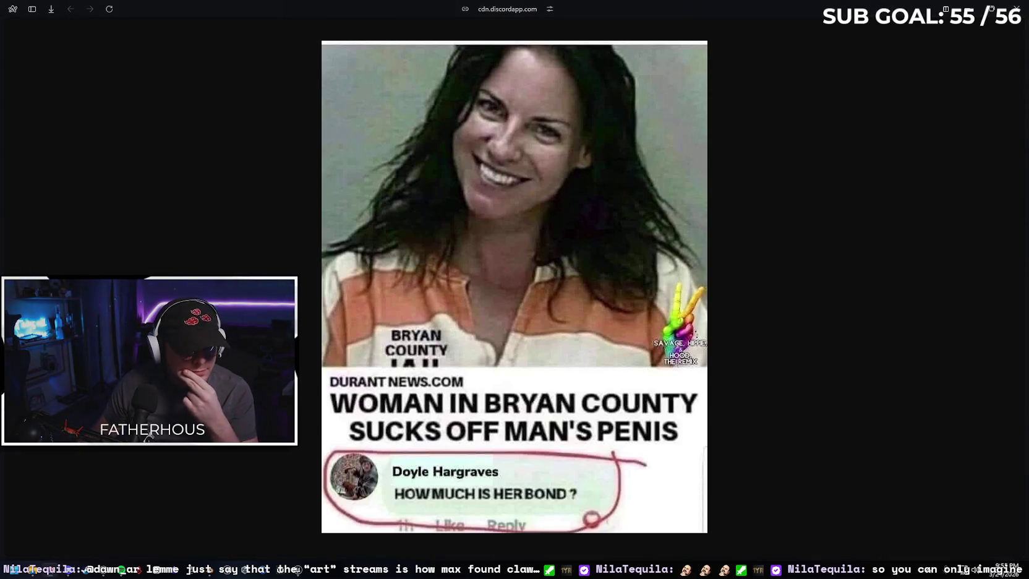
left_click(969, 10)
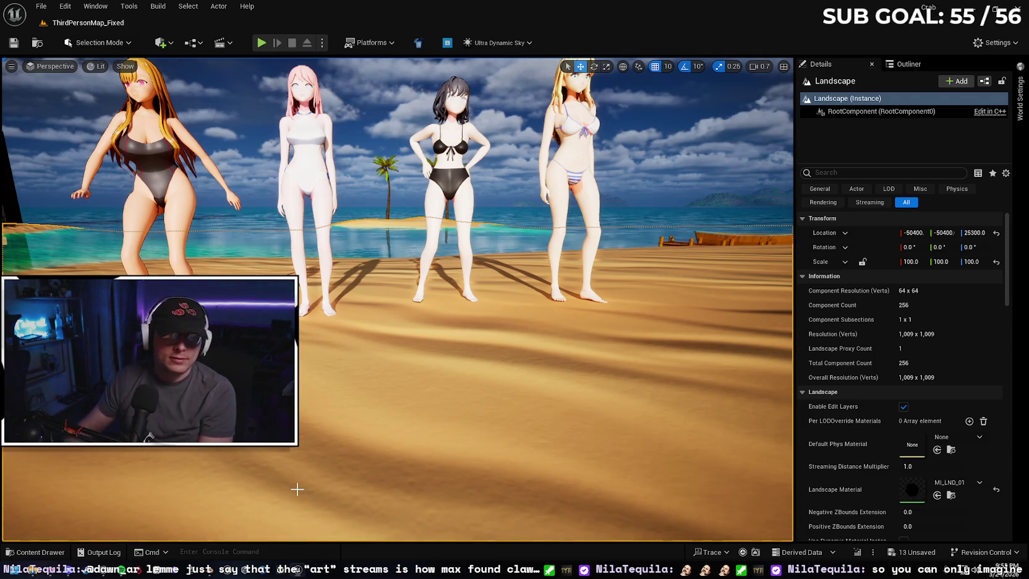
- Place the Spin_In_Place mesh in the viewport beside the other dancers
left_click(61, 547)
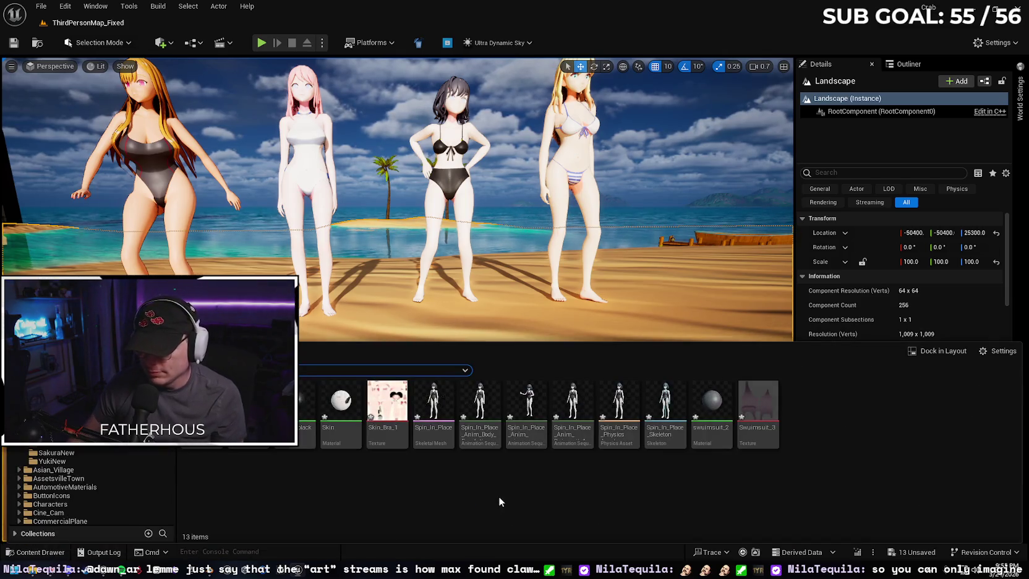
mouse_move(433, 408)
left_mouse_down()
mouse_move(416, 296)
mouse_move(471, 348)
mouse_move(497, 293)
mouse_move(662, 289)
left_mouse_up()
key("ctrl+space")
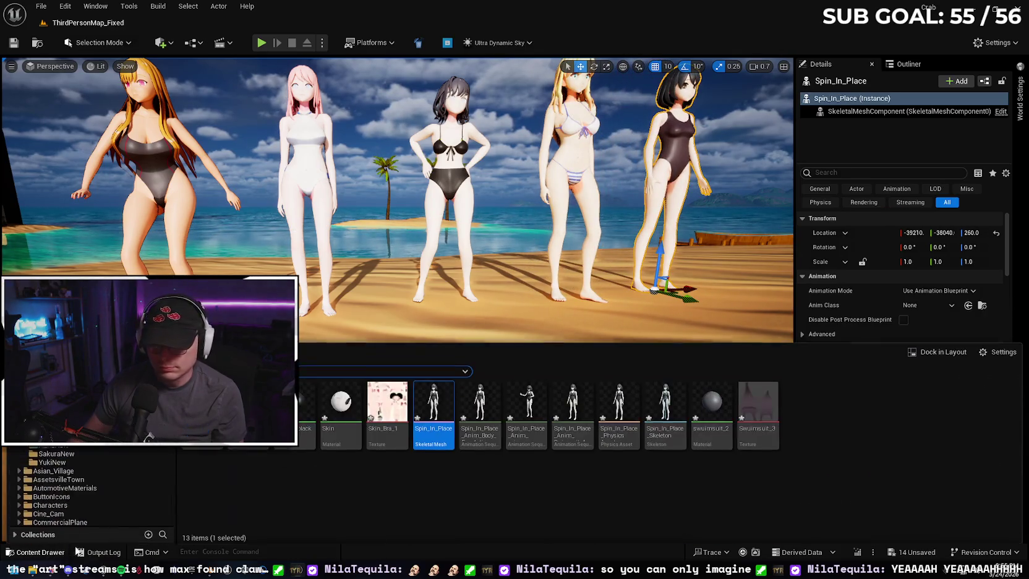
- Set her to Use Animation Asset playing Spin_In_Place_Anim_mixamo_com
left_click(928, 291)
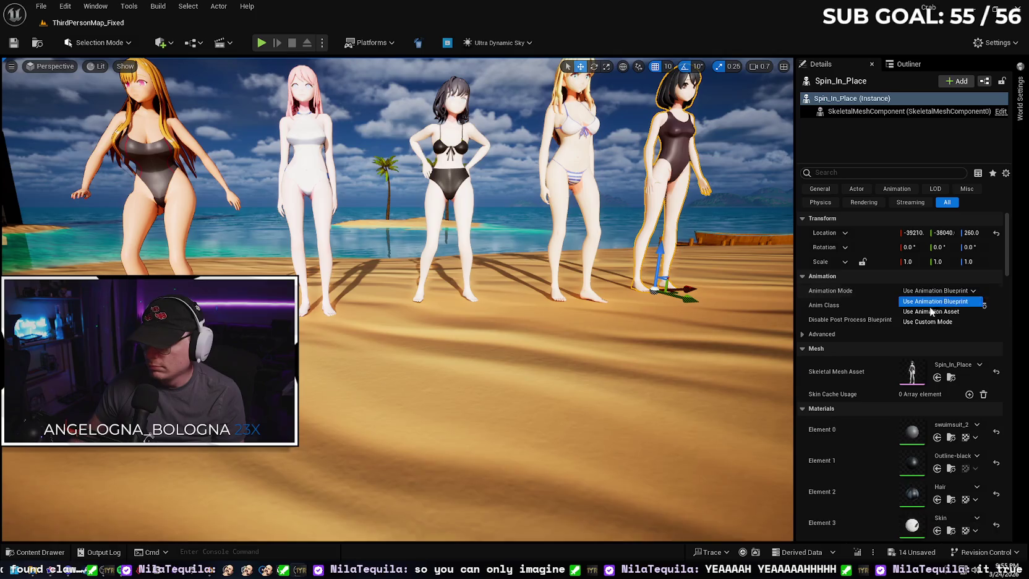
left_click(934, 304)
left_click(940, 307)
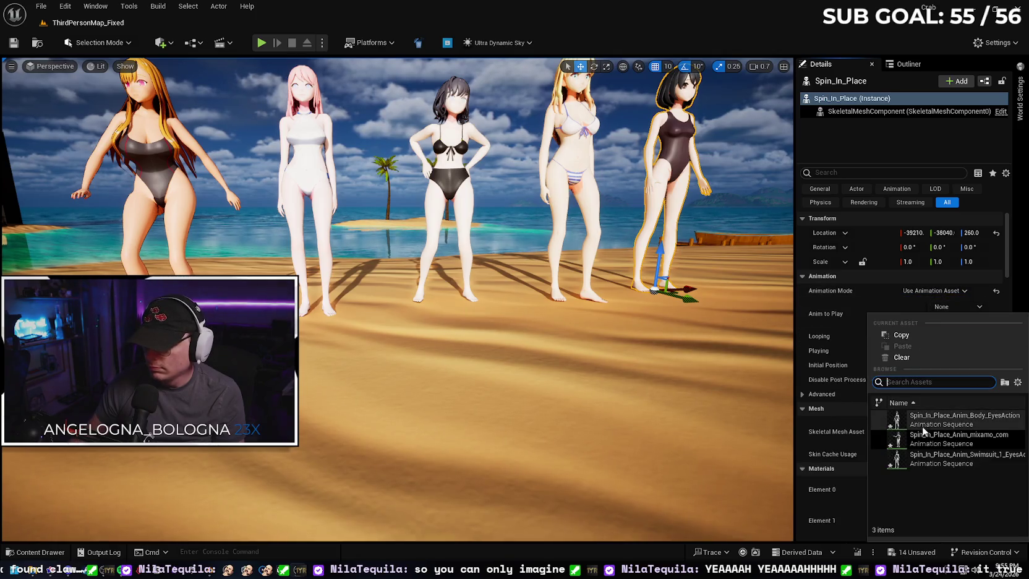
left_click(933, 440)
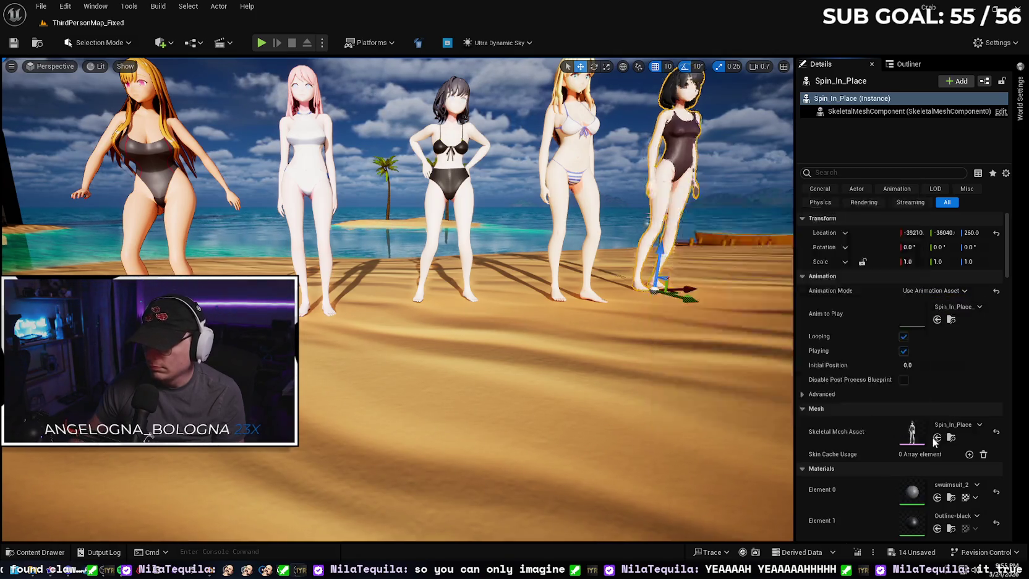
right_click(435, 471)
key("Escape")
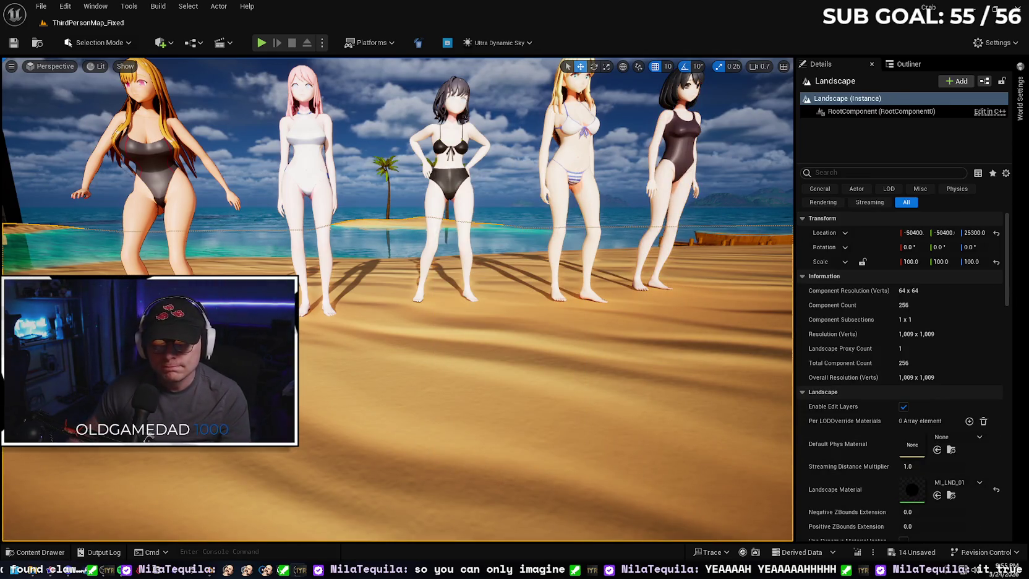
key("alt+p")
key("w")
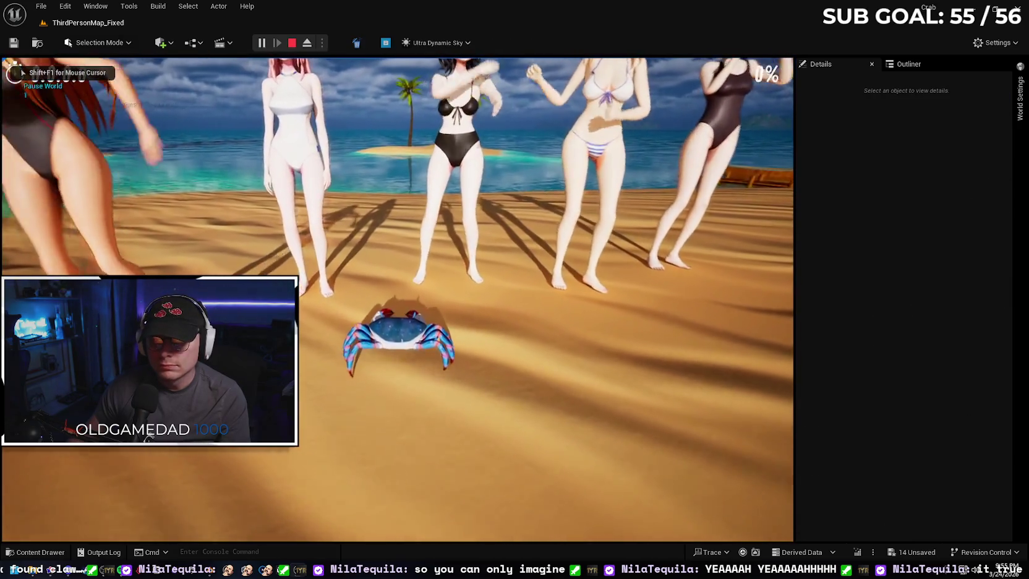
key("s")
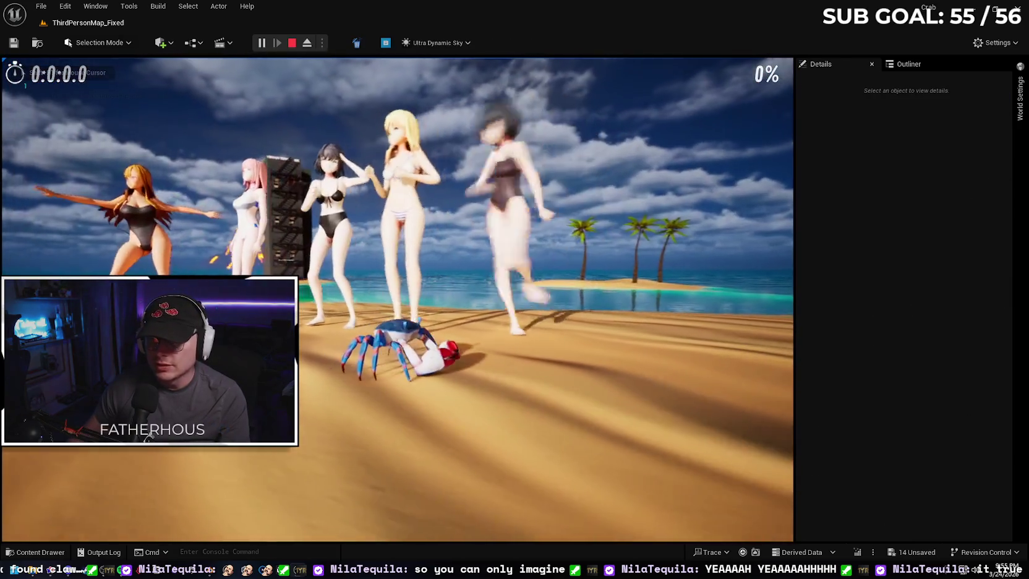
key("w")
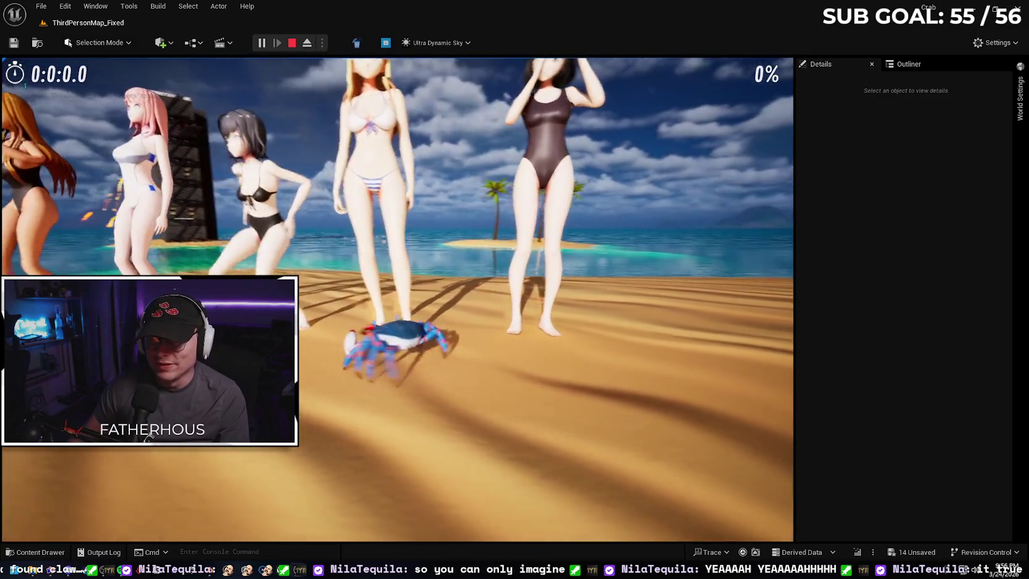
key("a")
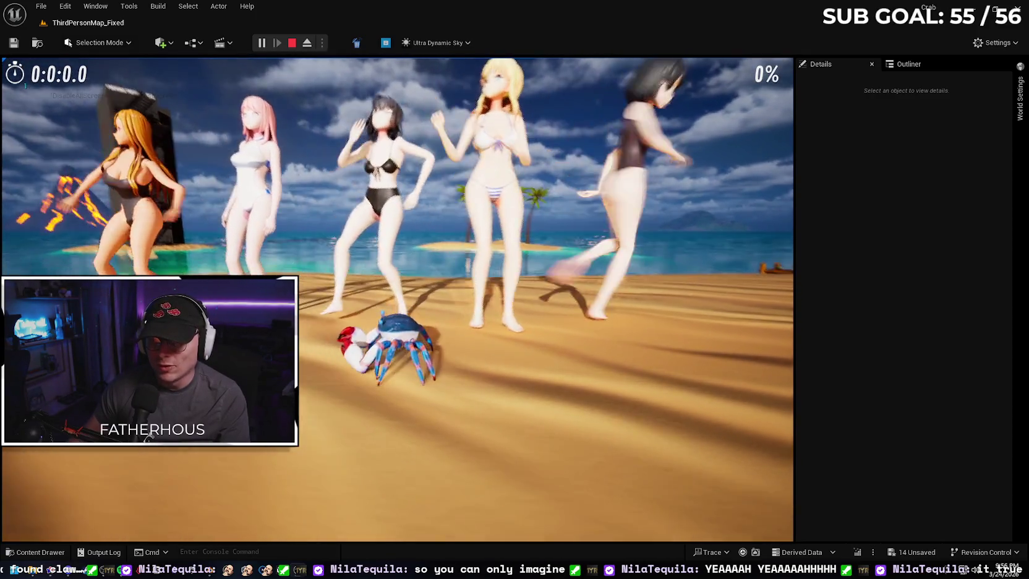
key("d")
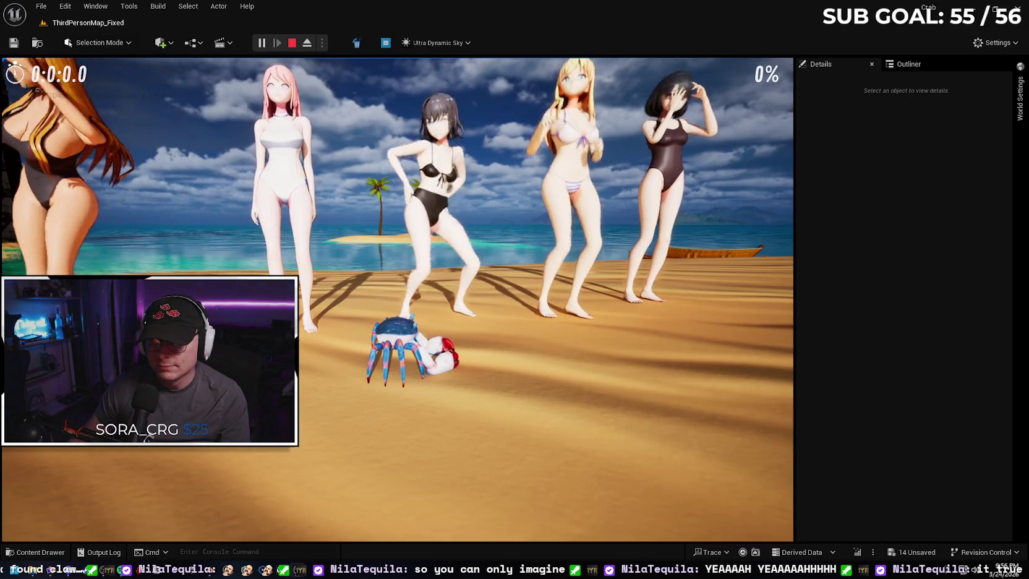
key("s")
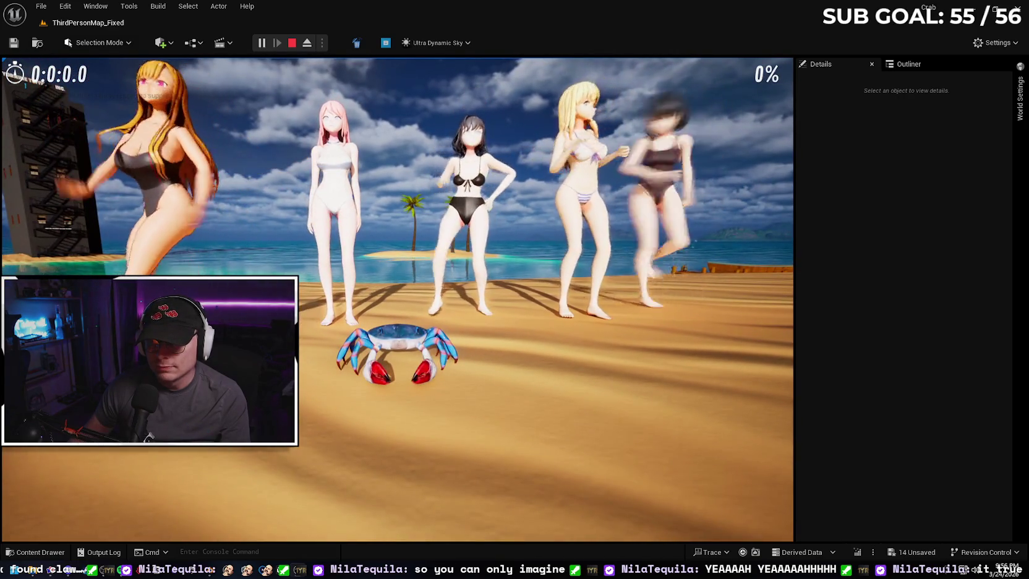
key("d")
key("w")
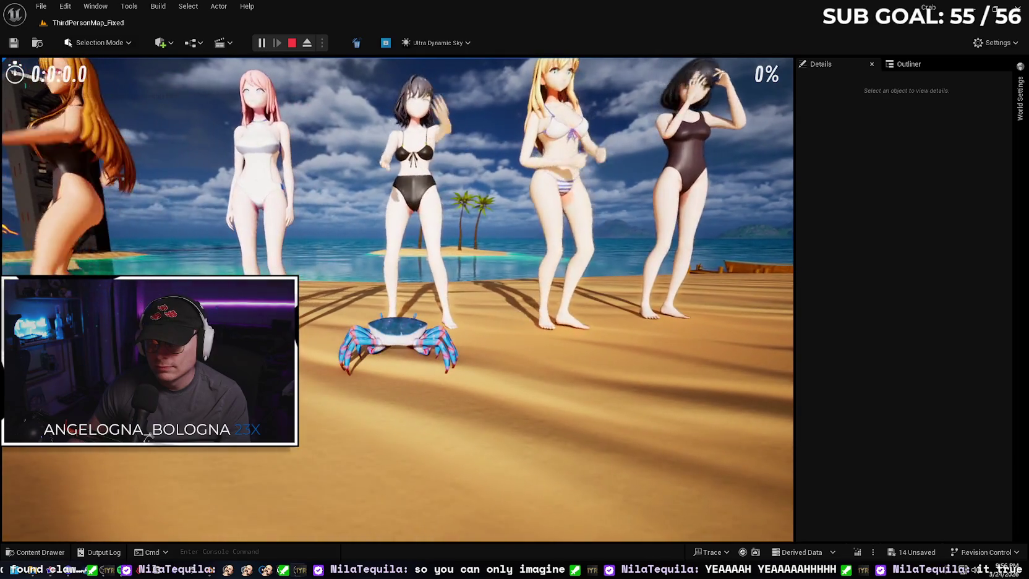
key("w")
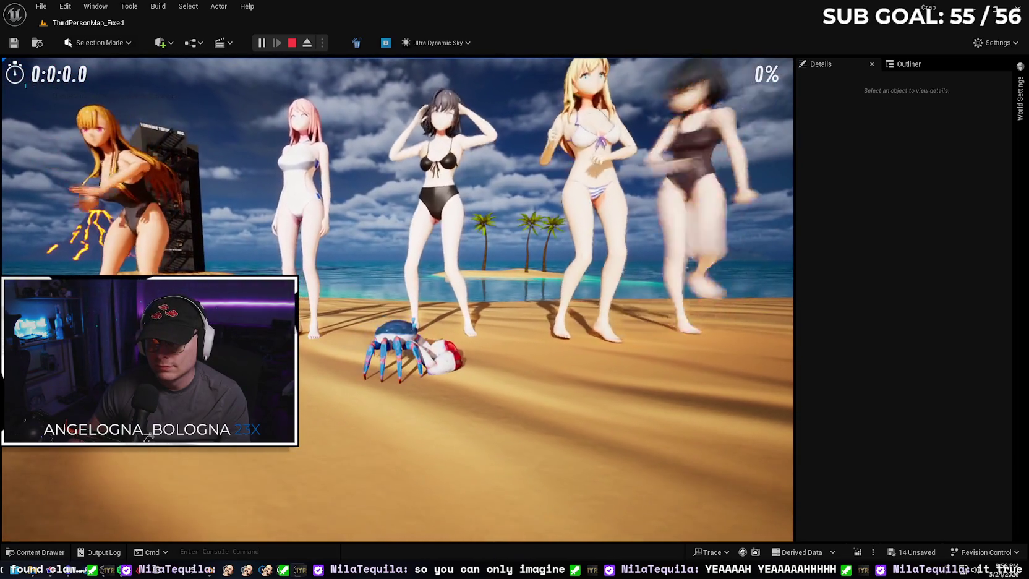
key("s")
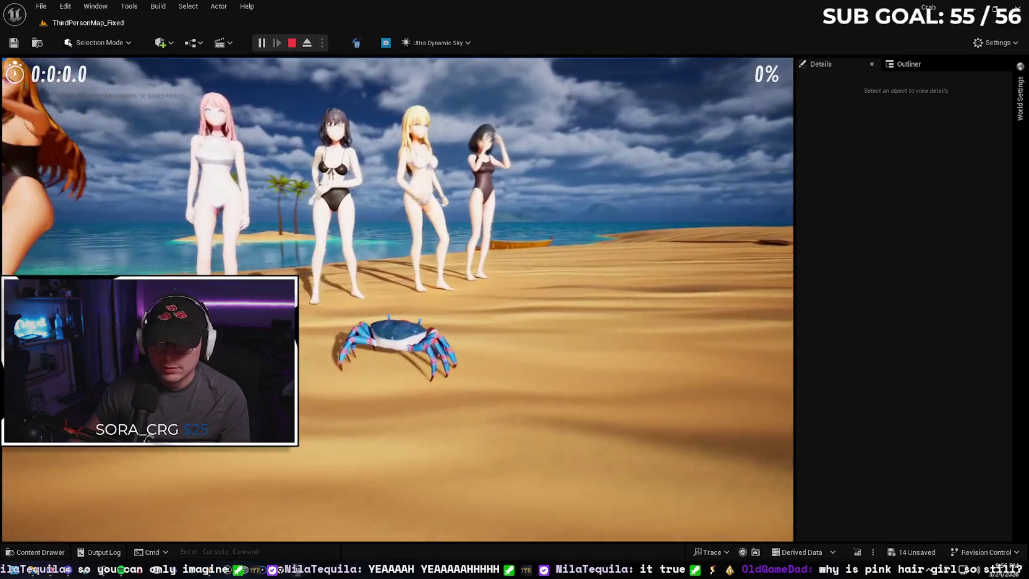
key("Escape")
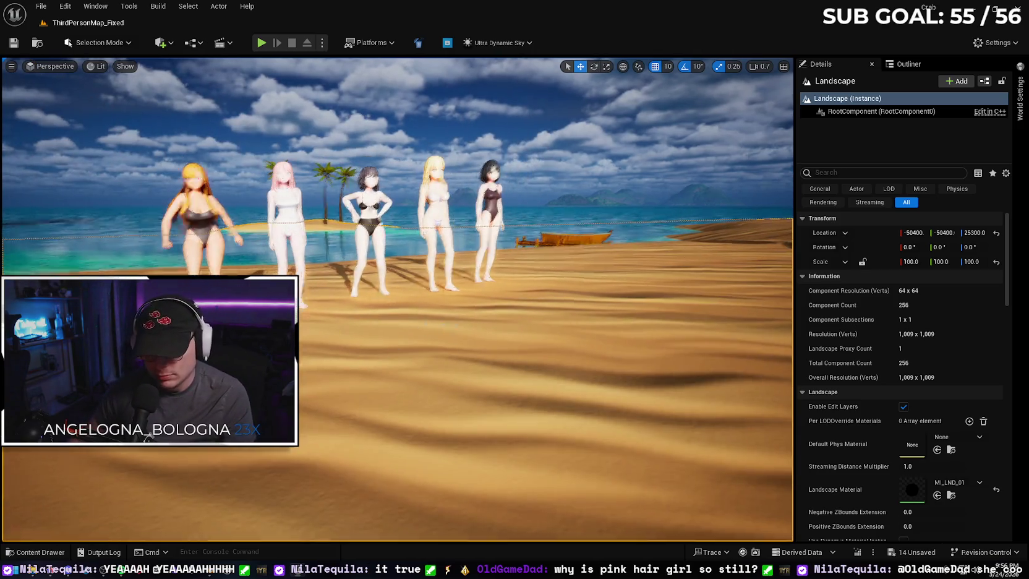
- Look down on the dancers and select them together, starting from the leftmost
left_click_drag(395, 296, 396, 322)
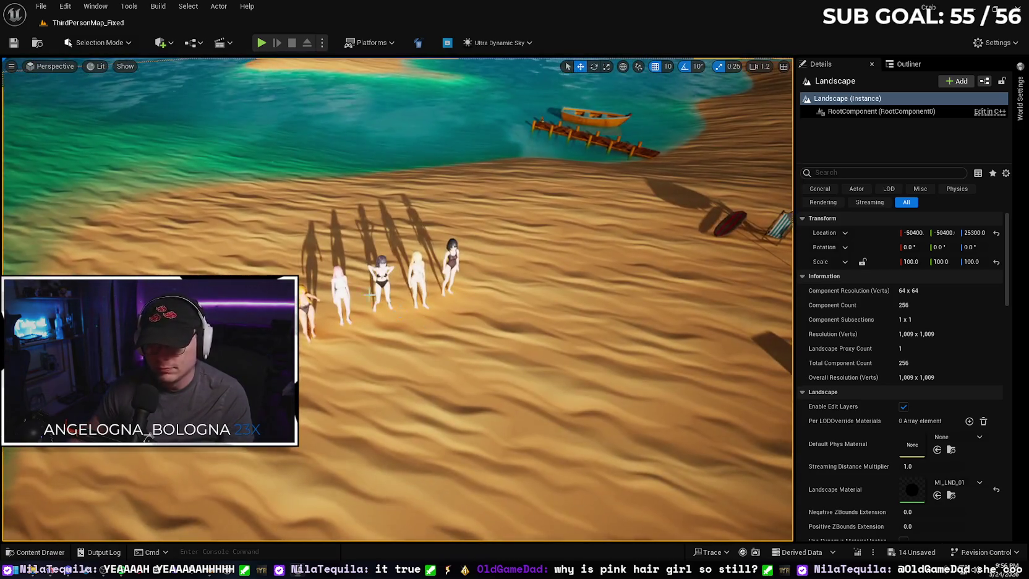
left_click(305, 296)
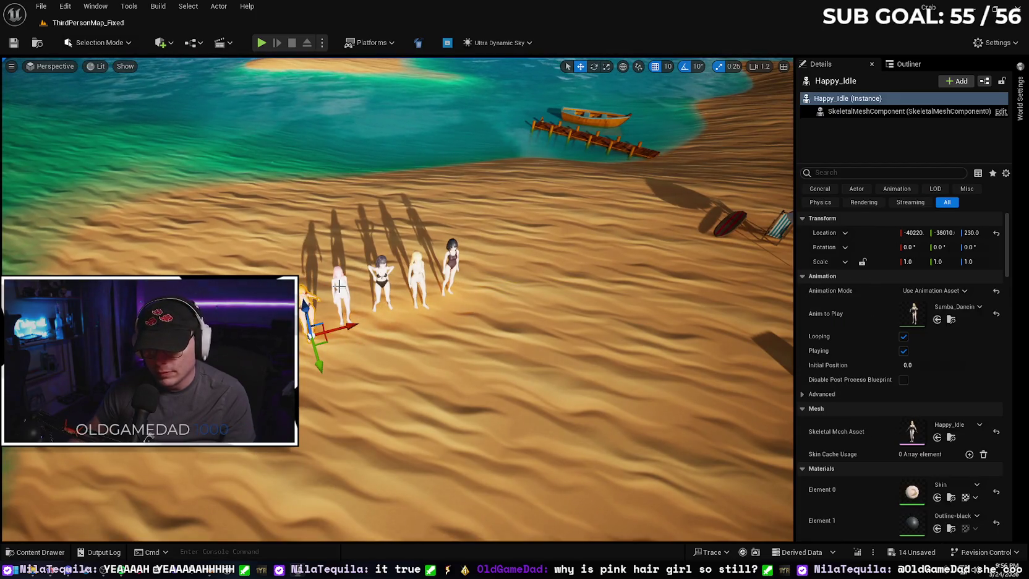
left_click(341, 291, "ctrl")
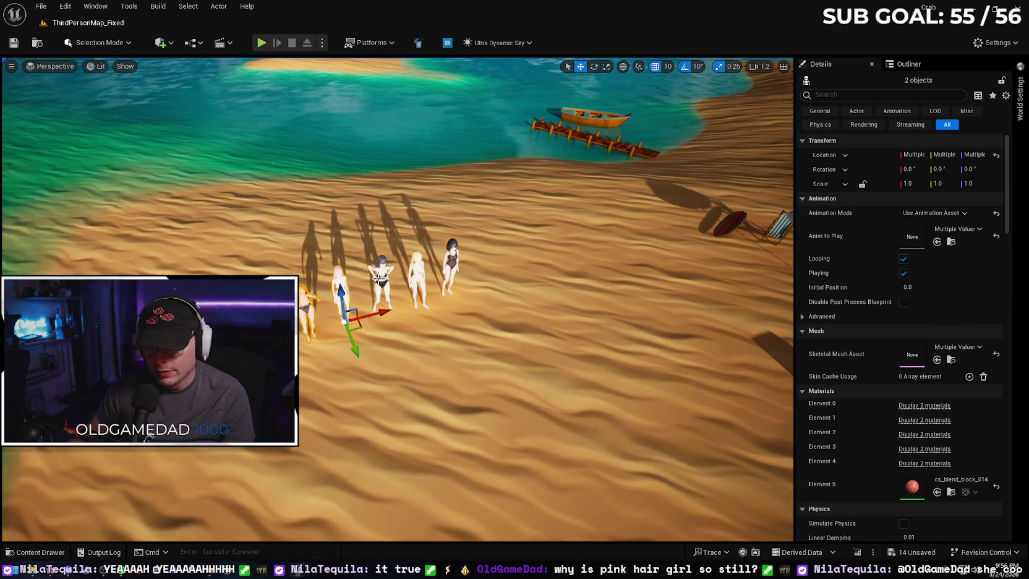
left_click(417, 268, "ctrl")
- Fly the camera back above the tower until the sky island is in view
scroll(397, 299, "up", 3)
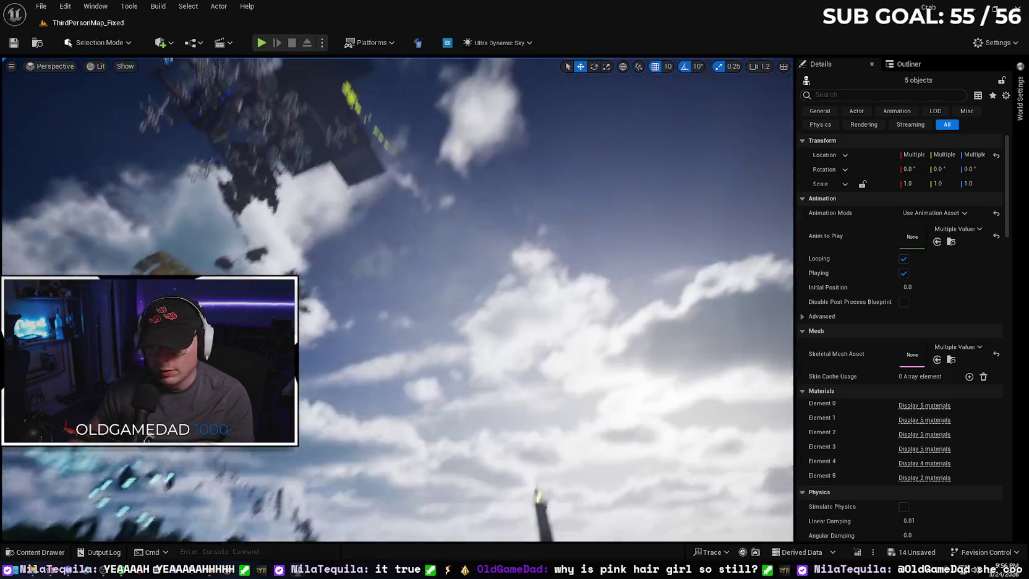
scroll(397, 299, "up", 2)
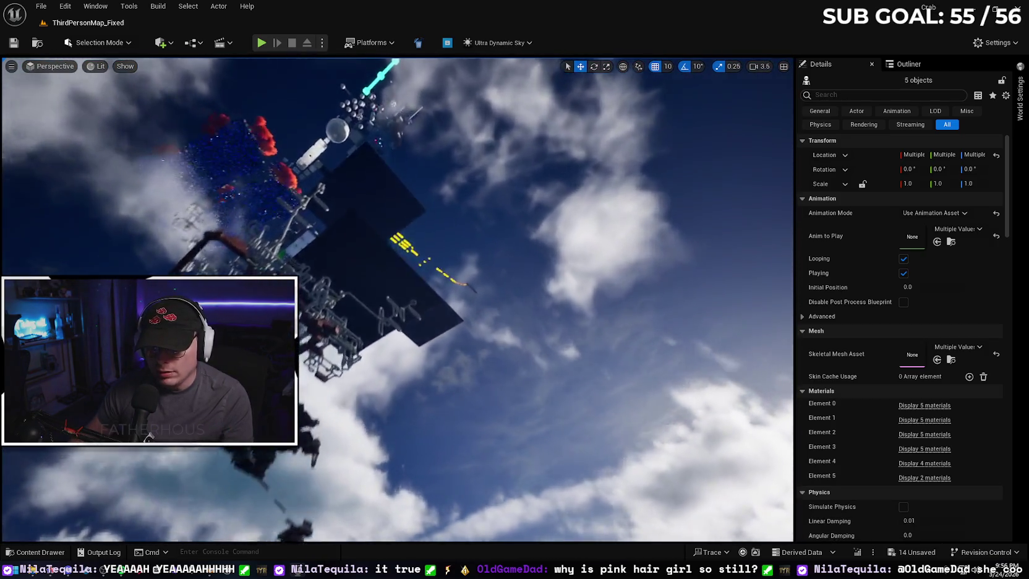
key("w")
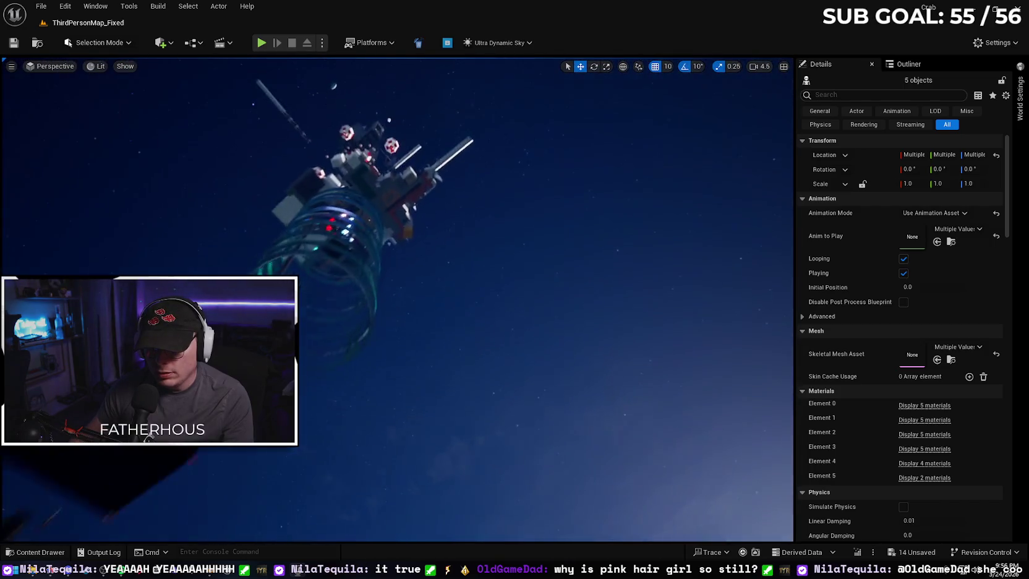
key("s")
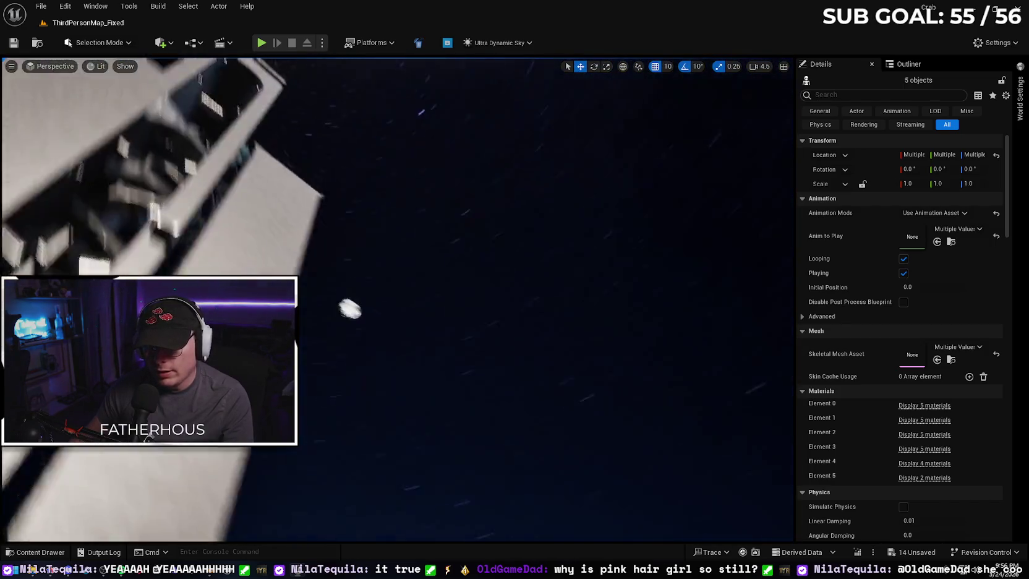
key("s")
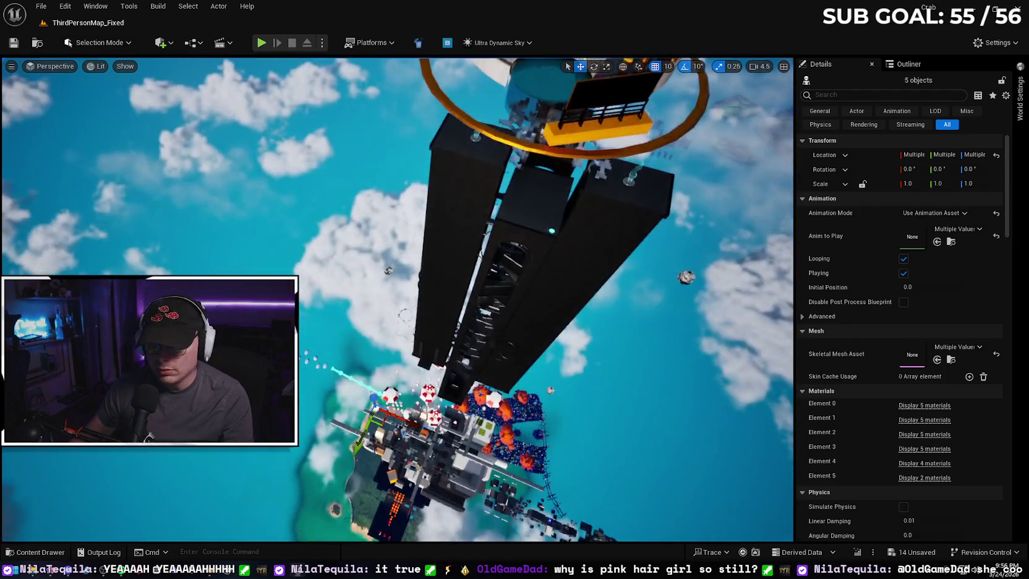
key("s")
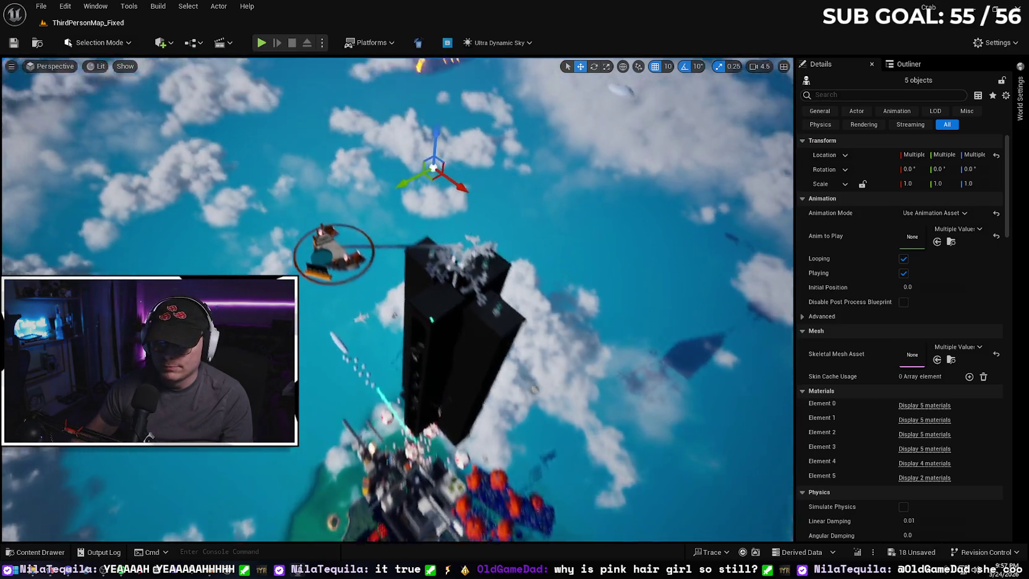
key("w")
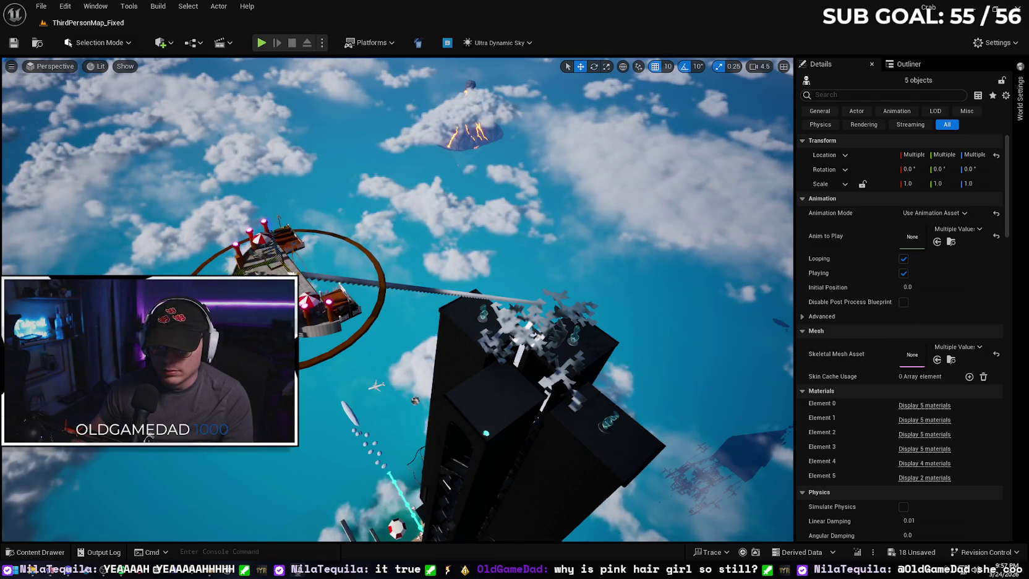
left_click_drag(314, 266, 318, 191)
- Move the five selected dancers onto the sky island's tiled deck beside the pool
left_click_drag(428, 260, 428, 296)
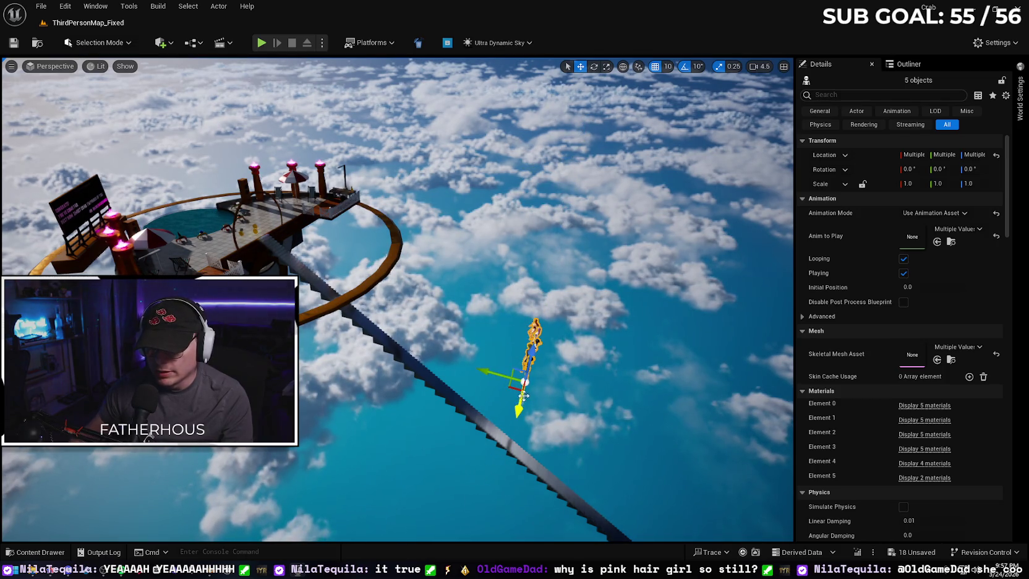
left_click_drag(503, 462, 528, 270)
left_click_drag(499, 316, 198, 246)
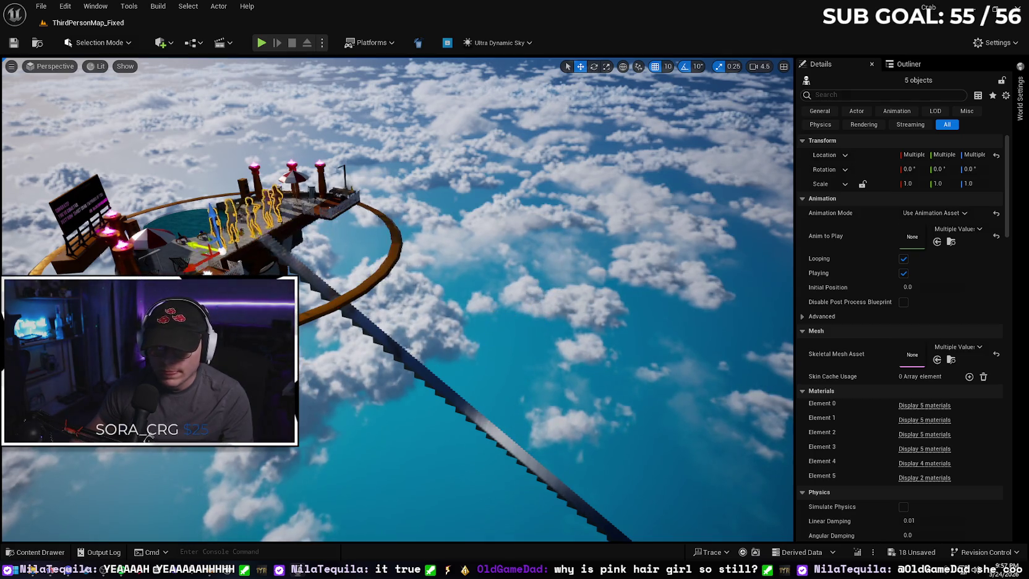
scroll(457, 223, "down", 3)
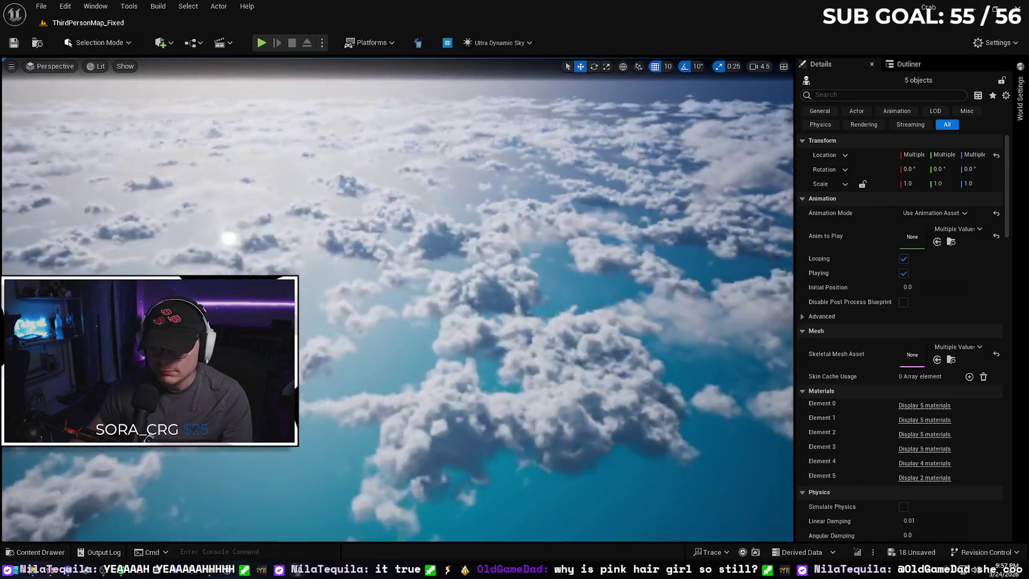
key("w")
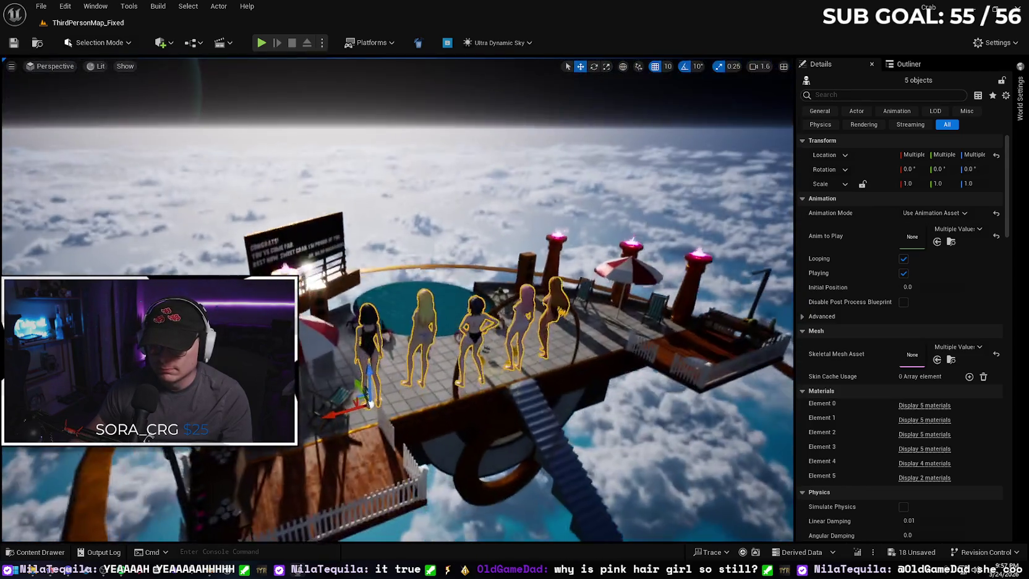
key("s")
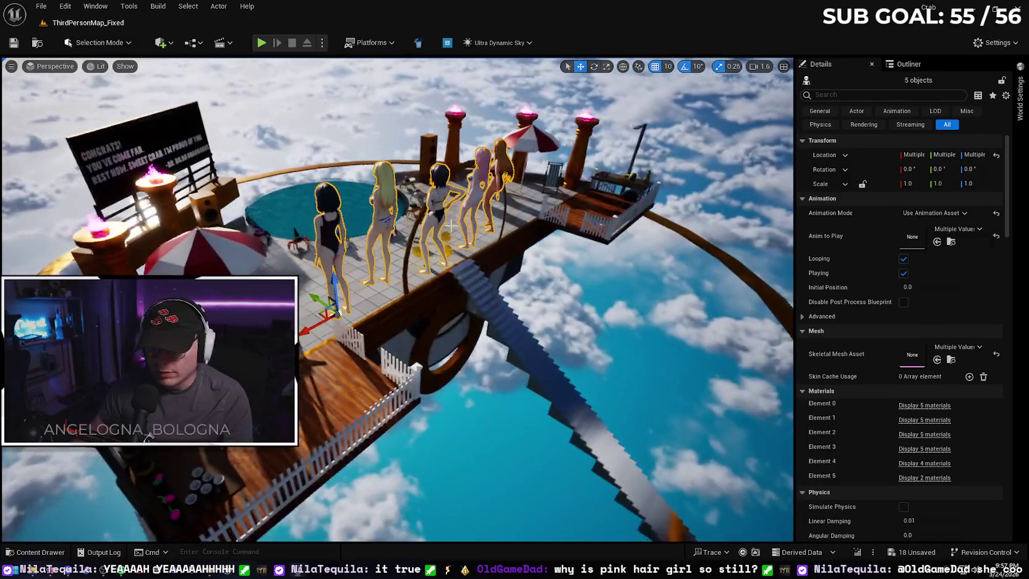
key("ctrl+z")
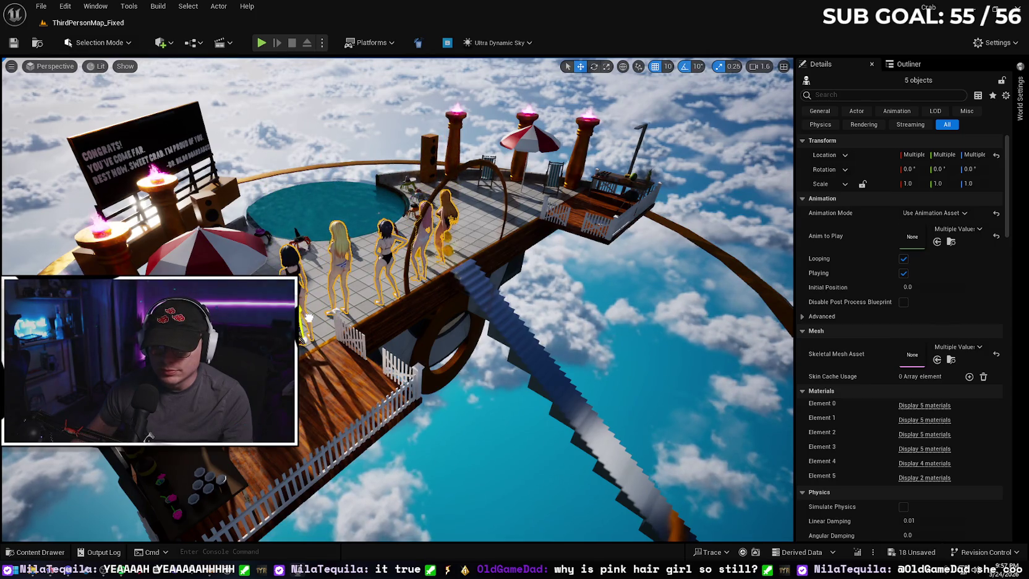
key("w")
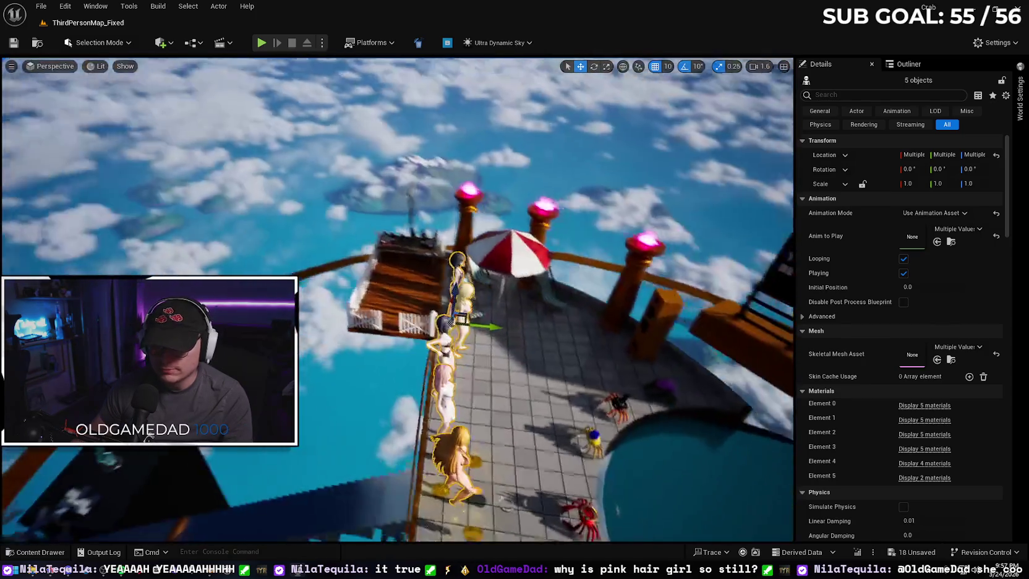
key("d")
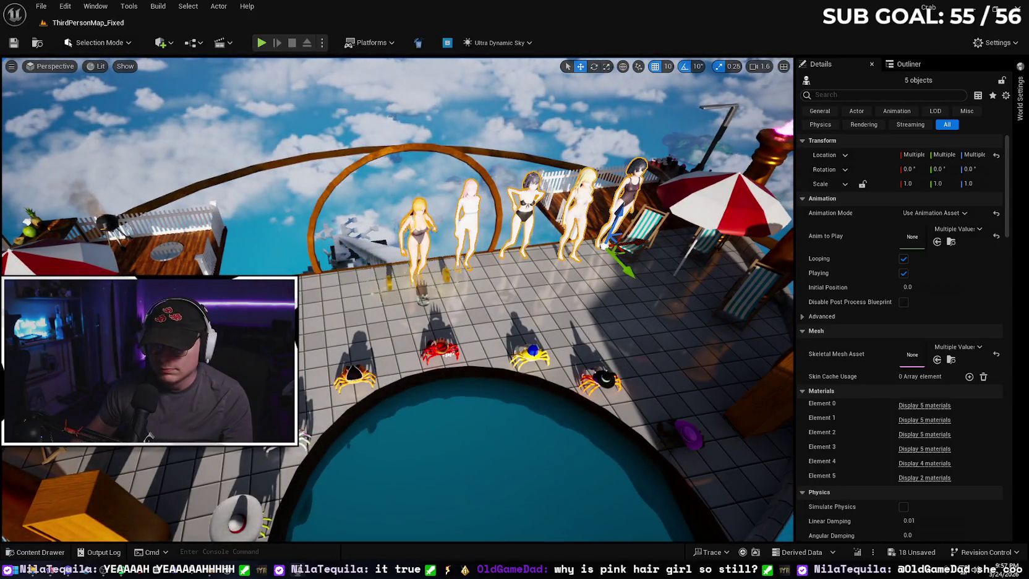
- Reposition the blonde Happy_Idle dancer near the umbrella and drop her to the floor with End
left_click(450, 268)
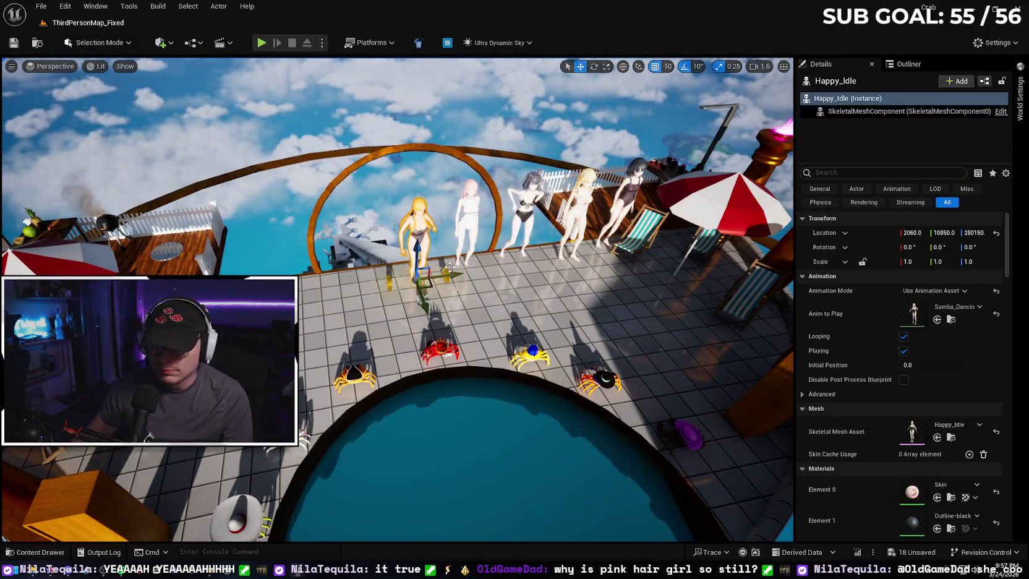
key("f")
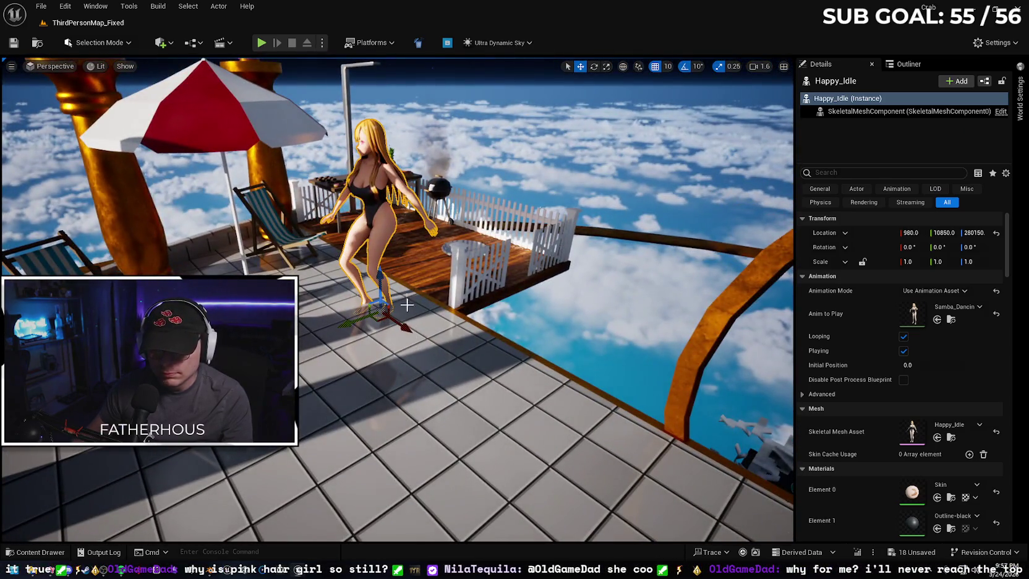
left_click_drag(380, 275, 377, 248)
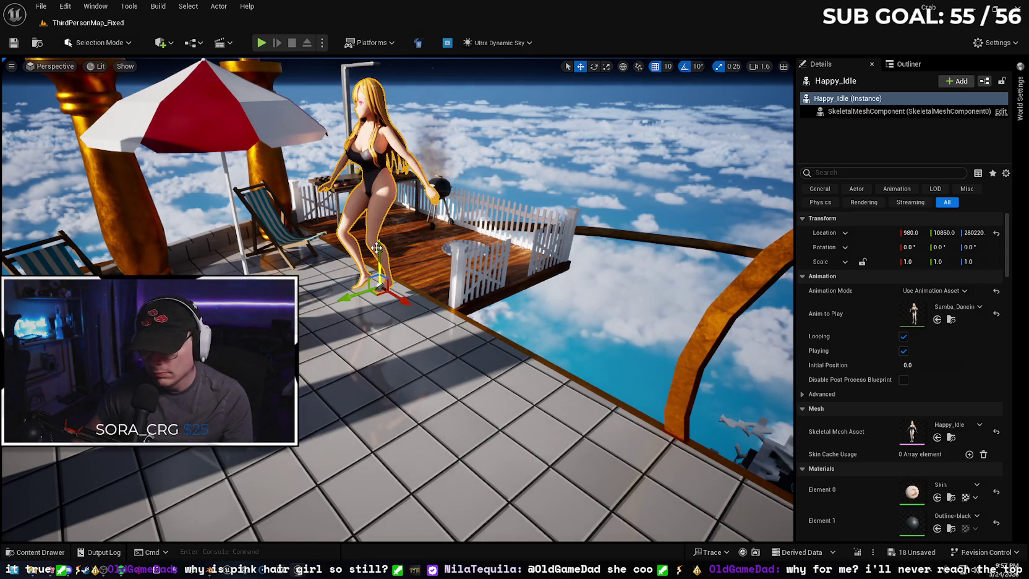
left_click_drag(376, 248, 379, 196)
mouse_move(373, 238)
left_mouse_down()
mouse_move(402, 287)
mouse_move(383, 321)
left_mouse_up()
key("End")
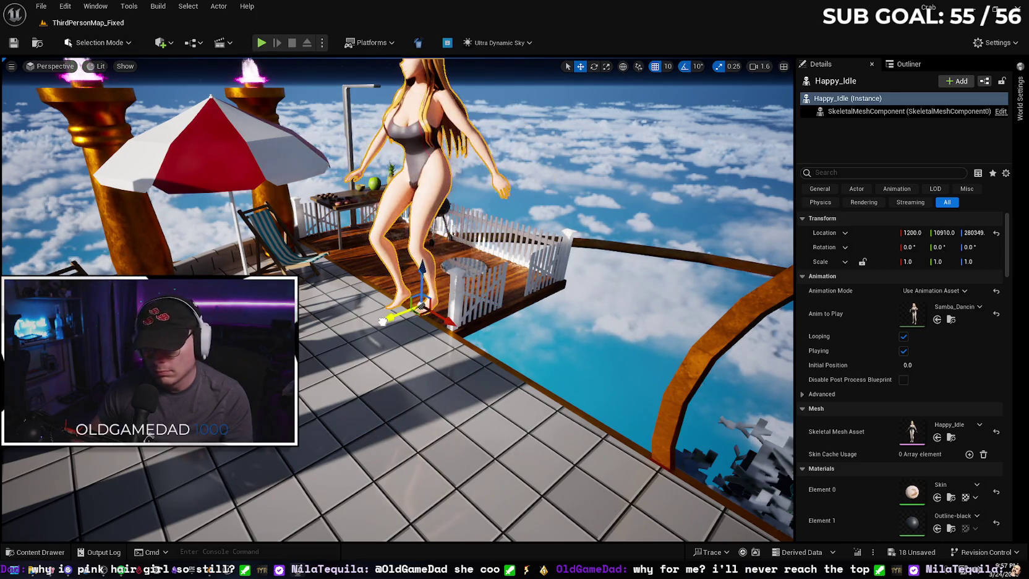
key("End")
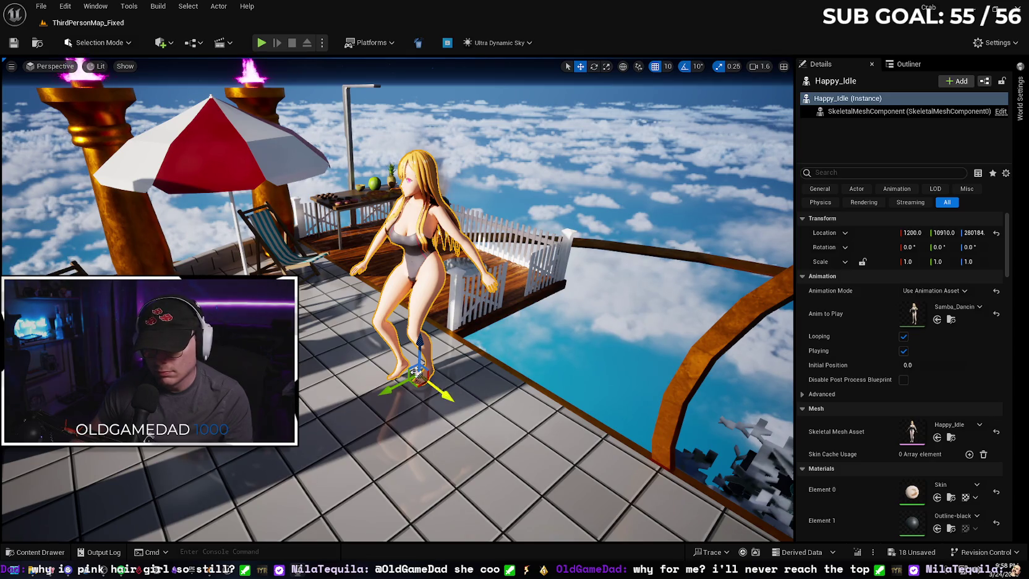
scroll(397, 300, "up", 3)
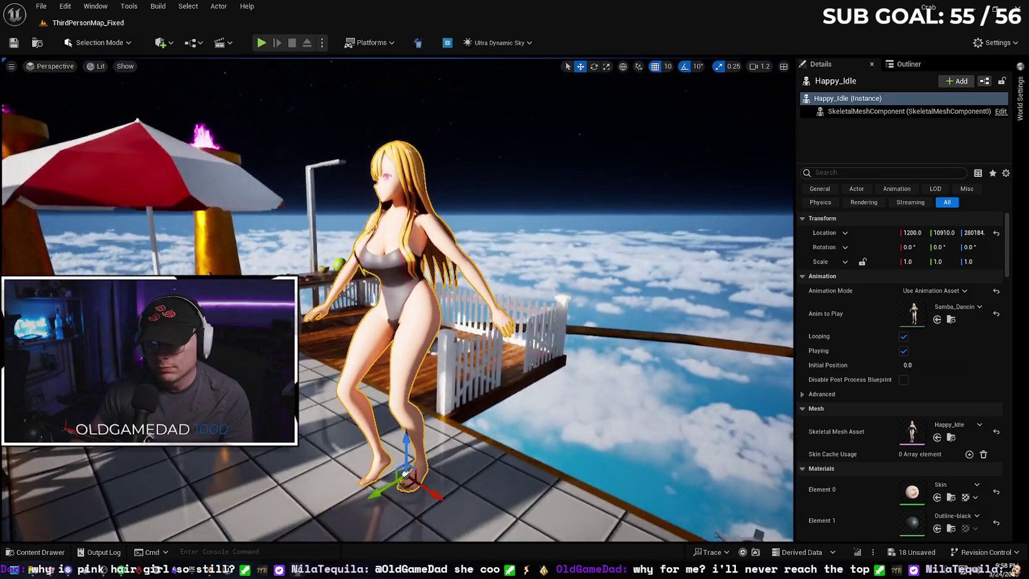
mouse_move(397, 300)
left_mouse_down()
mouse_move(371, 297)
mouse_move(495, 338)
mouse_move(584, 342)
left_mouse_up()
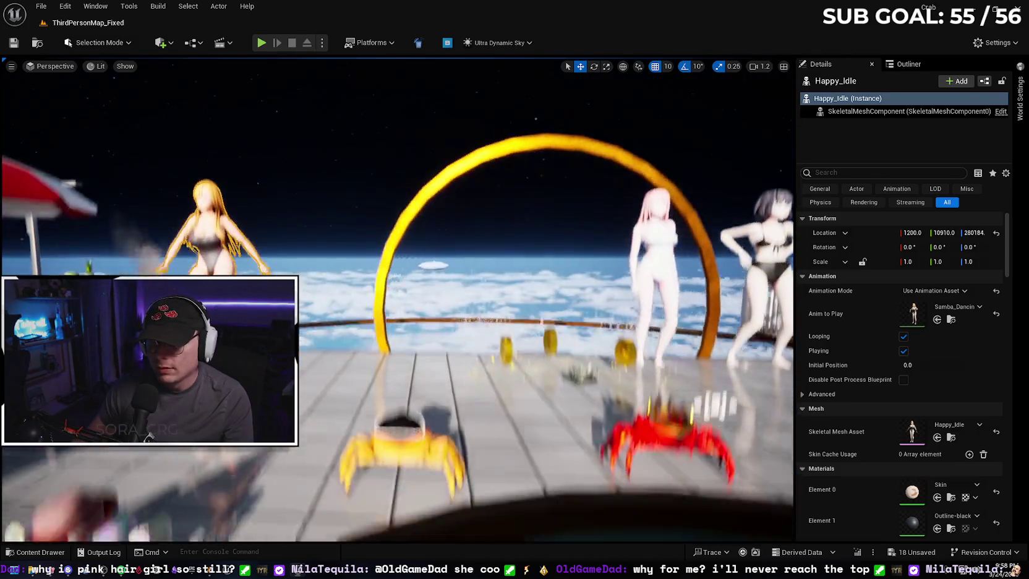
key("f")
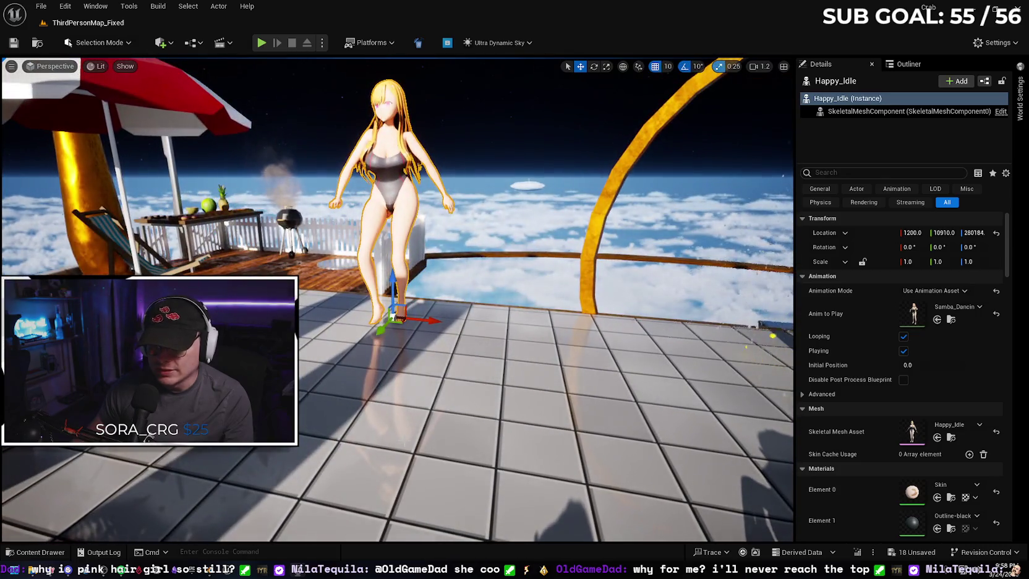
right_click(452, 434)
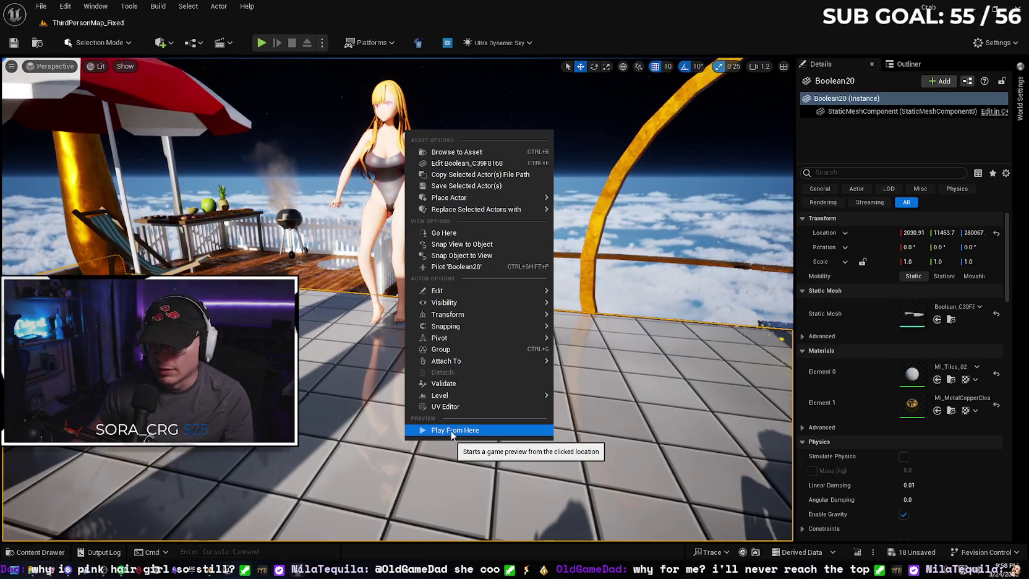
- Play from the deck spot in fullscreen and walk the crab toward the dancers
left_click(451, 435)
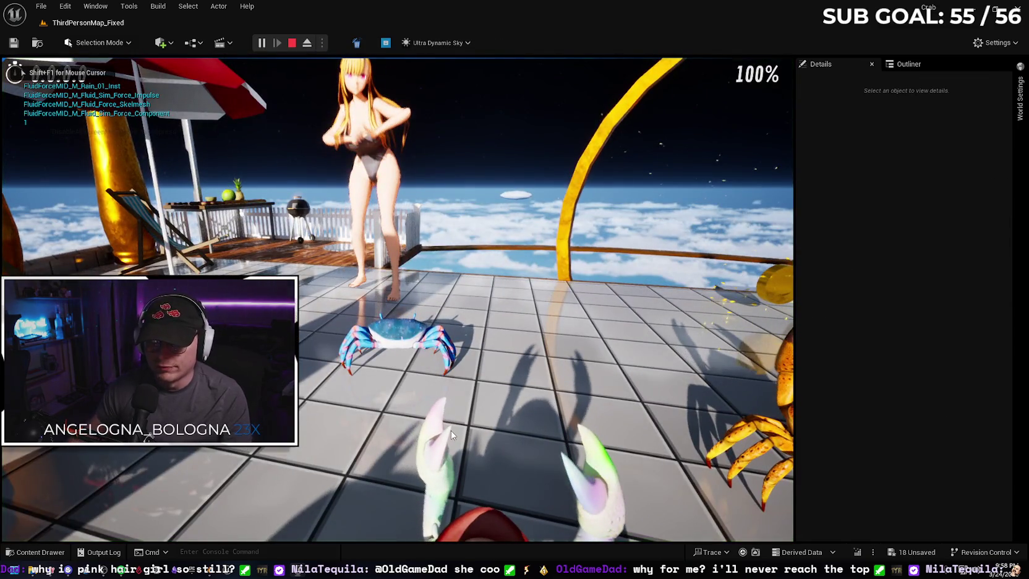
key("F11")
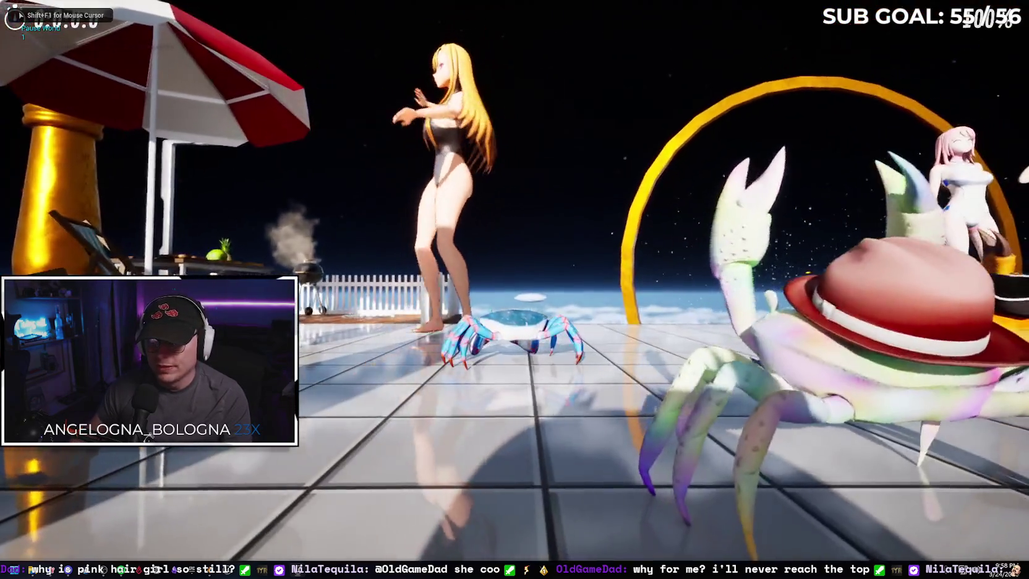
key("w")
key("space")
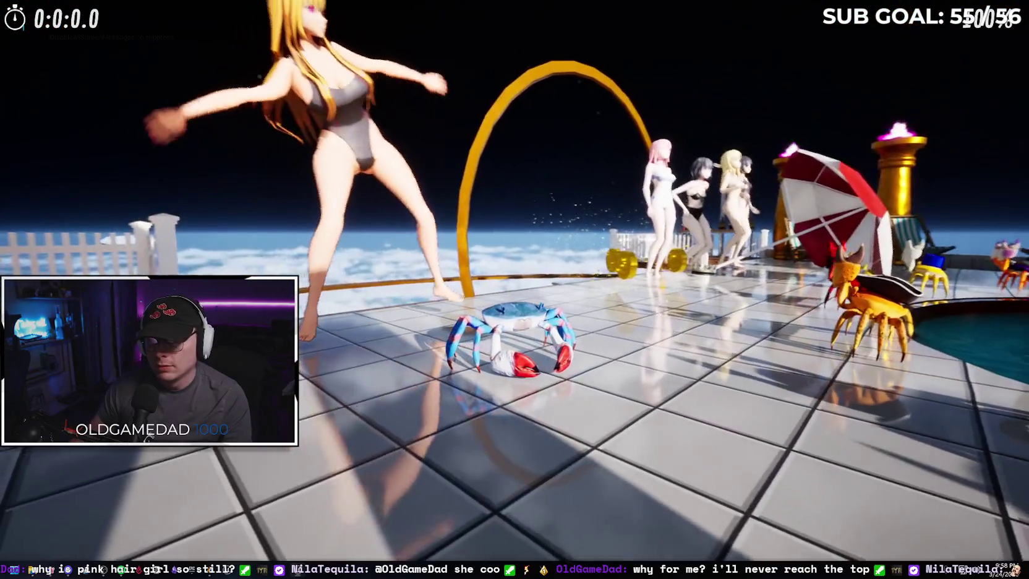
key("w")
key("w")
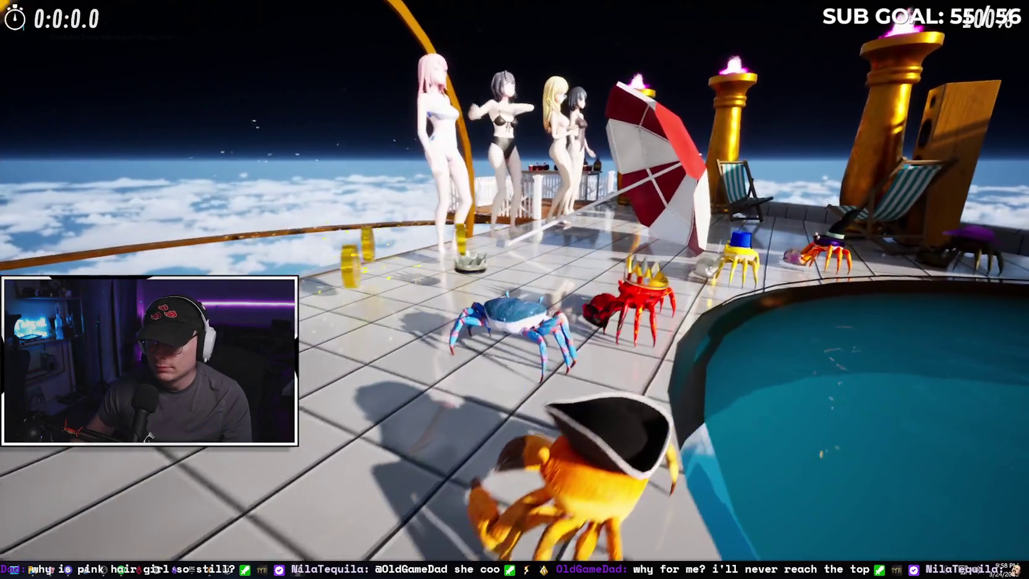
key("w")
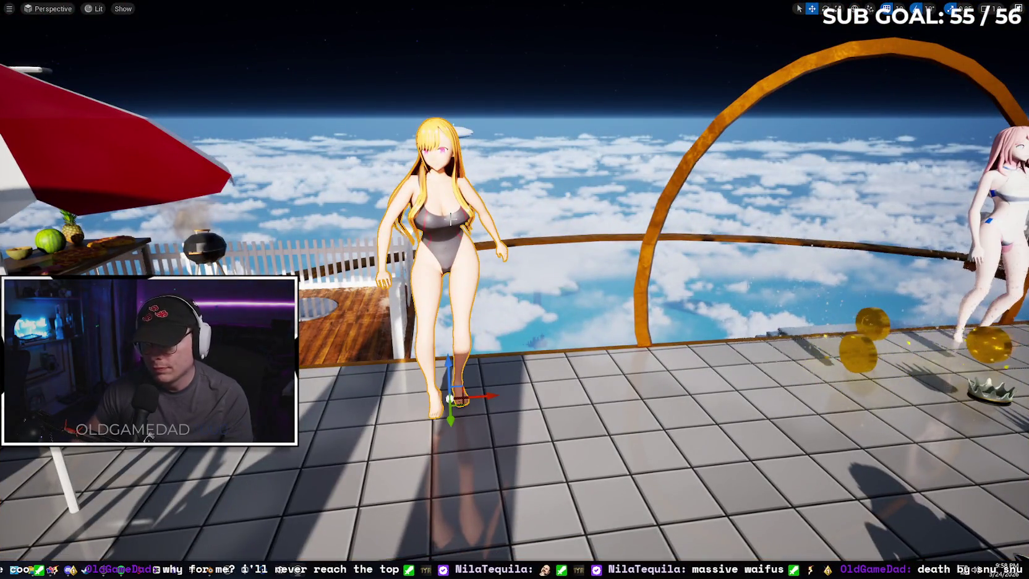
- Run a second fullscreen play-test from the deck, walking the crab toward the umbrella and chairs
key("F11")
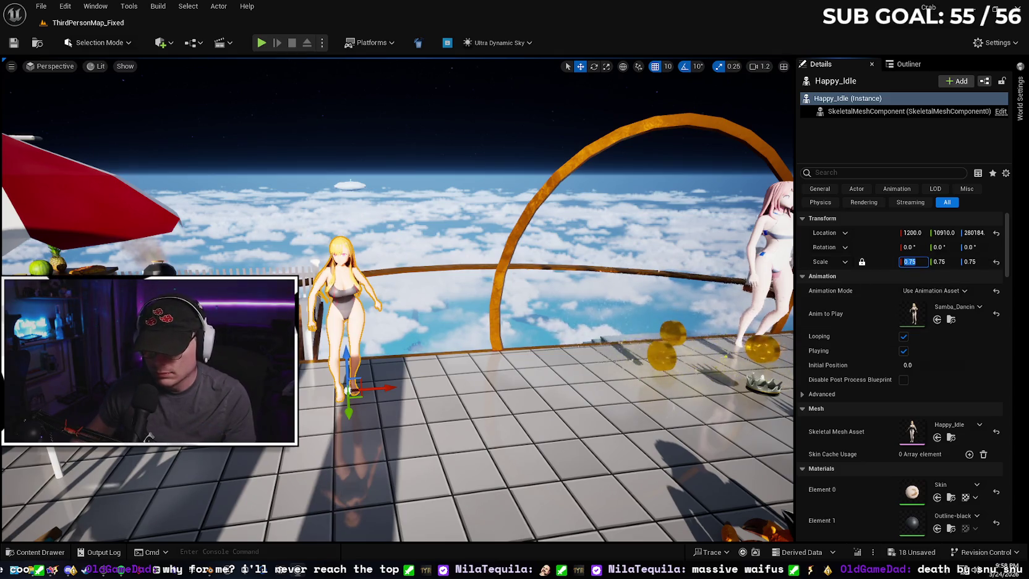
right_click(495, 434)
left_click(517, 426)
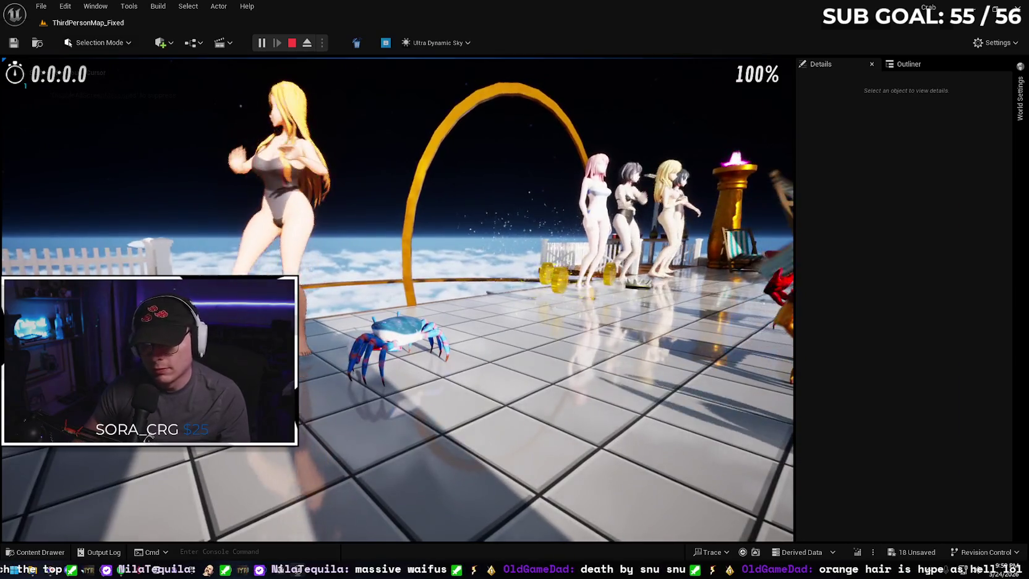
key("F11")
left_click(515, 289)
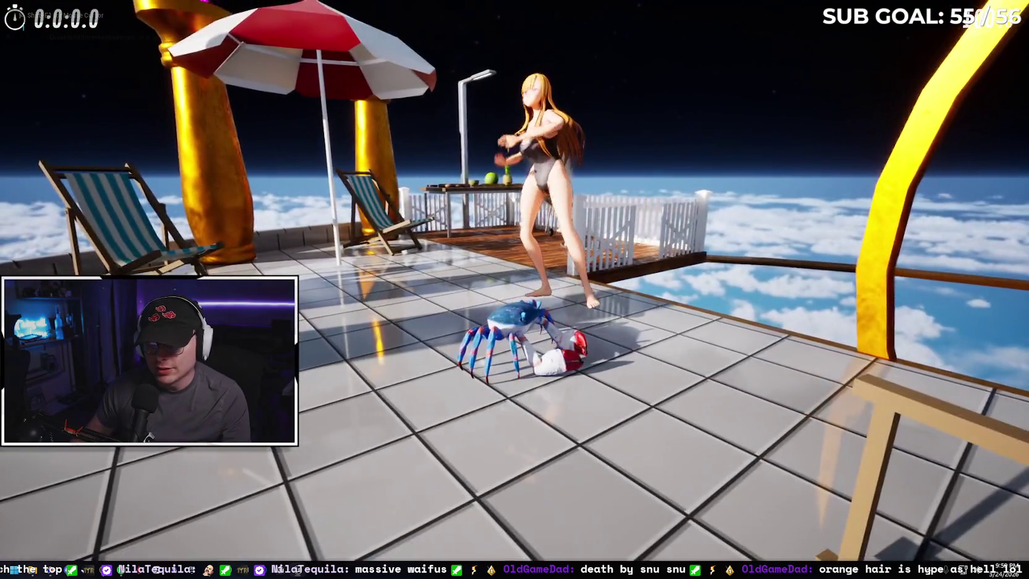
key("w")
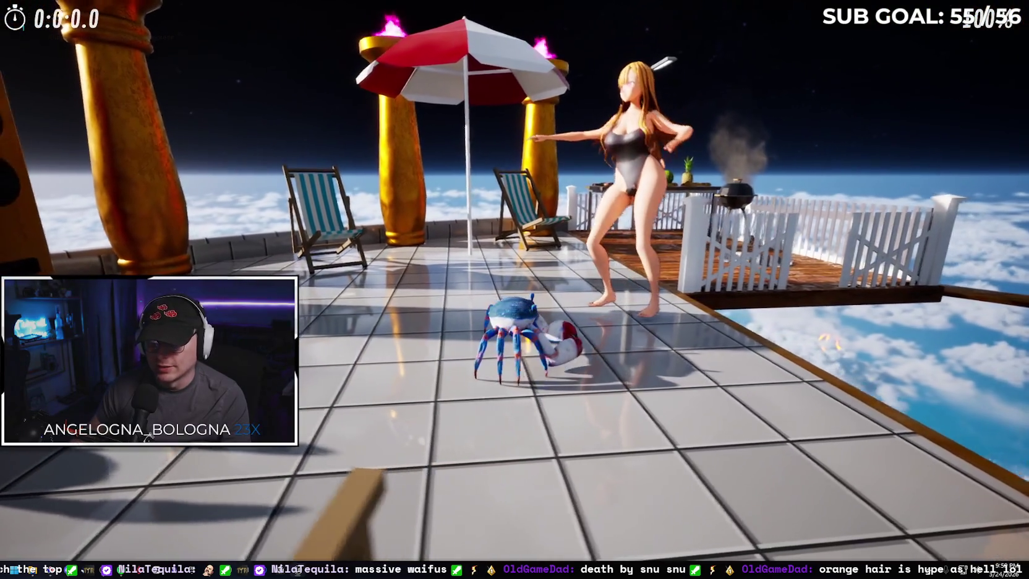
key("w")
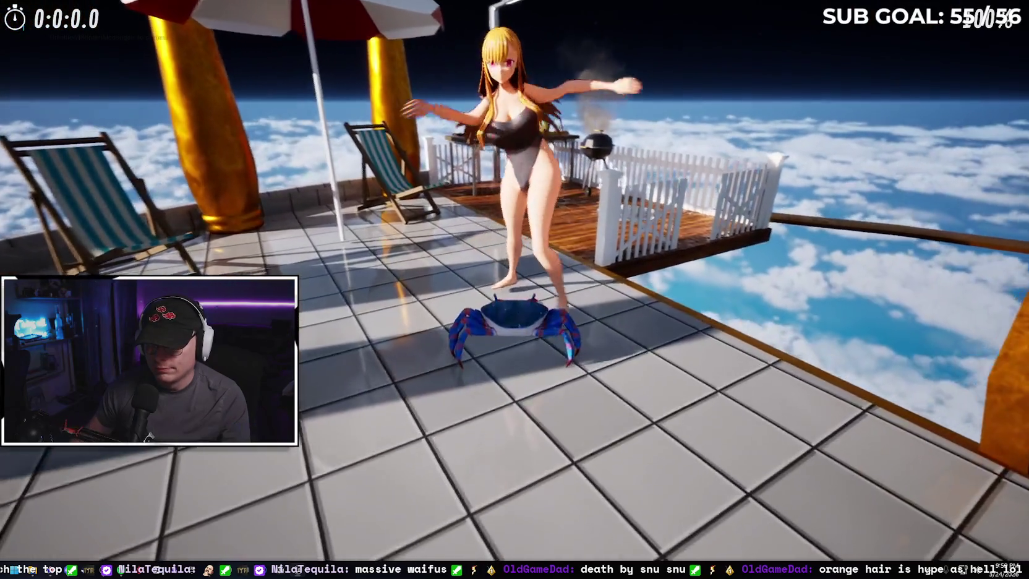
key("w")
key("w")
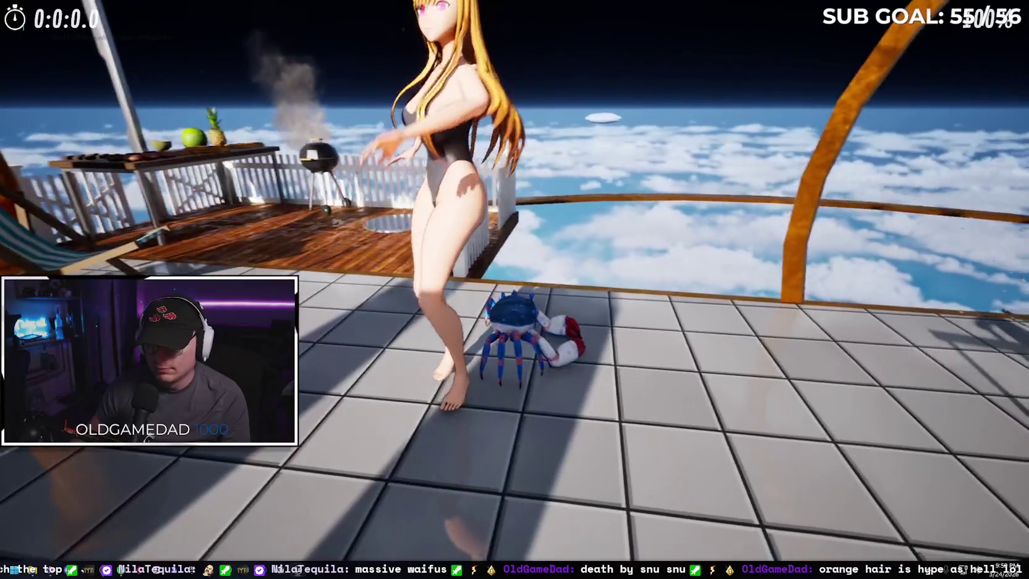
key("s")
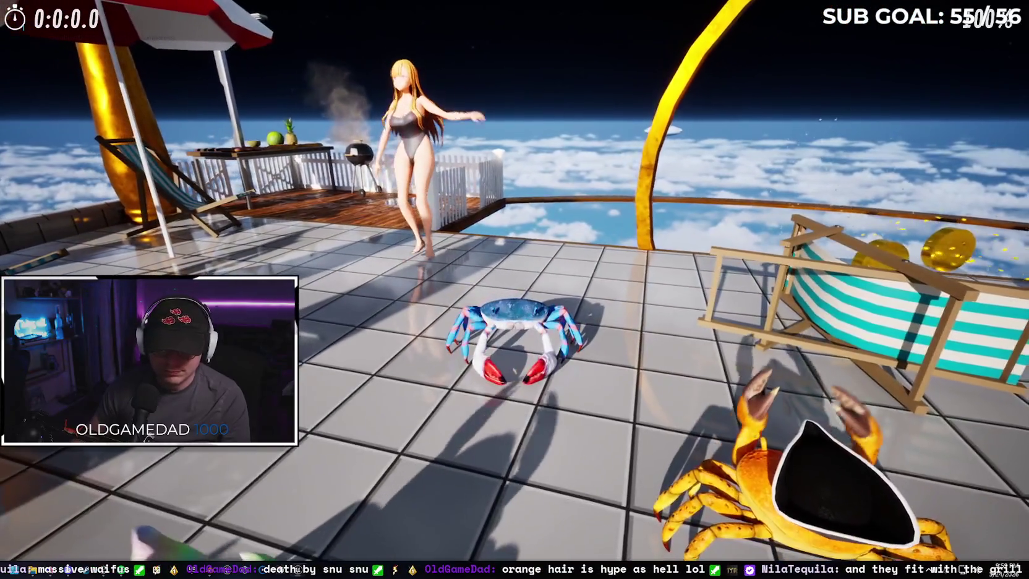
- Stop the play-test, restore the editor layout, and select the pink-haired dancer
key("Escape")
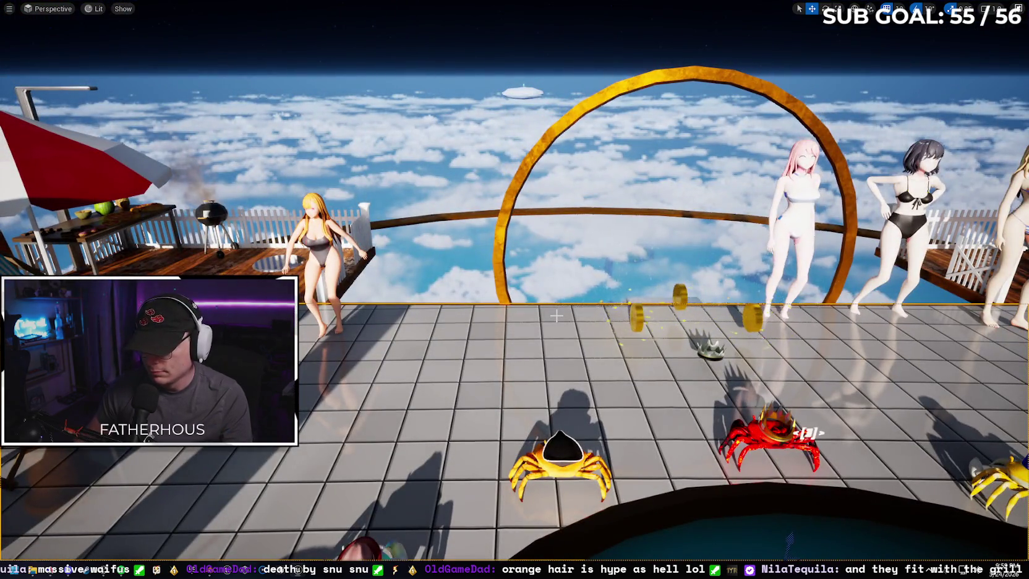
key("F11")
left_click(615, 229)
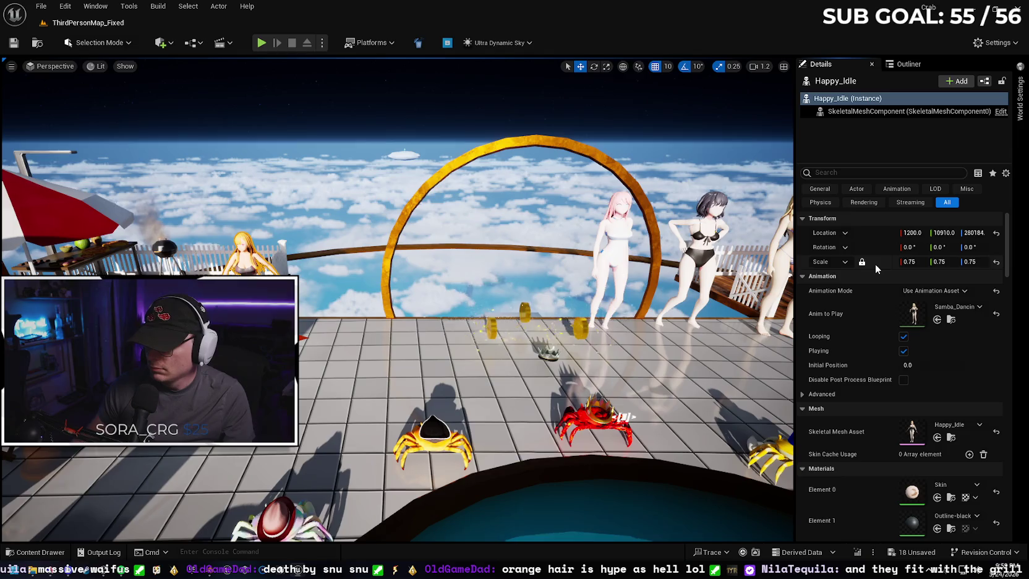
- Select the Idle and Macarena dancers and set the blonde Excited dancer's scale to 0.75
key("ctrl+z")
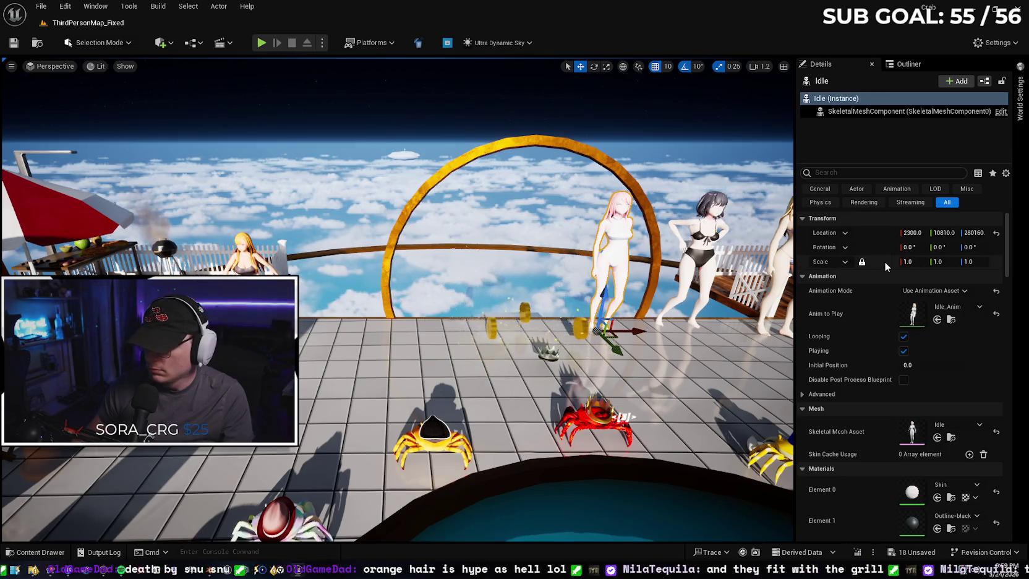
key("ctrl+z")
key("ctrl+z")
left_click_drag(680, 303, 535, 233)
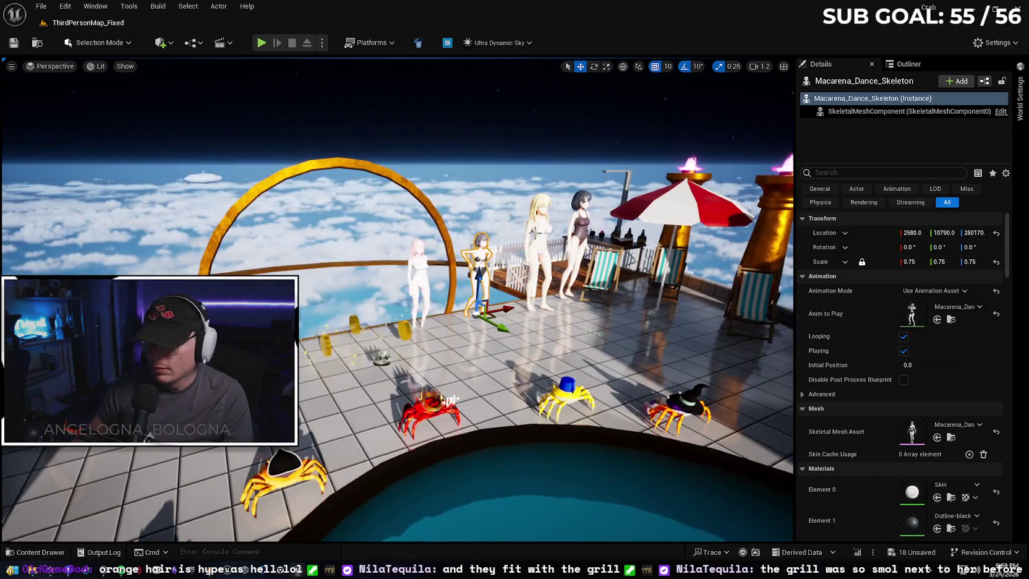
left_click(535, 260)
left_click(847, 263, "shift")
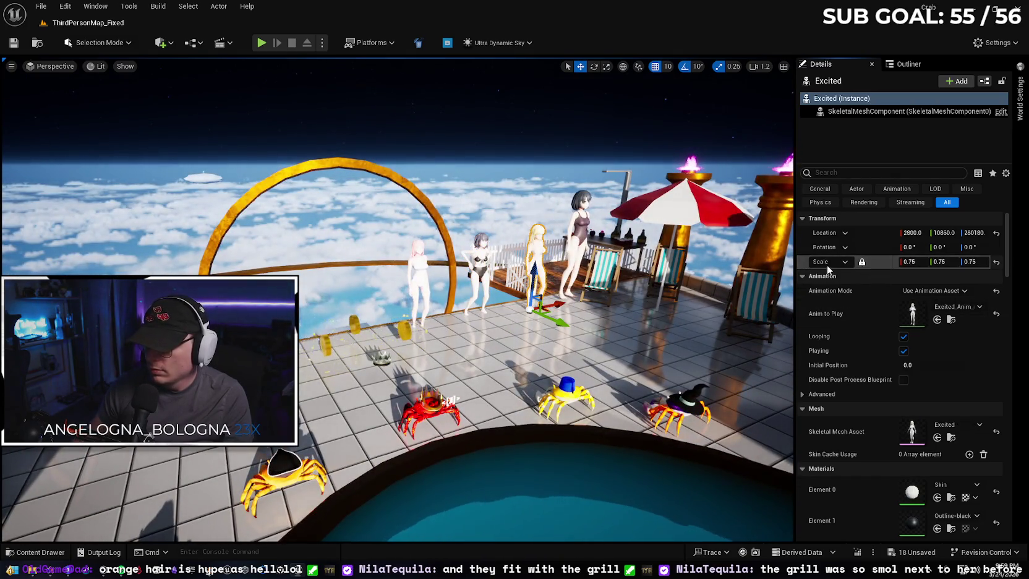
- Scale the dark-haired Spin_In_Place dancer to 0.75 and frame the pink-haired Idle dancer
left_click(574, 231)
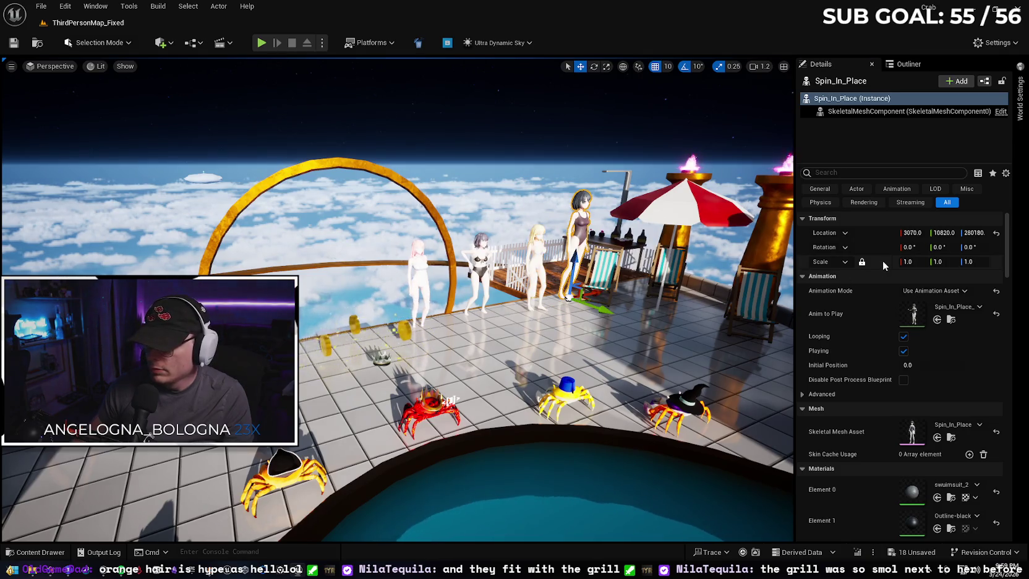
mouse_move(637, 281)
left_mouse_down()
mouse_move(791, 272)
mouse_move(554, 247)
mouse_move(680, 229)
mouse_move(389, 298)
mouse_move(556, 424)
mouse_move(557, 321)
left_mouse_up()
key("f")
- Raise the pink-haired Idle dancer slightly, then drop her onto the deck surface
mouse_move(439, 210)
left_mouse_down()
mouse_move(439, 198)
mouse_move(439, 210)
left_mouse_up()
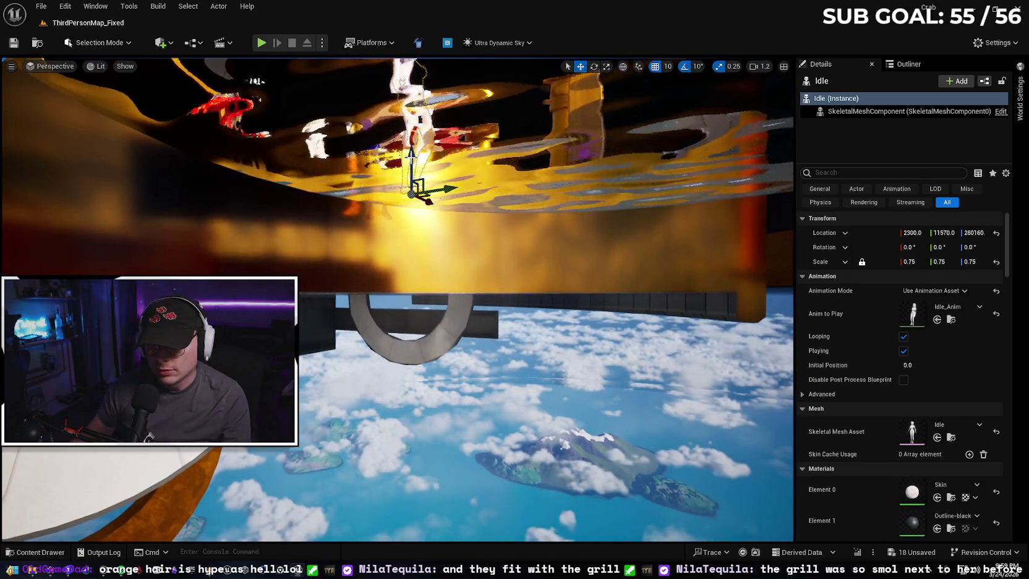
left_click_drag(454, 371, 456, 357)
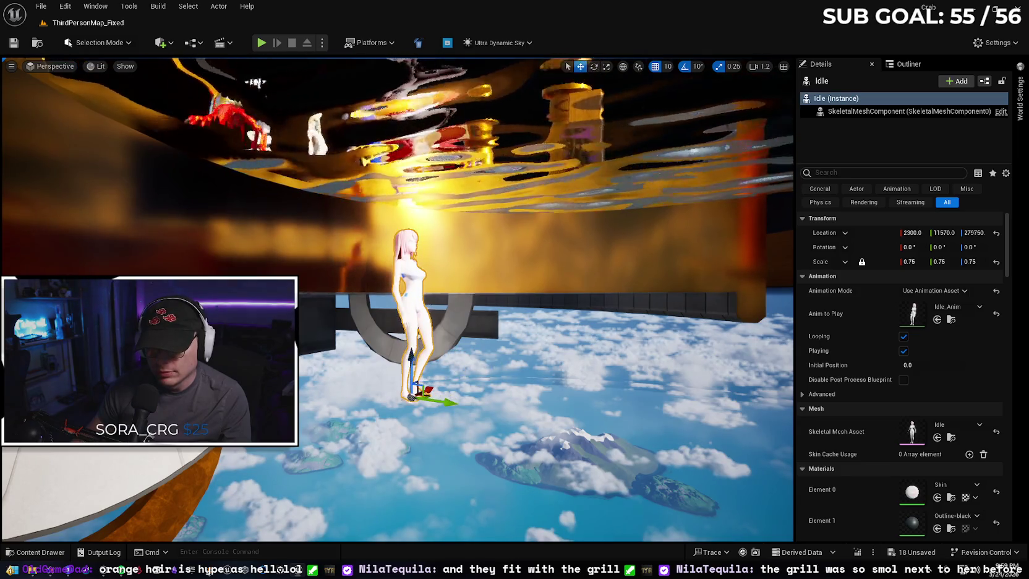
key("f")
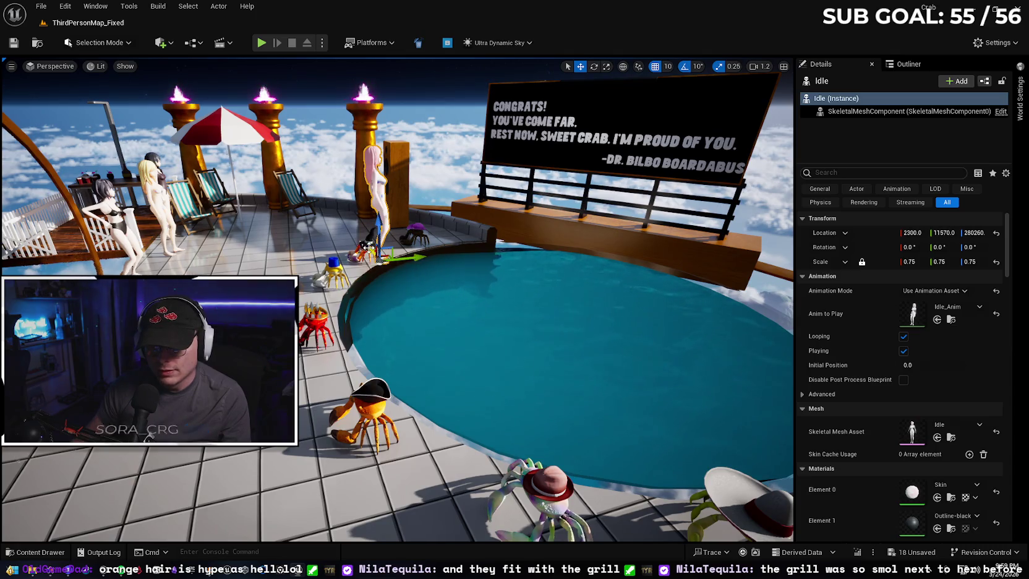
scroll(401, 219, "up", 10)
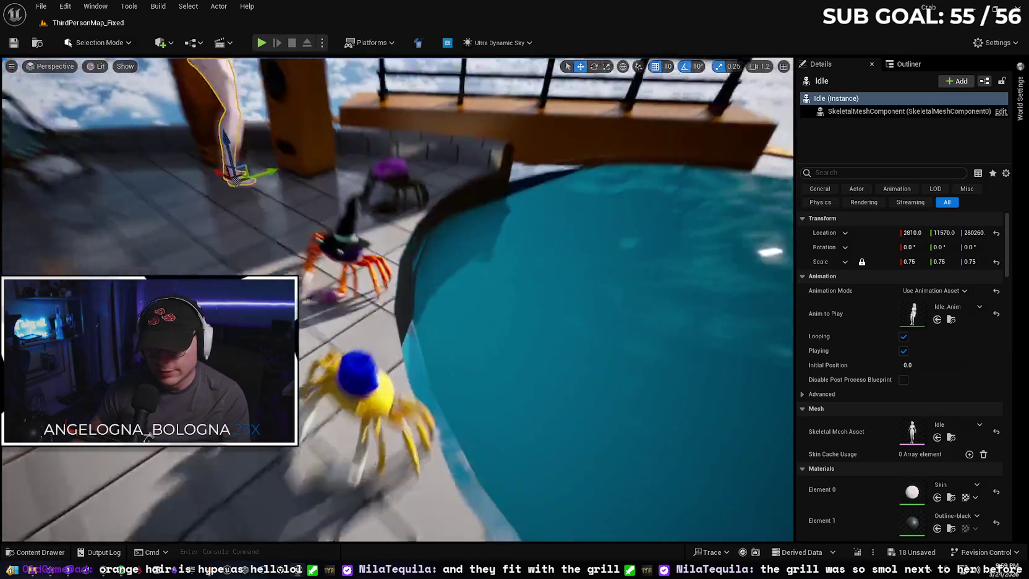
key("End")
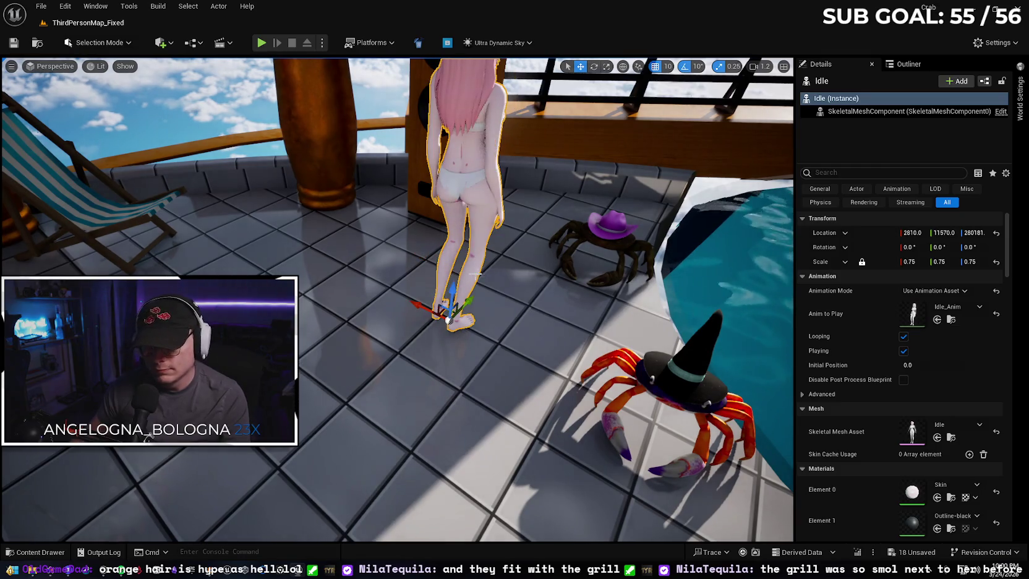
- Rotate the Idle dancer about 130° to face outward and slide her beside the speaker
key("e")
left_click_drag(484, 352, 516, 322)
scroll(511, 337, "down", 10)
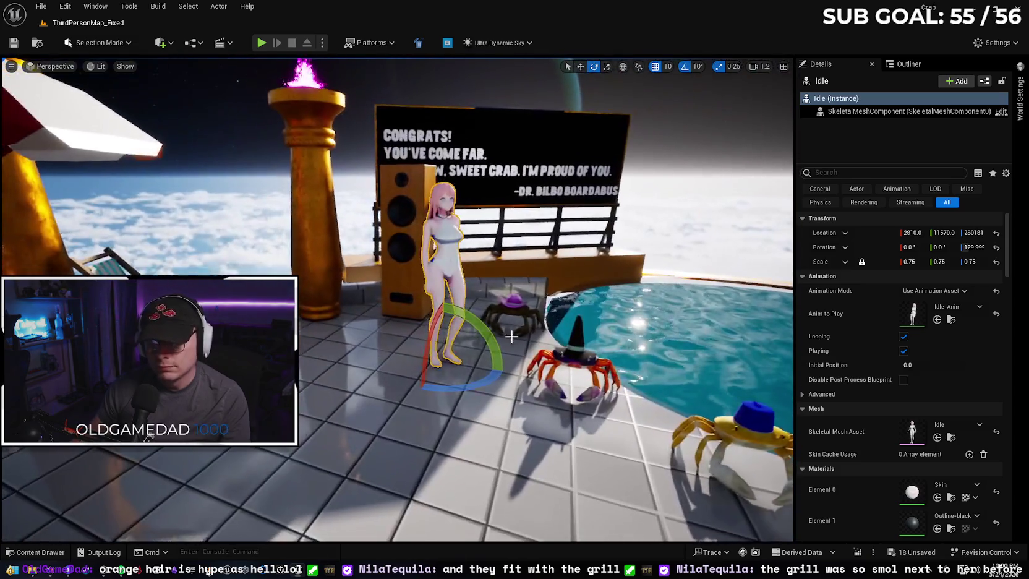
key("w")
mouse_move(403, 357)
left_mouse_down()
mouse_move(326, 344)
mouse_move(349, 328)
mouse_move(338, 330)
left_mouse_up()
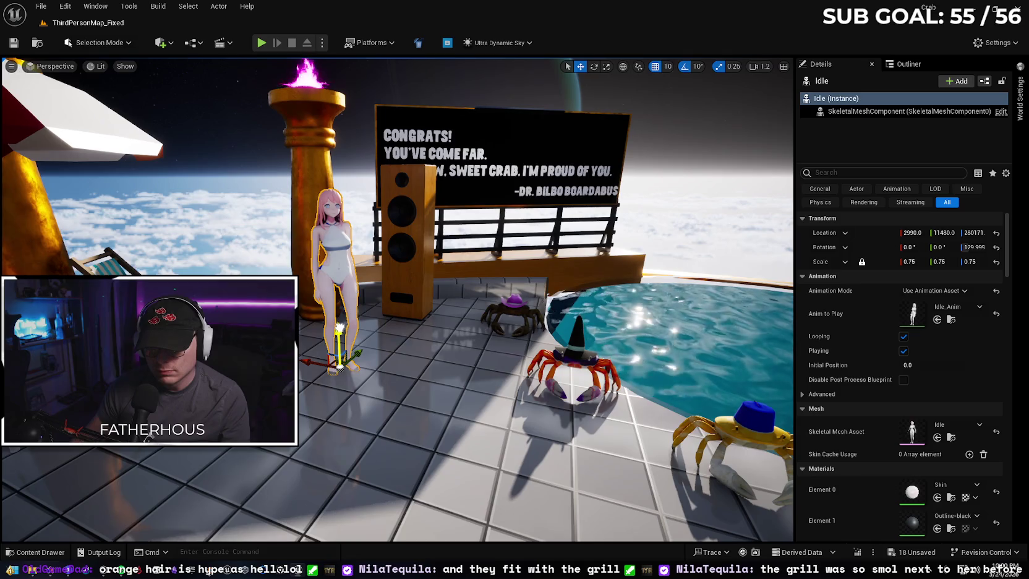
key("ctrl+z")
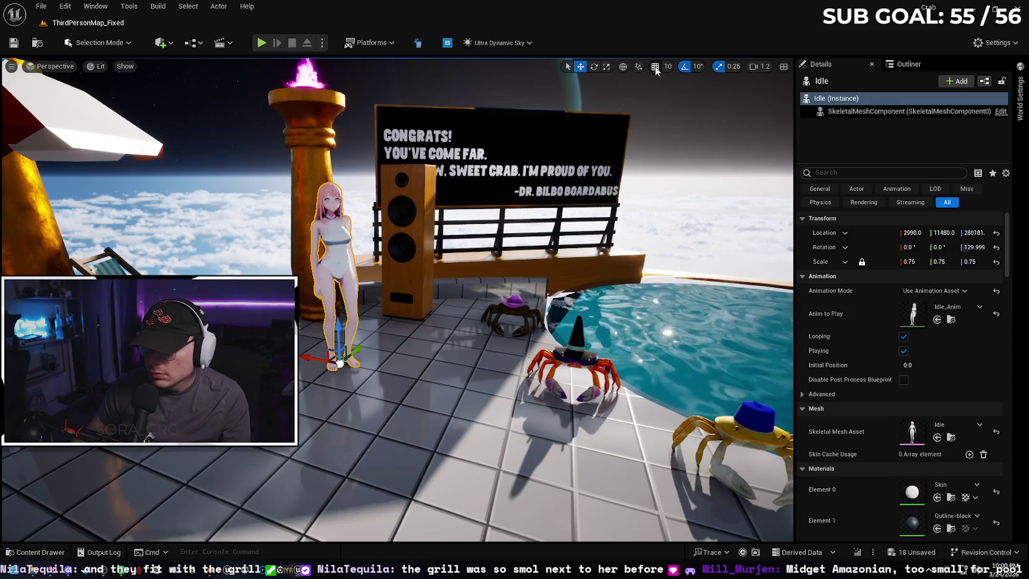
- Set the grid snap size to 5 and lower the Idle dancer by 10 units
left_click(667, 66)
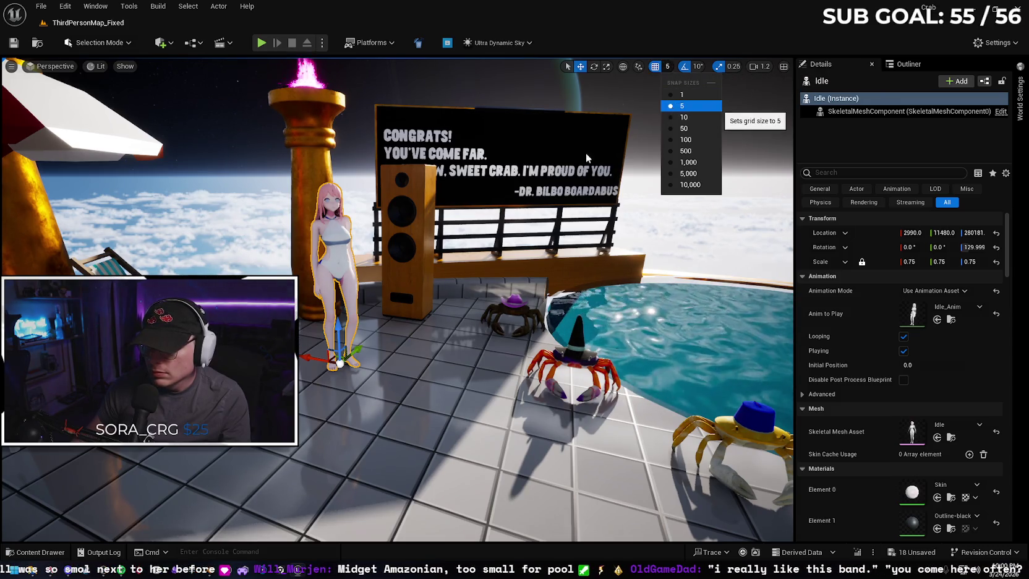
left_click(680, 105)
left_click_drag(338, 325, 339, 331)
- Lower the blonde Happy_Idle dancer so her feet rest on the deck
mouse_move(426, 364)
left_mouse_down()
mouse_move(433, 346)
mouse_move(402, 334)
mouse_move(433, 272)
left_mouse_up()
left_click(371, 247)
mouse_move(375, 348)
left_mouse_down()
mouse_move(347, 343)
mouse_move(384, 348)
left_mouse_up()
left_click(423, 264)
- Rotate the Macarena dancer to about -120° on Z so she faces the deck
mouse_move(422, 264)
left_mouse_down()
mouse_move(538, 387)
mouse_move(247, 272)
left_mouse_up()
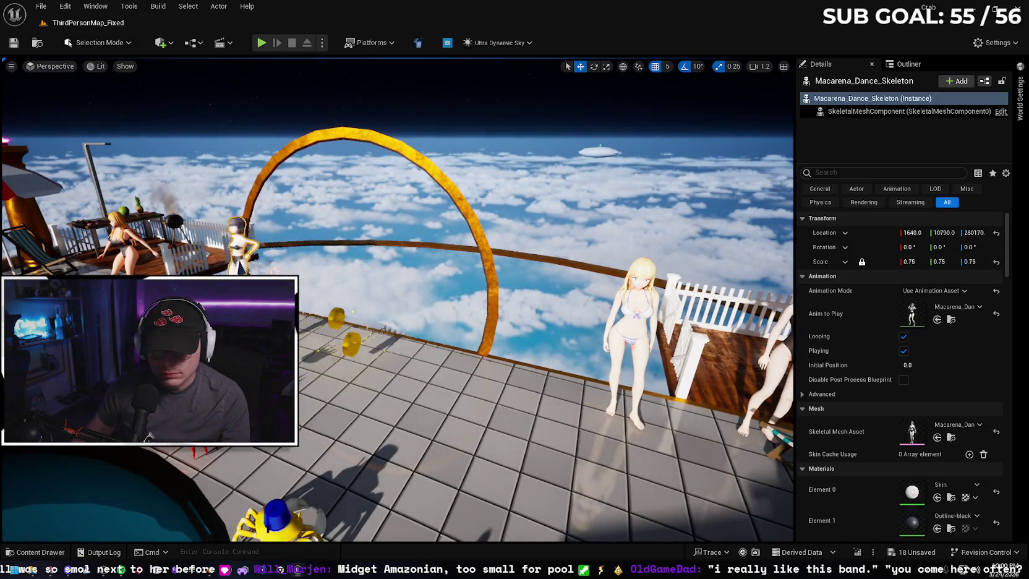
key("f")
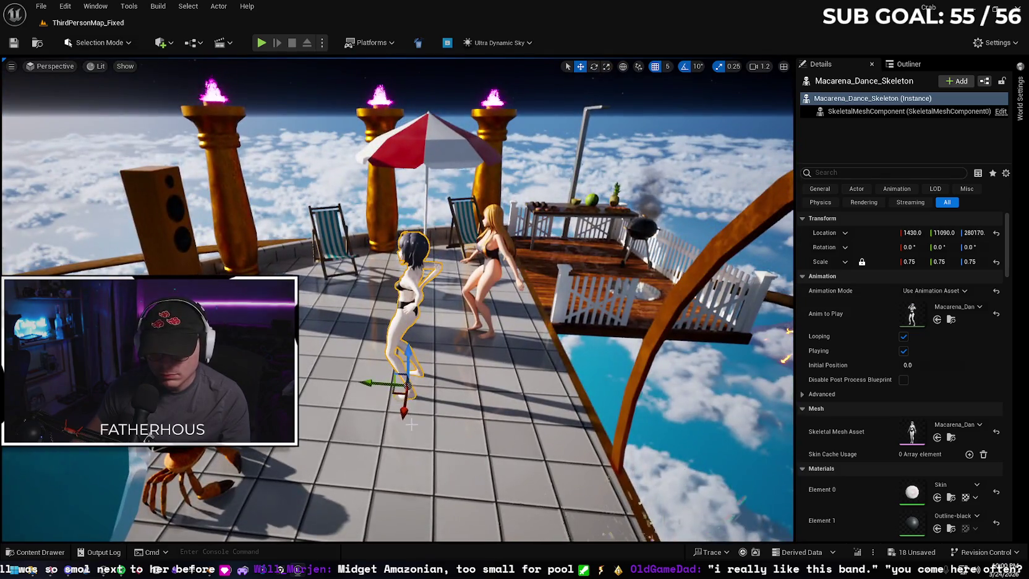
key("e")
mouse_move(411, 424)
left_mouse_down()
mouse_move(457, 414)
mouse_move(467, 395)
mouse_move(456, 366)
left_mouse_up()
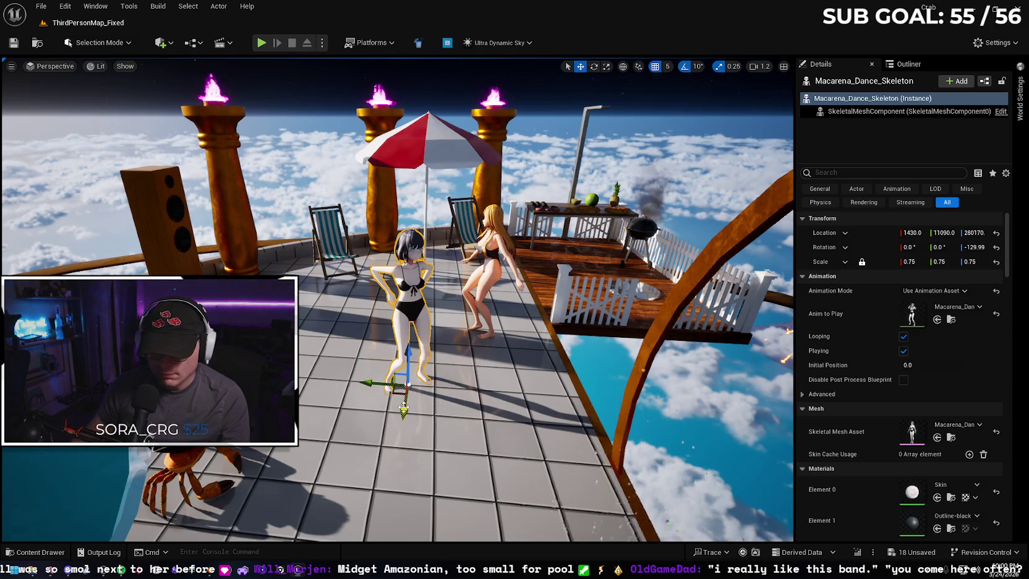
- Select the blonde Happy_Idle dancer with the pool and umbrella in view
mouse_move(387, 370)
left_mouse_down()
mouse_move(253, 352)
mouse_move(374, 301)
left_mouse_up()
left_click(362, 317)
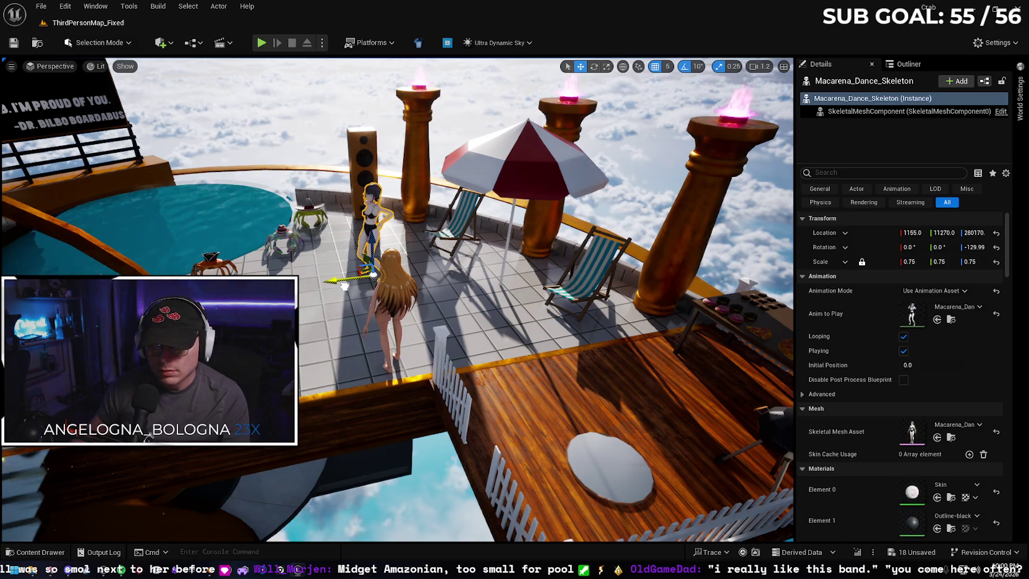
mouse_move(440, 268)
left_mouse_down()
mouse_move(426, 223)
mouse_move(401, 218)
mouse_move(371, 260)
left_mouse_up()
- Frame the black-haired Spin_In_Place dancer by the pool, then view the deck, ring and stairs
left_click(372, 353)
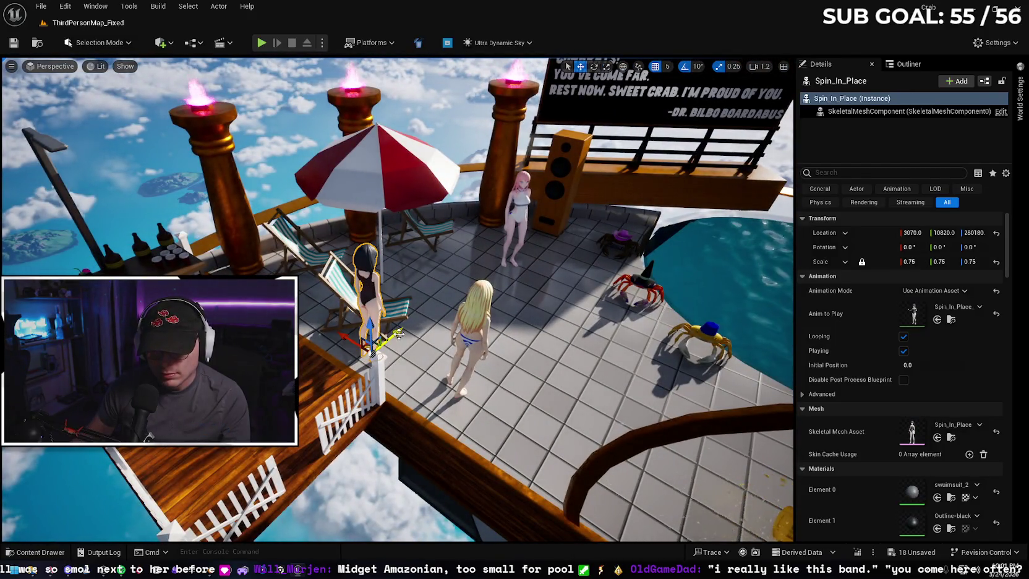
mouse_move(372, 353)
left_mouse_down()
mouse_move(330, 343)
mouse_move(361, 348)
left_mouse_up()
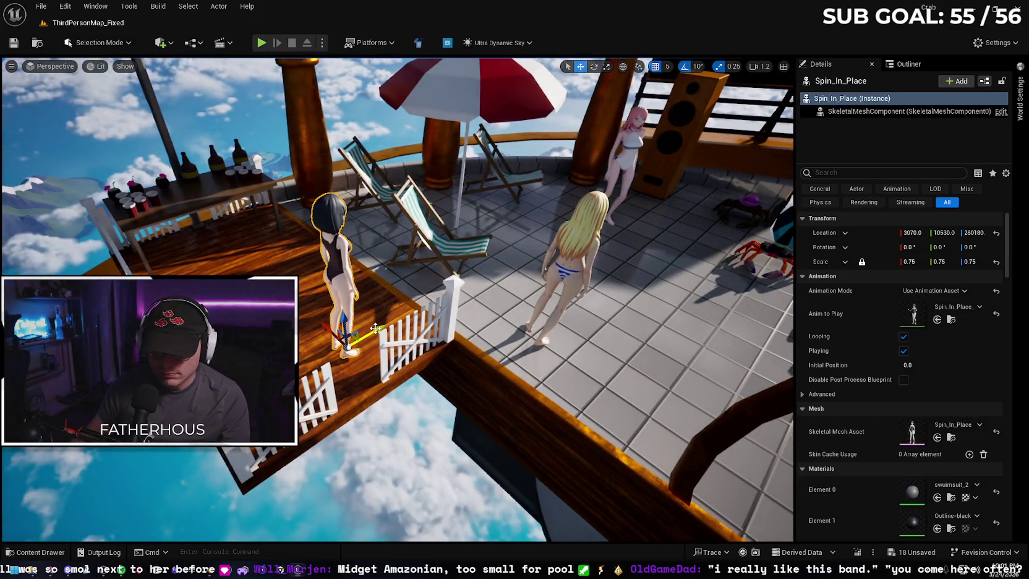
key("f")
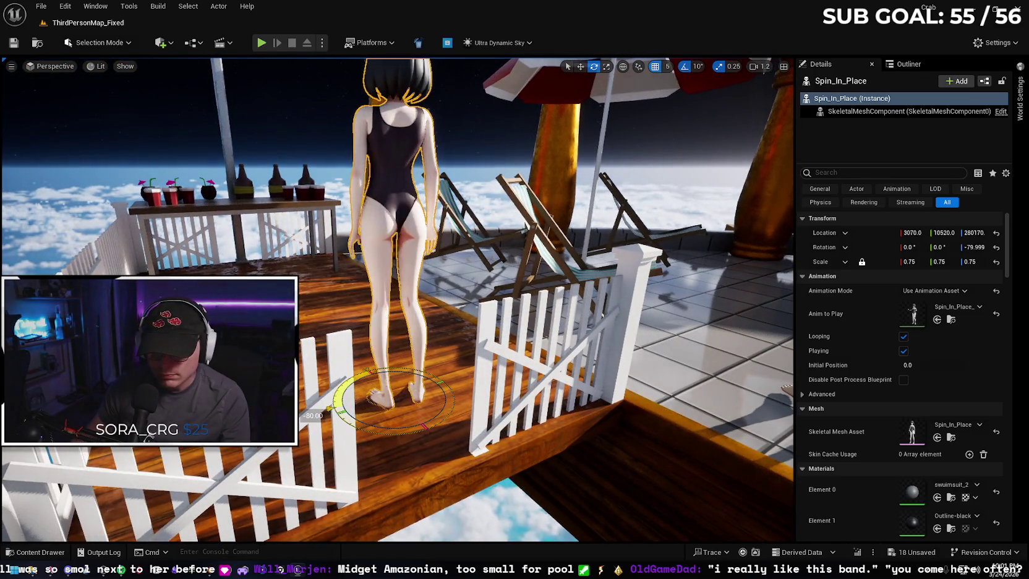
mouse_move(323, 277)
left_mouse_down()
mouse_move(358, 282)
mouse_move(348, 264)
mouse_move(342, 290)
mouse_move(323, 290)
mouse_move(355, 290)
left_mouse_up()
mouse_move(188, 245)
left_mouse_down()
mouse_move(204, 247)
mouse_move(188, 245)
left_mouse_up()
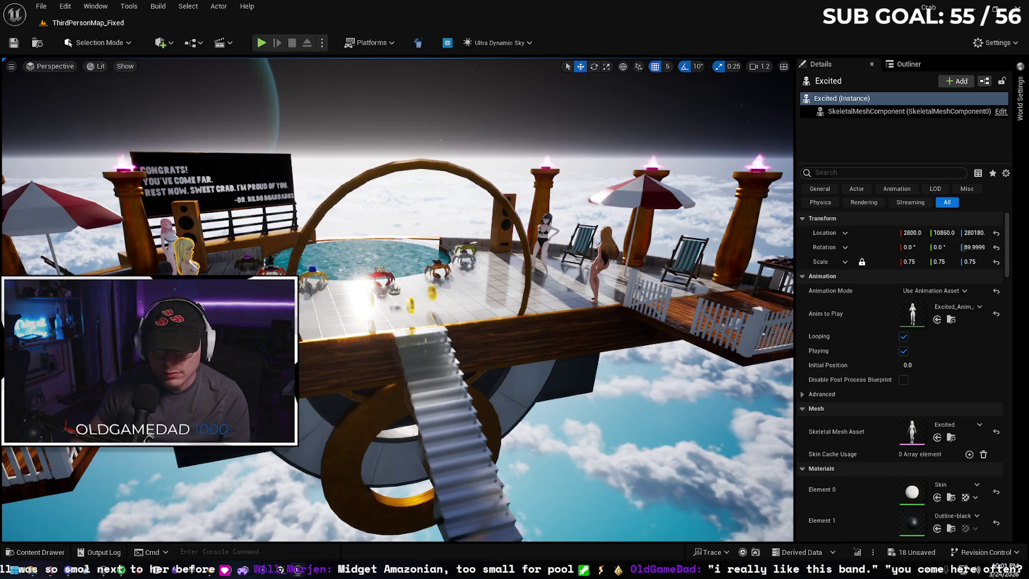
- Frame the blonde Excited dancer and center the view on the stairway
key("f")
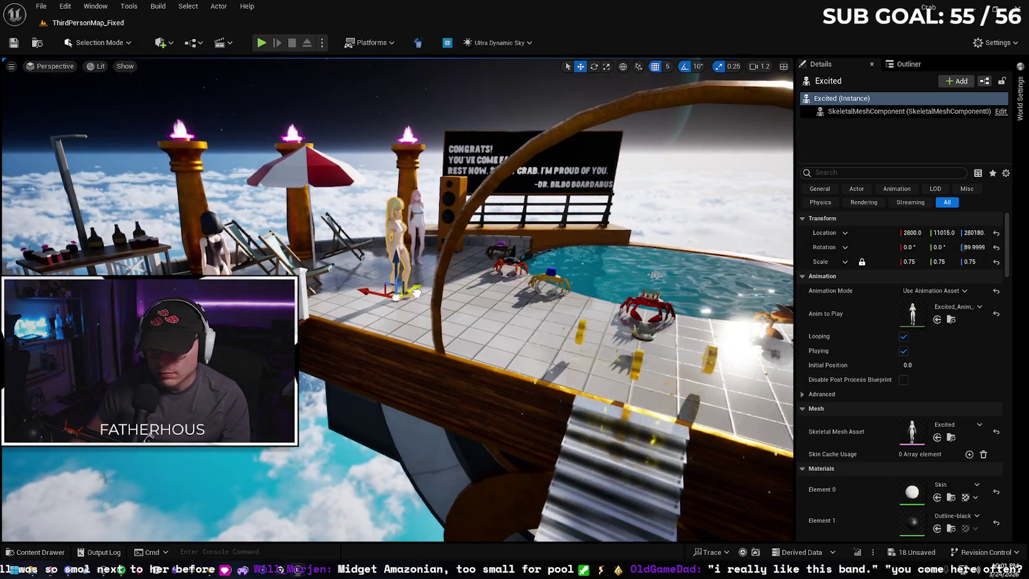
mouse_move(420, 255)
left_mouse_down()
mouse_move(433, 235)
mouse_move(426, 272)
mouse_move(414, 247)
mouse_move(421, 255)
left_mouse_up()
mouse_move(367, 419)
left_mouse_down()
mouse_move(371, 411)
mouse_move(367, 418)
left_mouse_up()
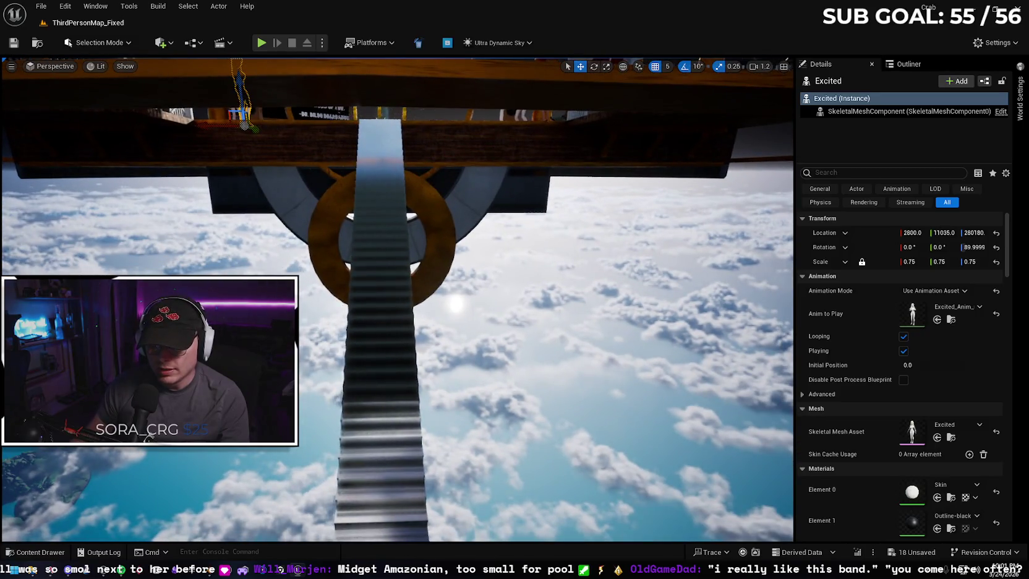
- Play from the stairs and walk the crab onto the top deck beside the dancers
right_click(367, 419)
left_click(419, 413)
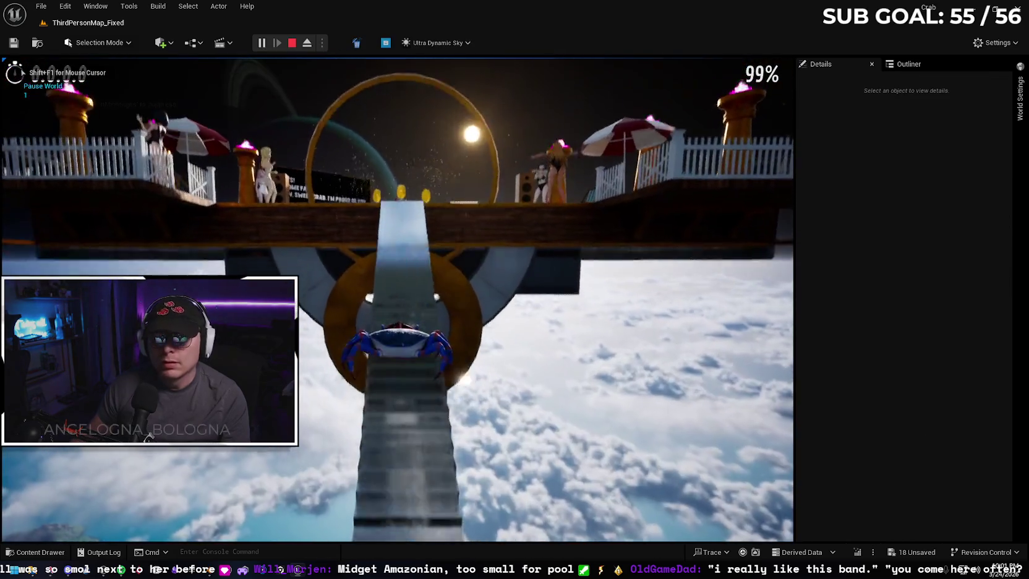
key("w")
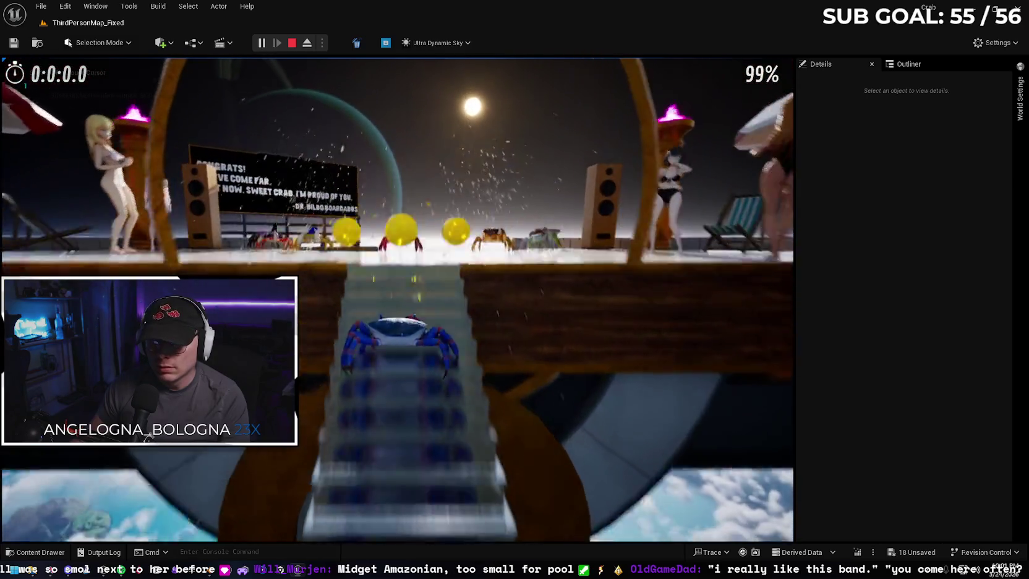
key("w")
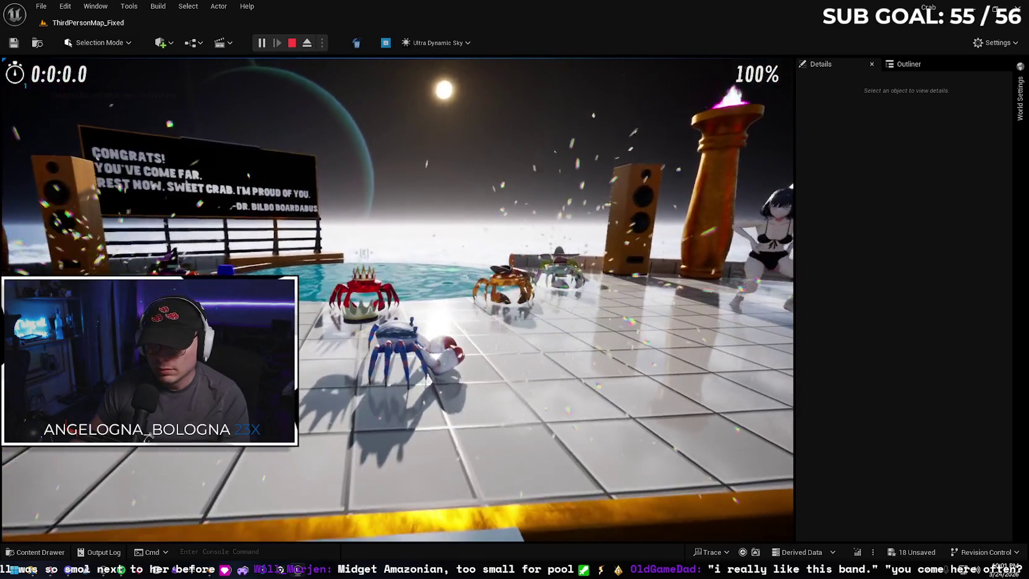
key("w")
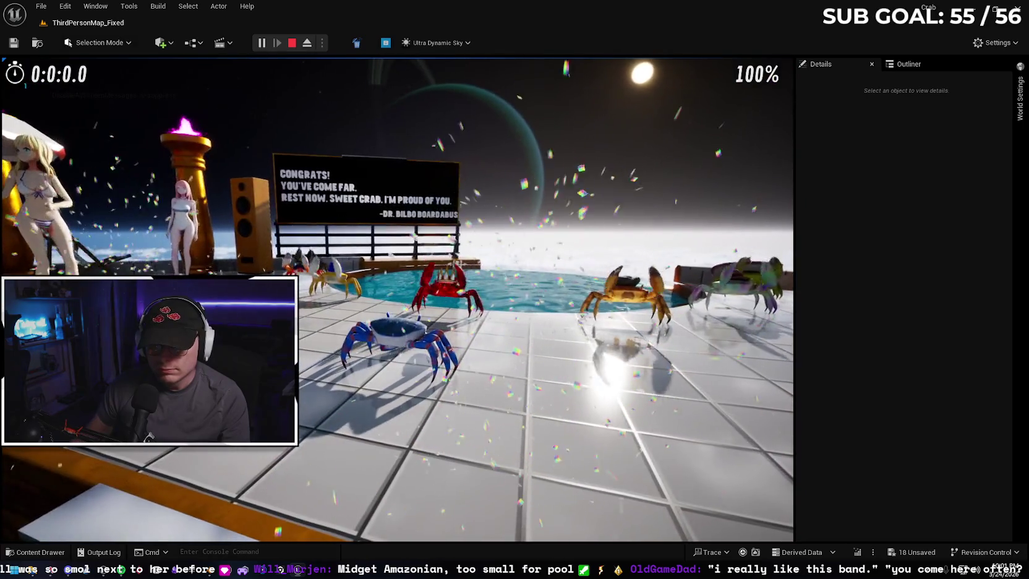
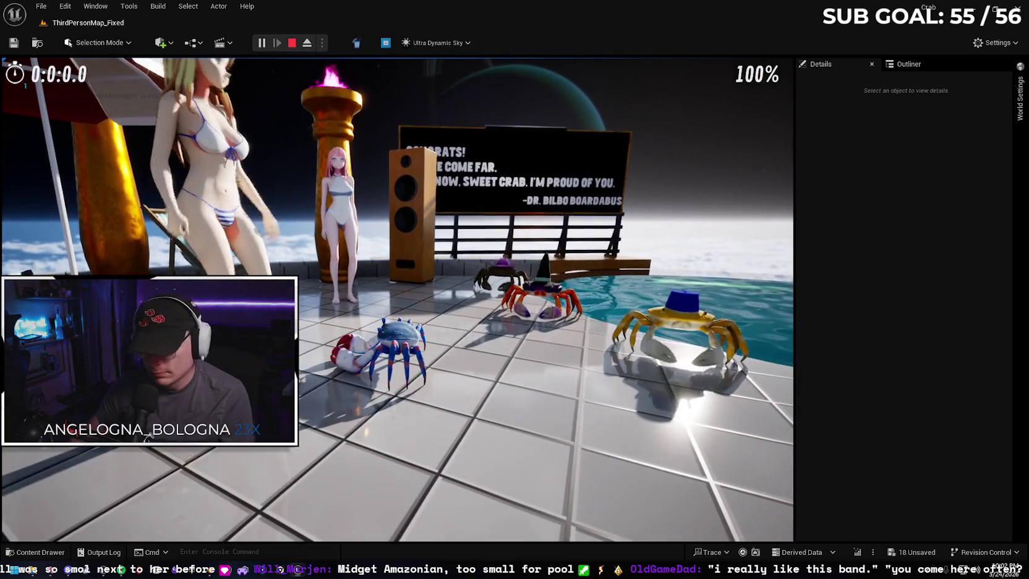
- Launch fullscreen play mode and walk the crab across the deck toward the blonde girl
key("F11")
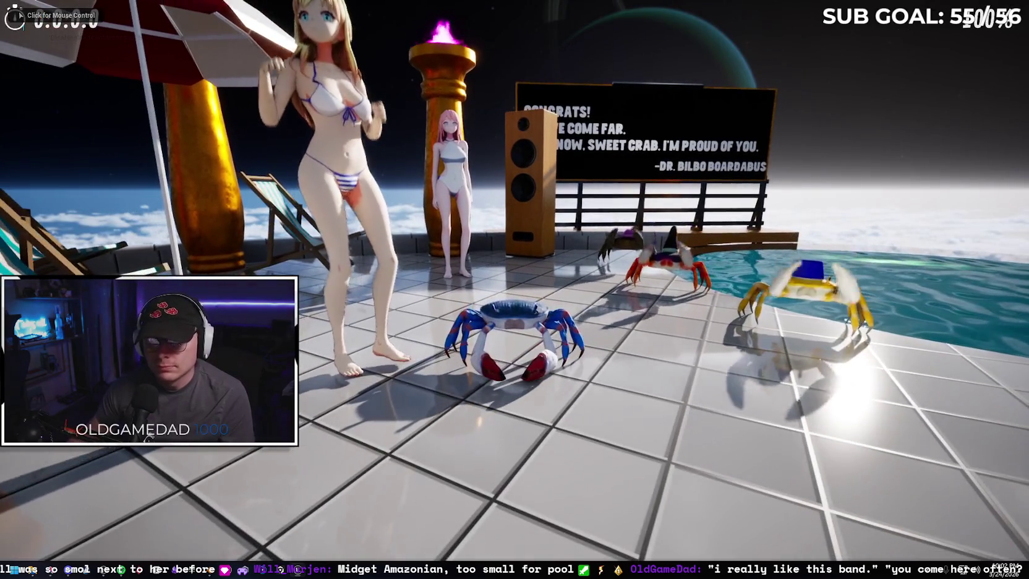
left_click(515, 289)
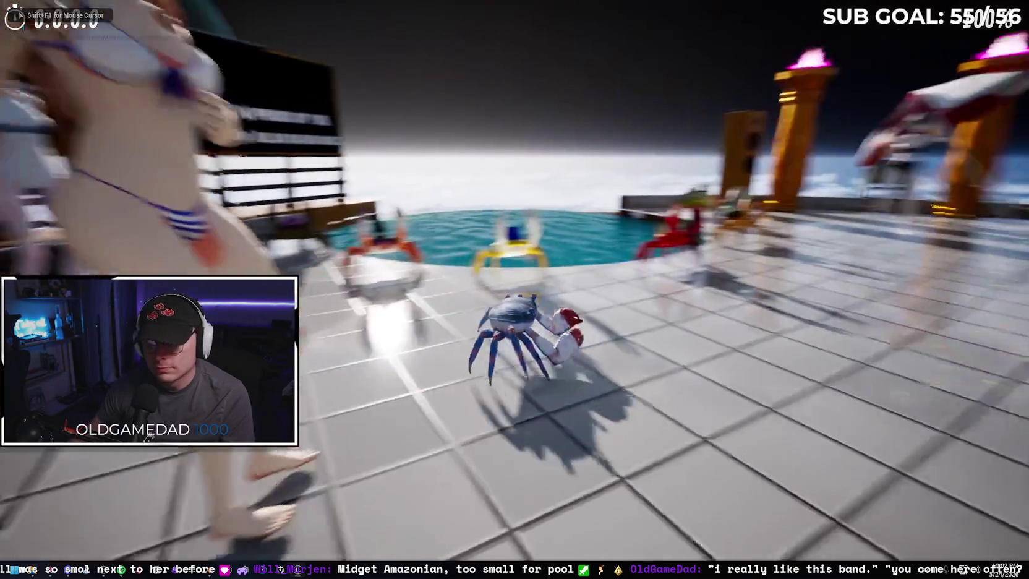
key("w")
key("a")
key("s")
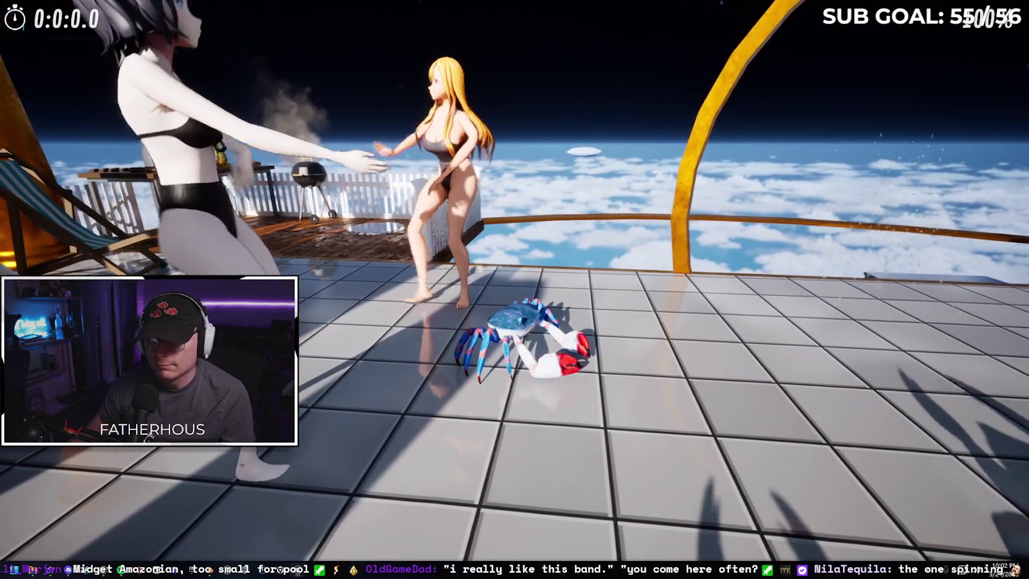
key("d")
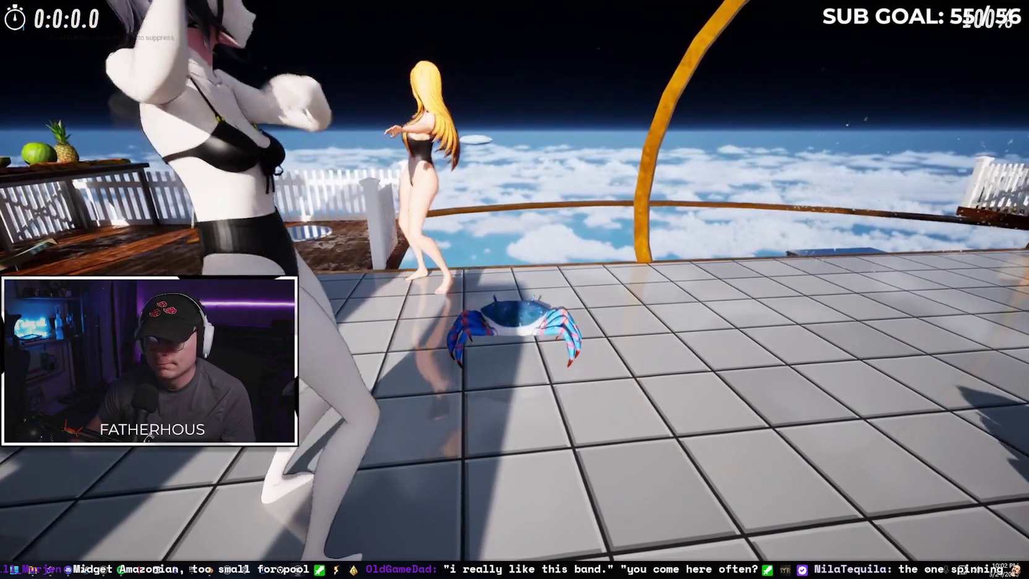
- Orbit the camera around the crab to view the pool, sign and dancers, then stop playing
key("s")
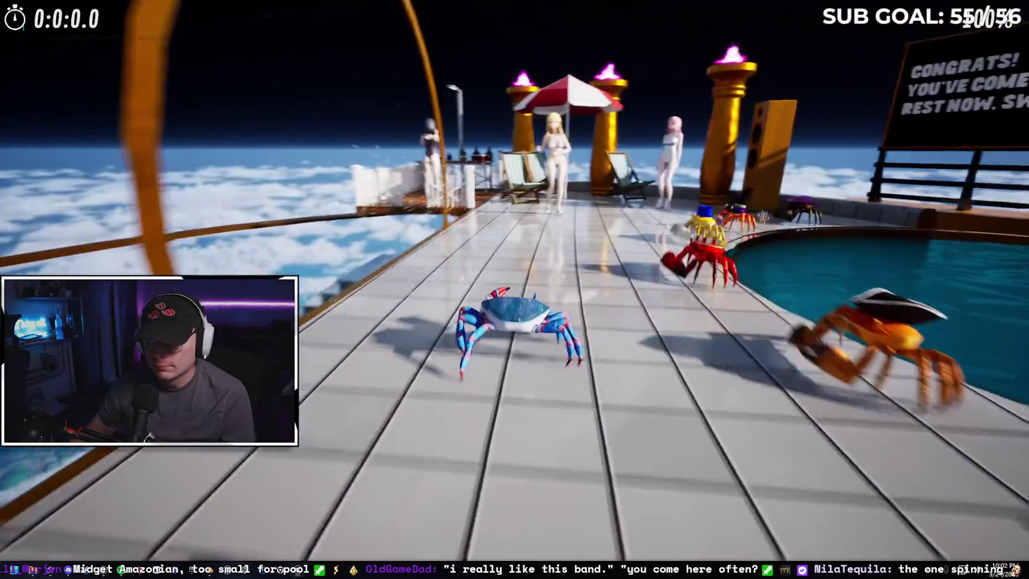
key("a")
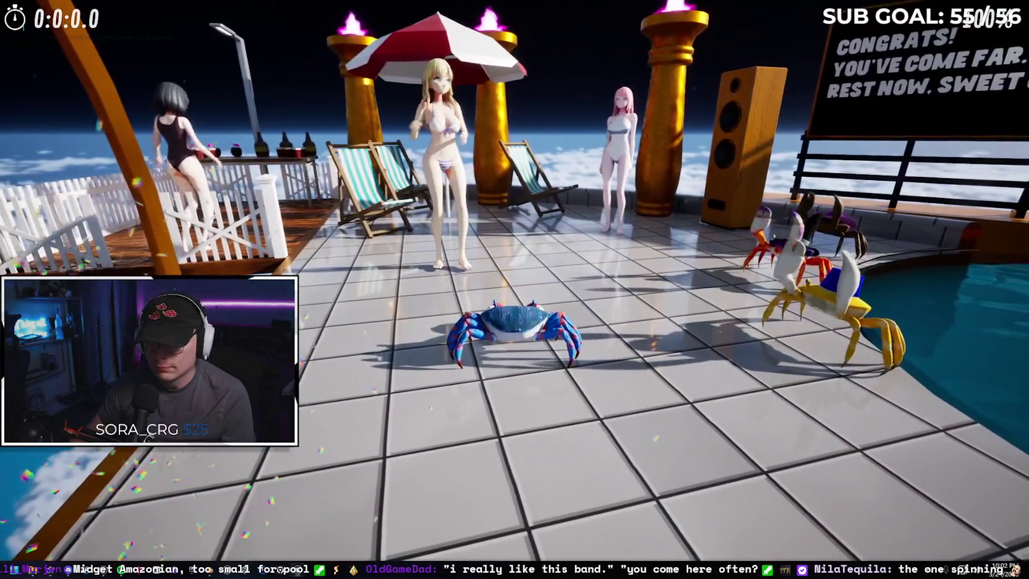
key("d")
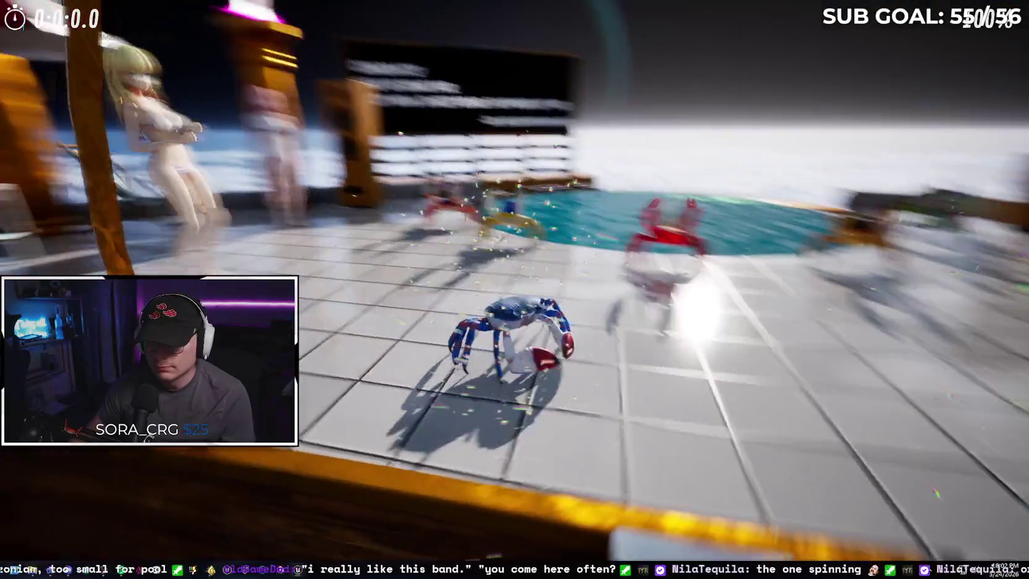
key("a")
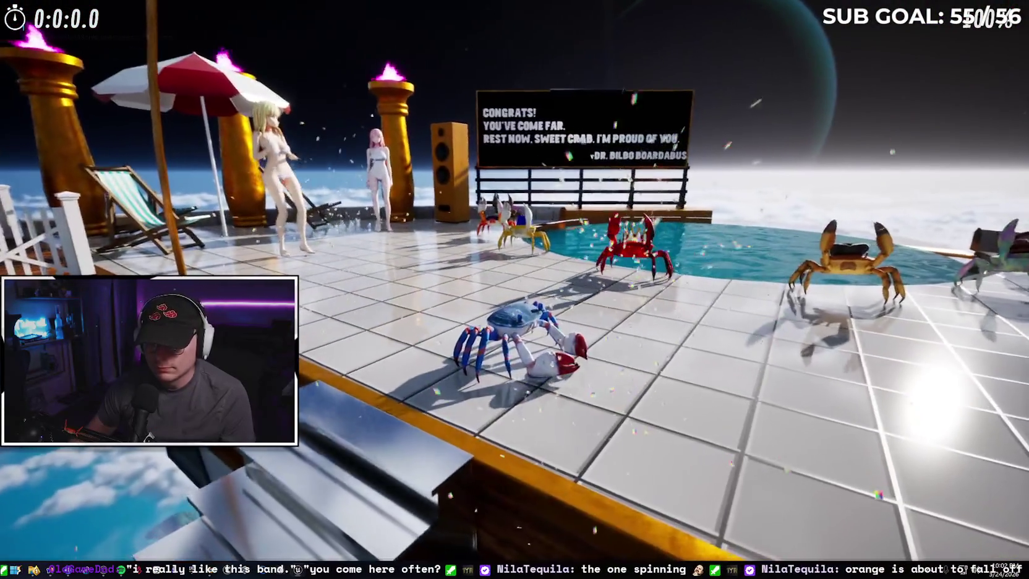
key("d")
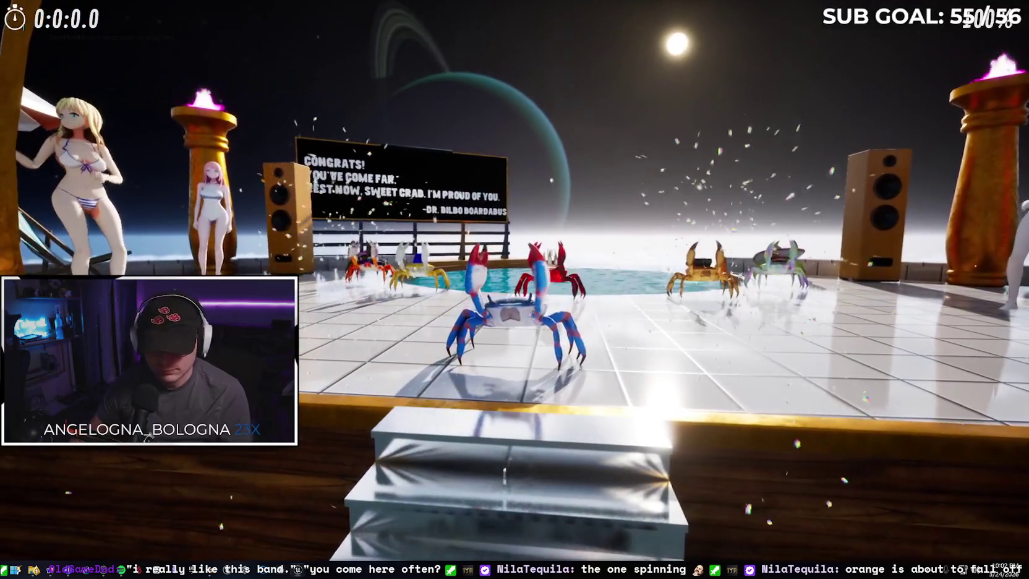
key("Escape")
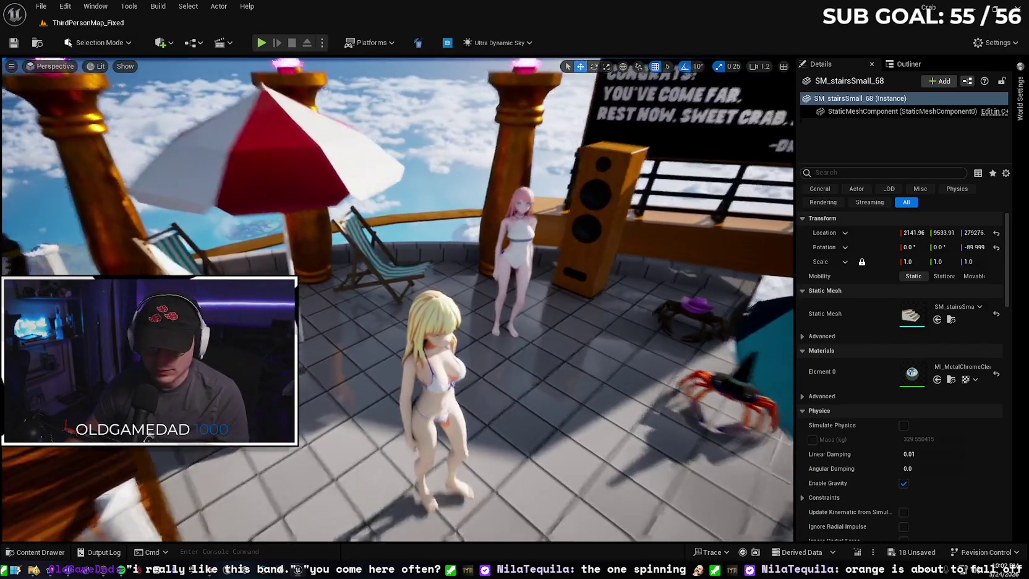
- Shift the blonde Excited girl sideways and move the pink-haired Idle girl closer to the others
key("s")
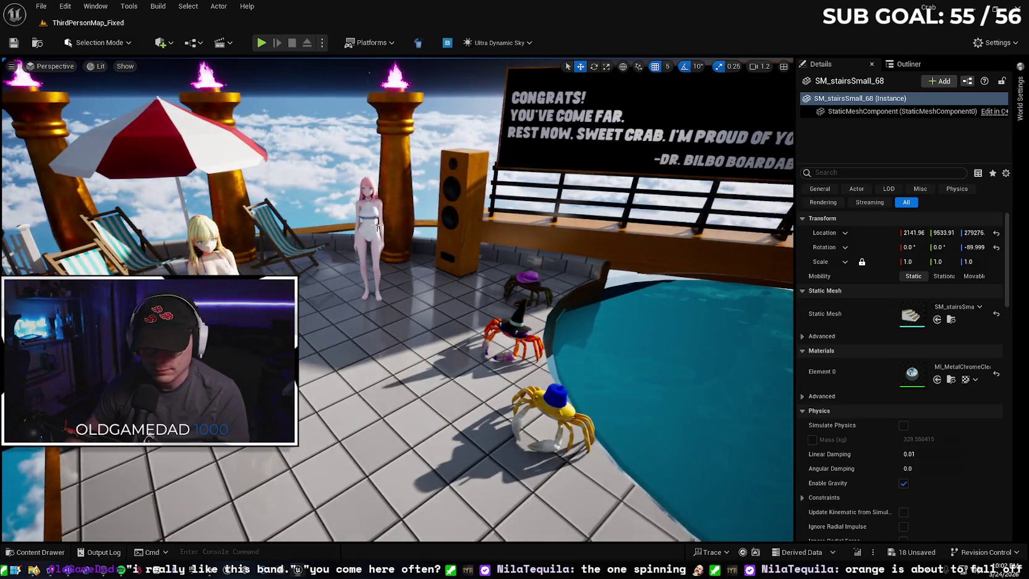
left_click(385, 263)
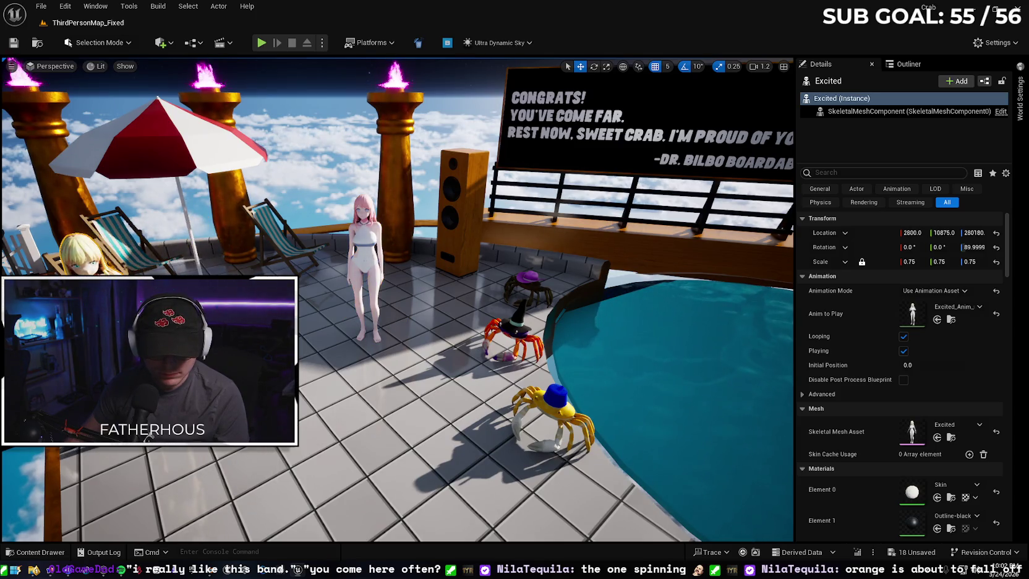
key("w")
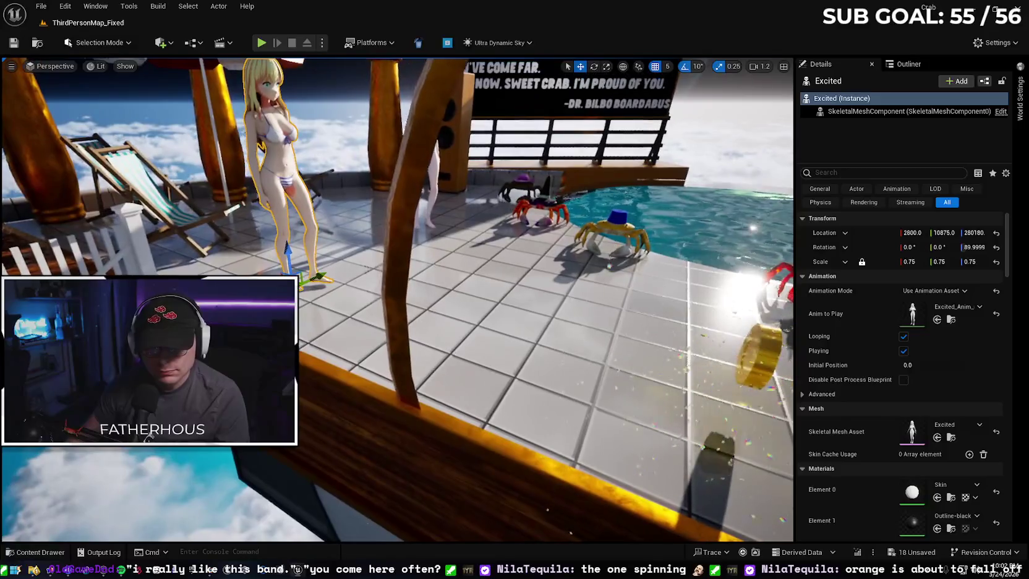
left_click_drag(268, 275, 321, 265)
key("s")
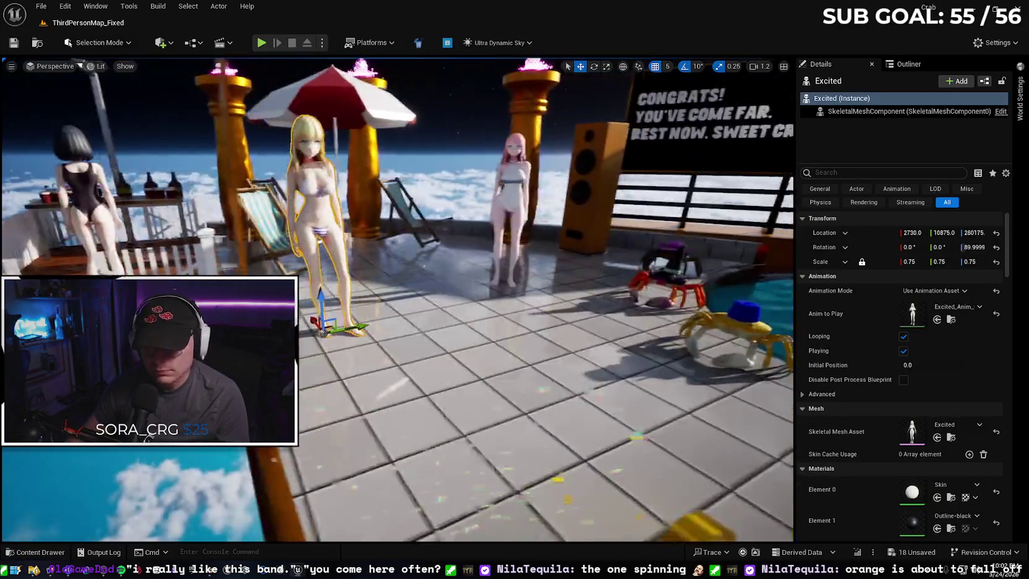
left_click(502, 211)
mouse_move(500, 283)
left_mouse_down()
mouse_move(433, 289)
mouse_move(486, 292)
mouse_move(460, 305)
left_mouse_up()
left_click_drag(393, 298, 393, 299)
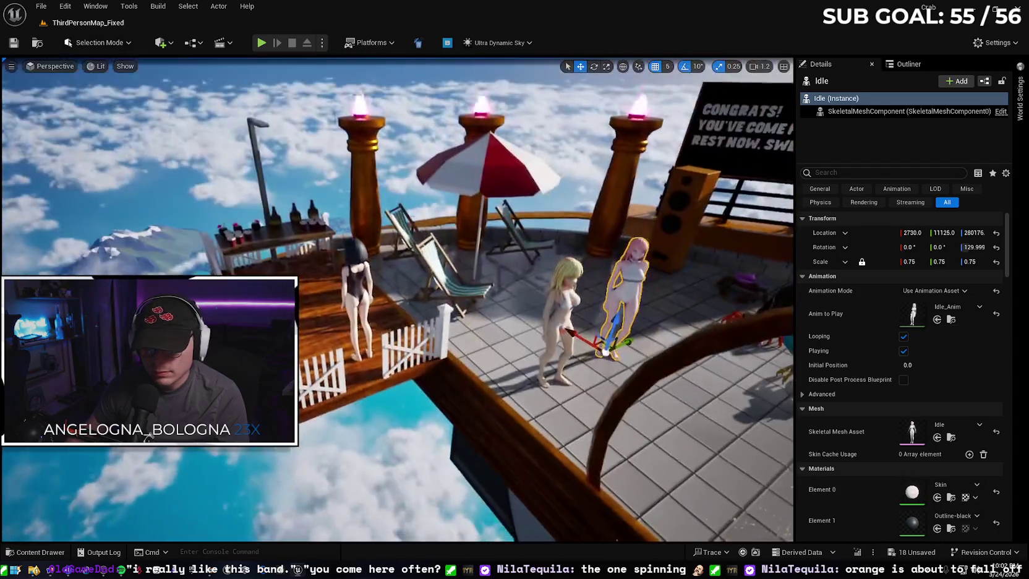
- Turn the dark-haired Spin_In_Place girl to face the group and move her toward the umbrella
left_click(371, 300)
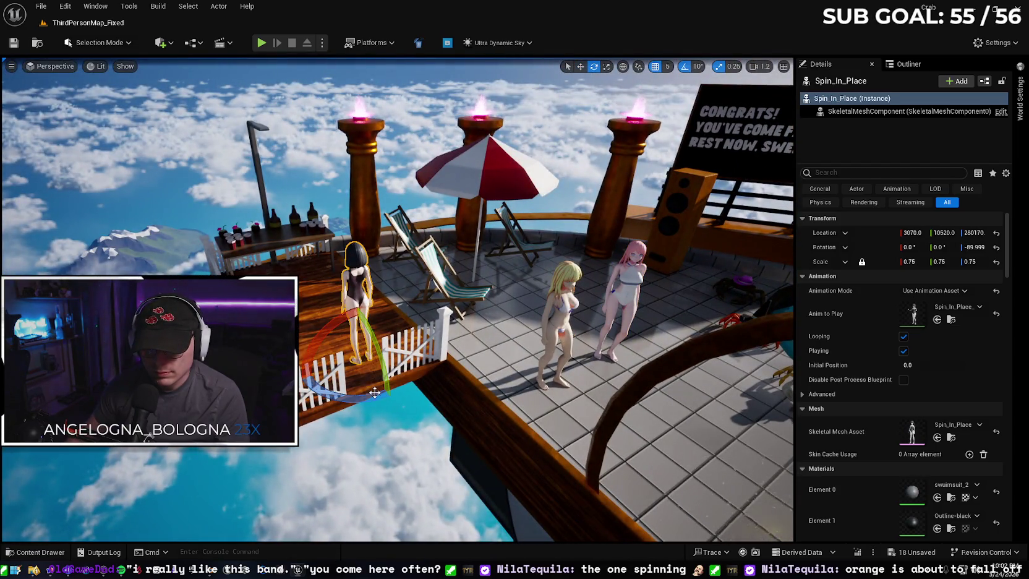
left_click_drag(366, 323, 436, 368)
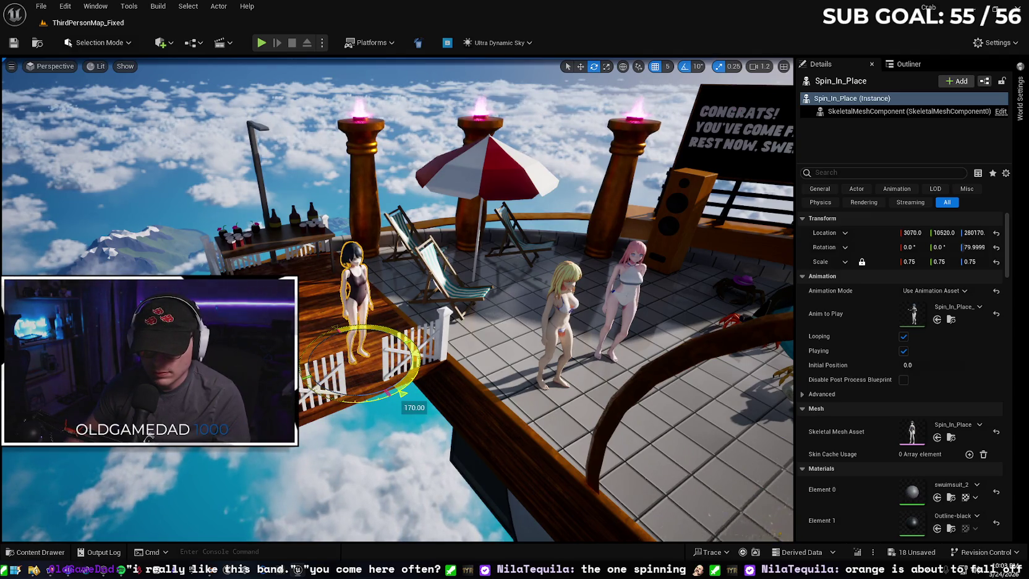
left_click_drag(392, 348, 531, 296)
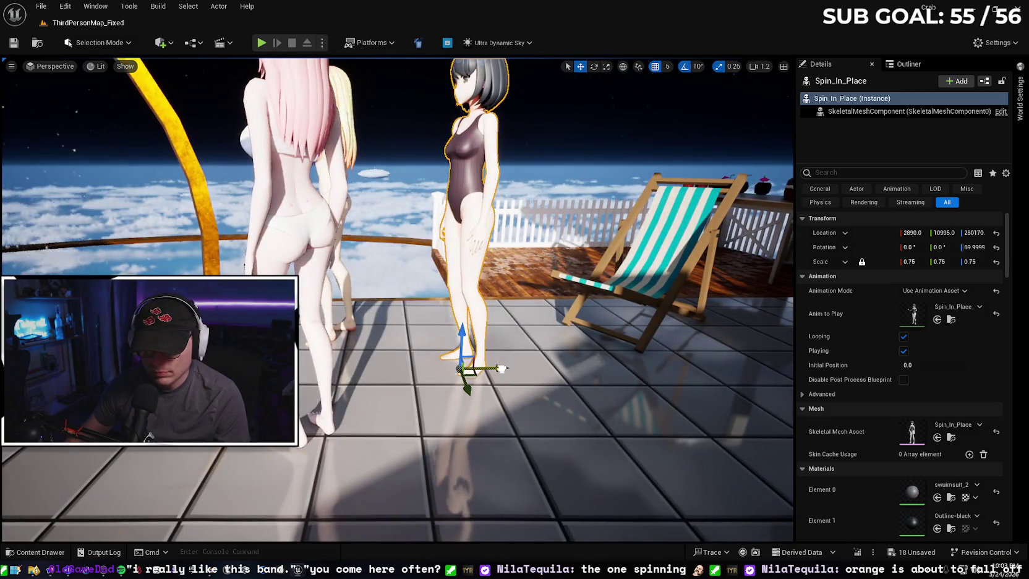
left_click_drag(502, 368, 495, 367)
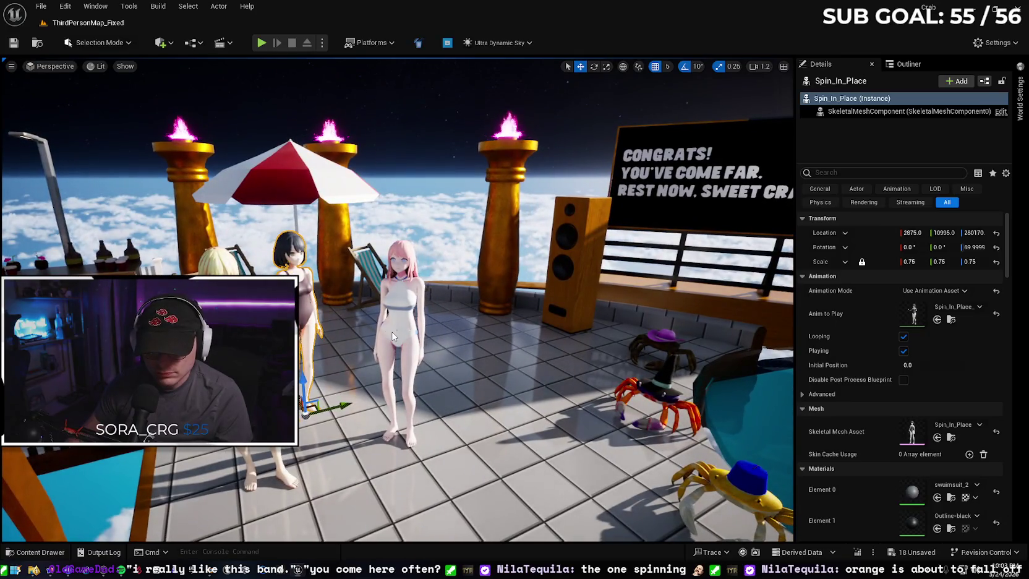
- Move three girls forward together and rotate them around their shared pivot
key("ctrl+shift+a")
left_click_drag(299, 468, 271, 456)
key("e")
left_click_drag(259, 523, 232, 513)
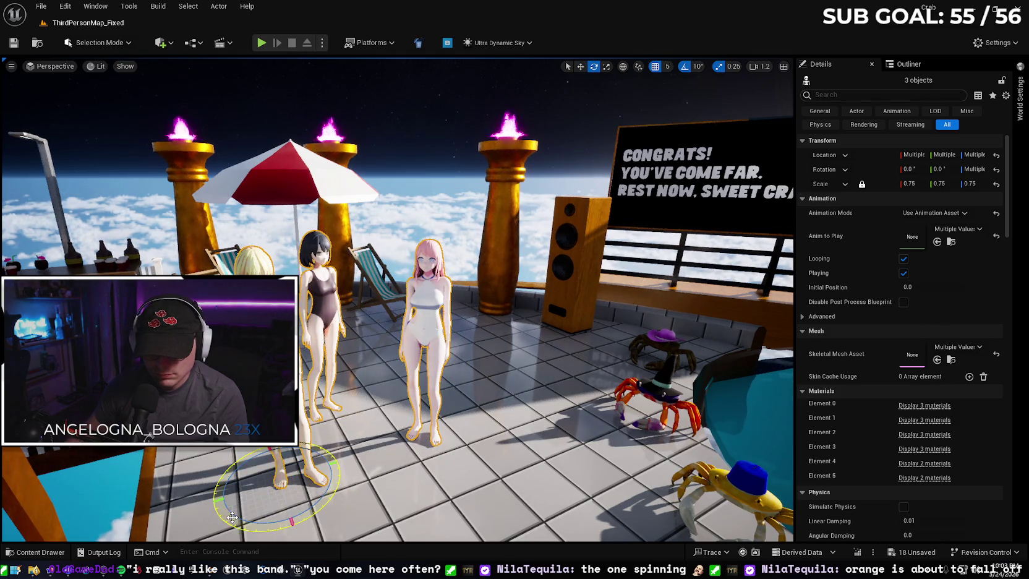
mouse_move(396, 297)
left_mouse_down()
mouse_move(321, 285)
mouse_move(357, 357)
mouse_move(291, 343)
mouse_move(586, 332)
left_mouse_up()
- Turn the blonde Happy_Idle girl about 10 degrees and slide her slightly along Y
key("w")
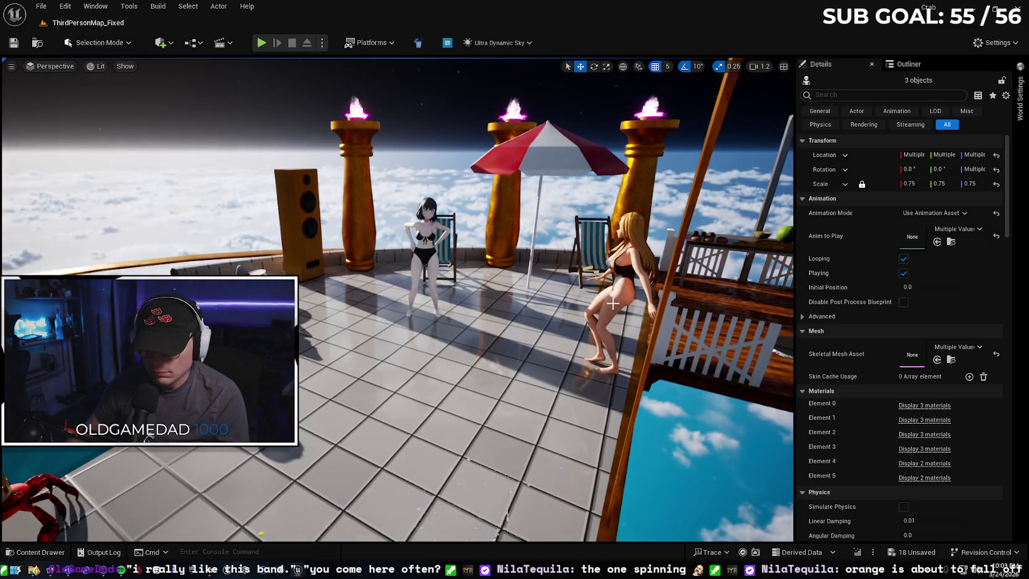
left_click(611, 303)
key("e")
mouse_move(649, 399)
left_mouse_down()
mouse_move(614, 419)
mouse_move(649, 425)
left_mouse_up()
key("w")
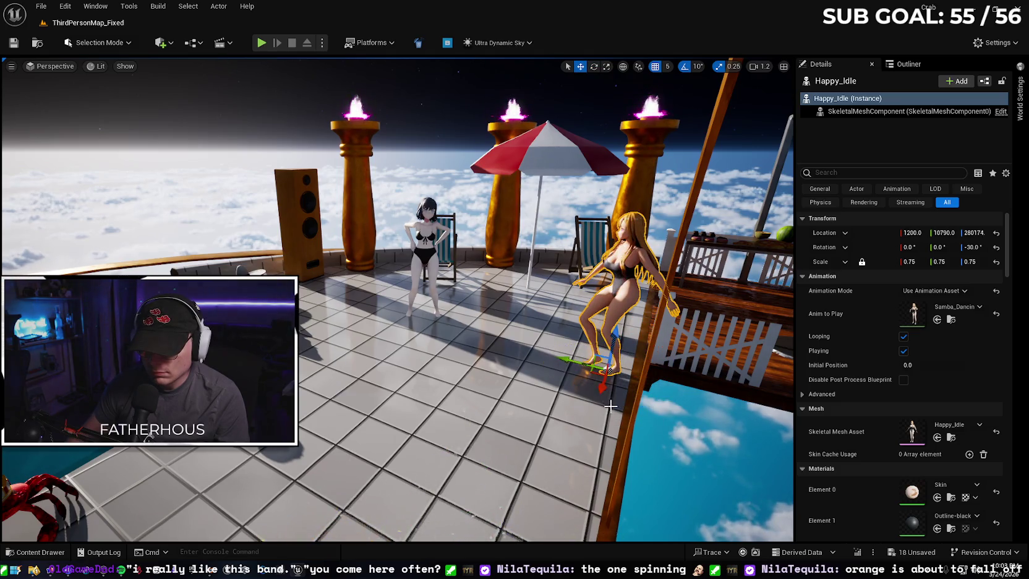
mouse_move(564, 360)
left_mouse_down()
mouse_move(535, 354)
mouse_move(560, 393)
mouse_move(552, 411)
left_mouse_up()
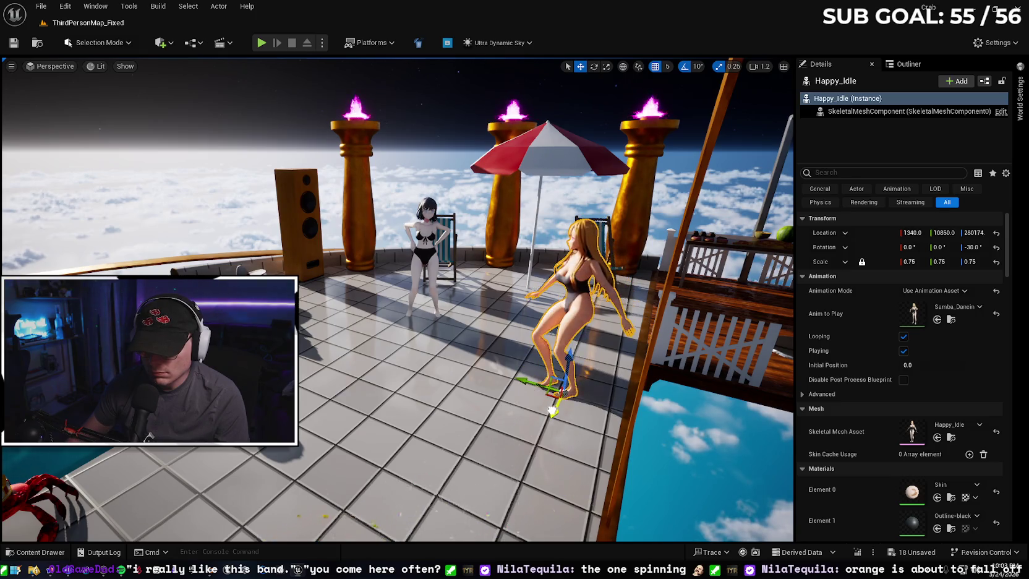
- Reposition the dark-haired Macarena_Dance_Skeleton girl on the floor, then bring up the stairs' context menu
left_click(421, 265)
mouse_move(405, 332)
left_mouse_down()
mouse_move(385, 337)
mouse_move(420, 350)
mouse_move(413, 356)
left_mouse_up()
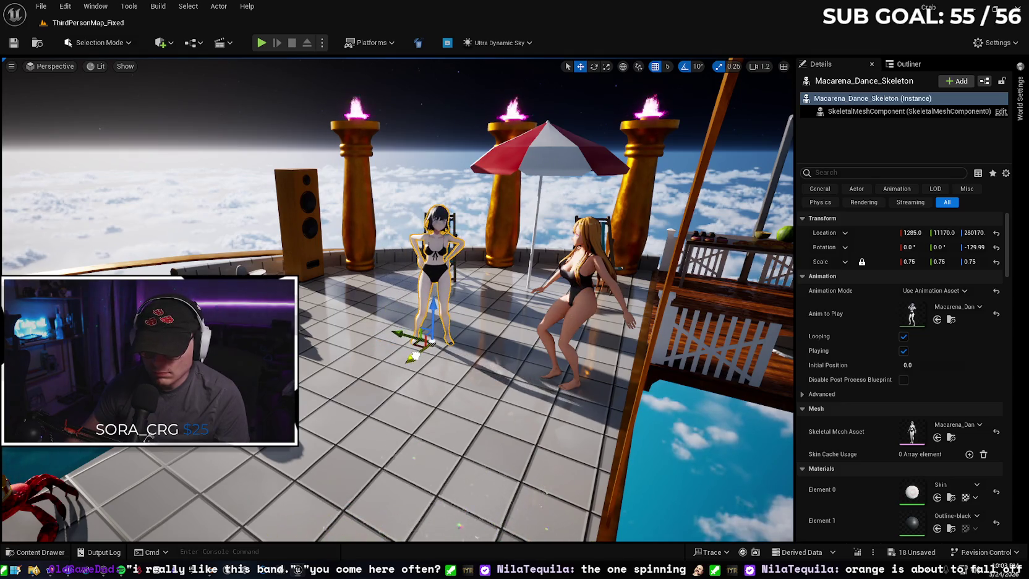
left_click_drag(488, 355, 507, 476)
right_click(468, 476)
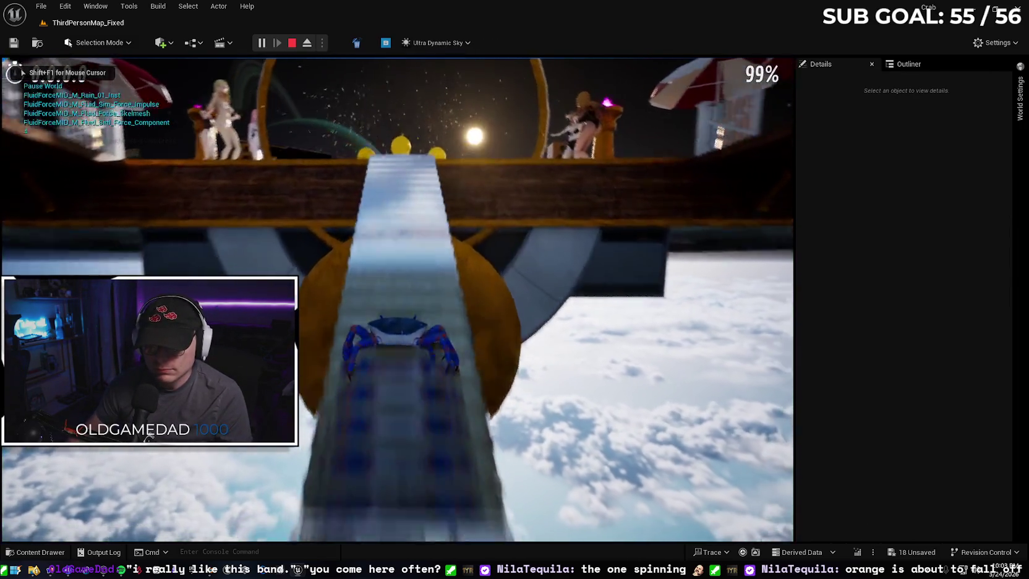
key("w")
key("w")
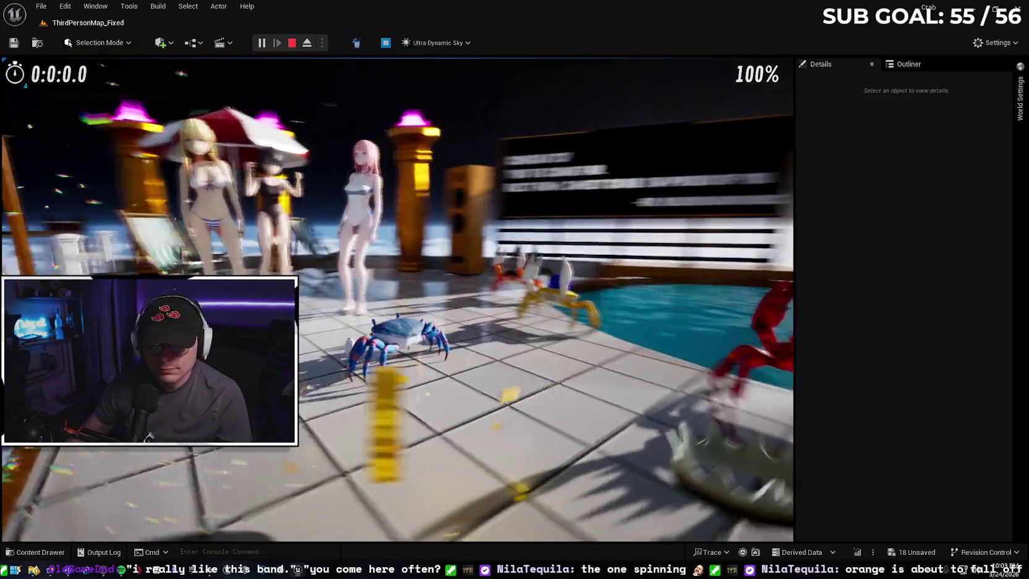
key("F11")
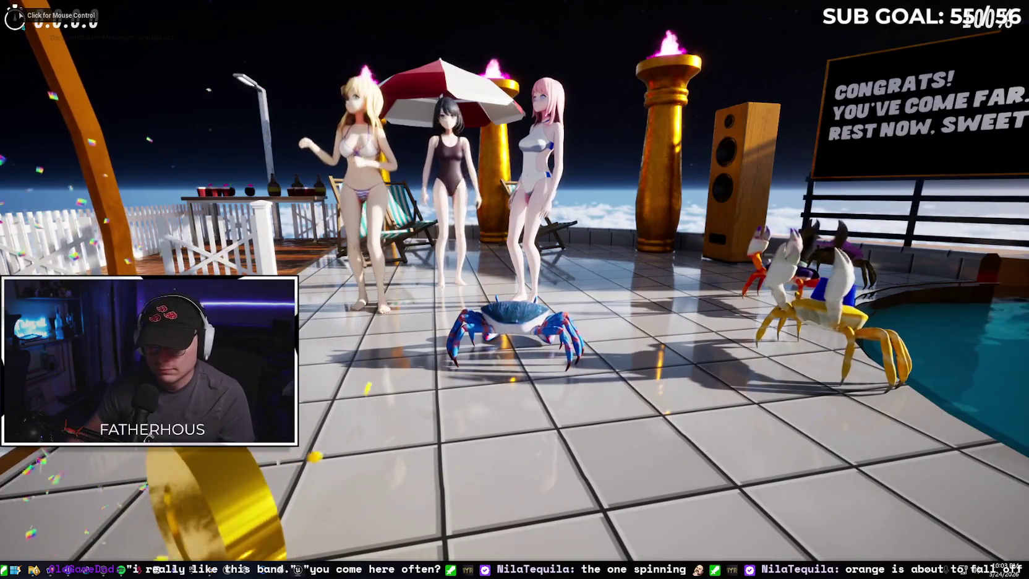
left_click(514, 289)
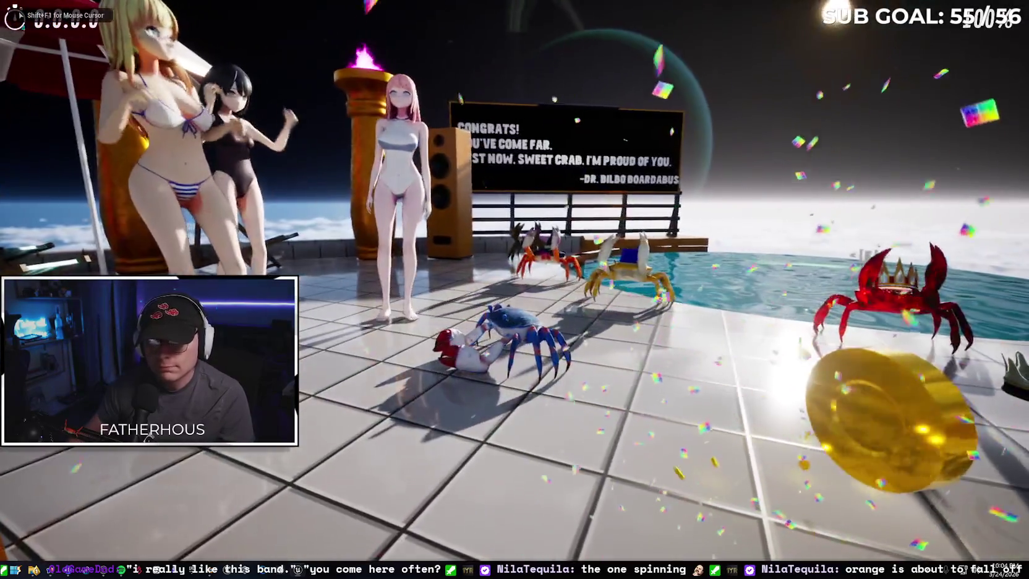
scroll(514, 289, "down", 3)
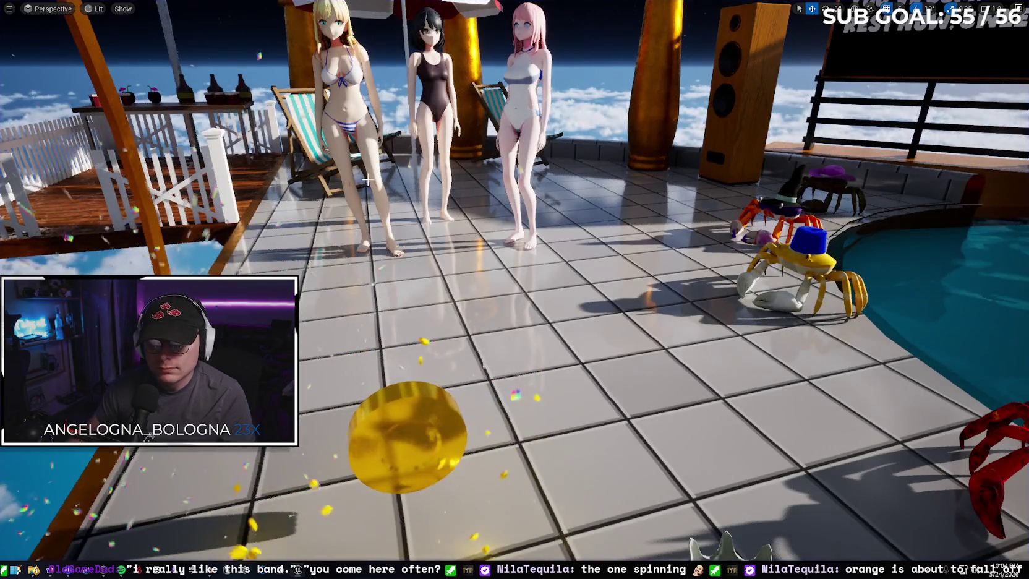
- Move the blonde girl forward and left and slide the pink-haired girl to the right
key("a")
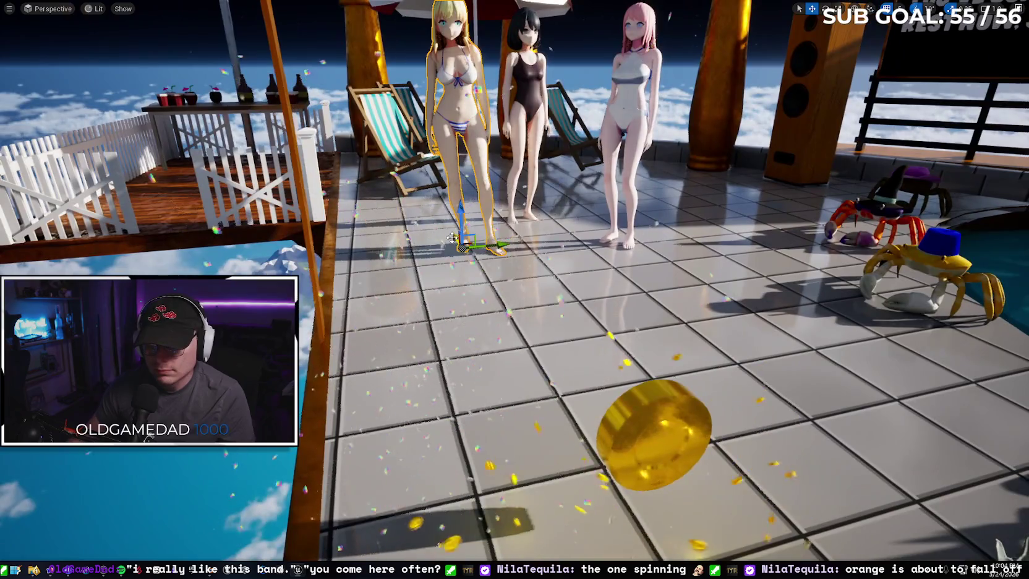
left_click_drag(452, 237, 432, 256)
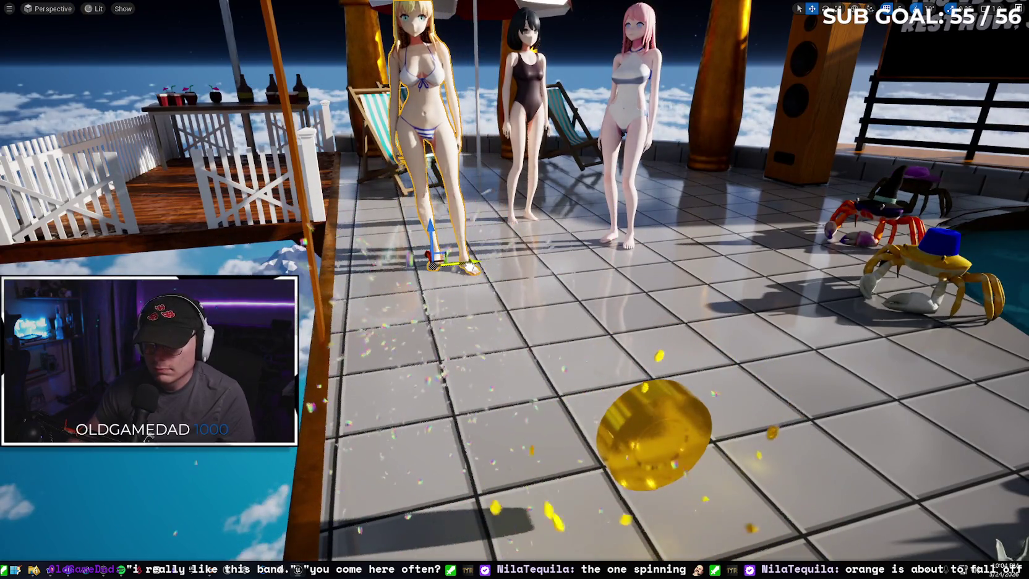
key("d")
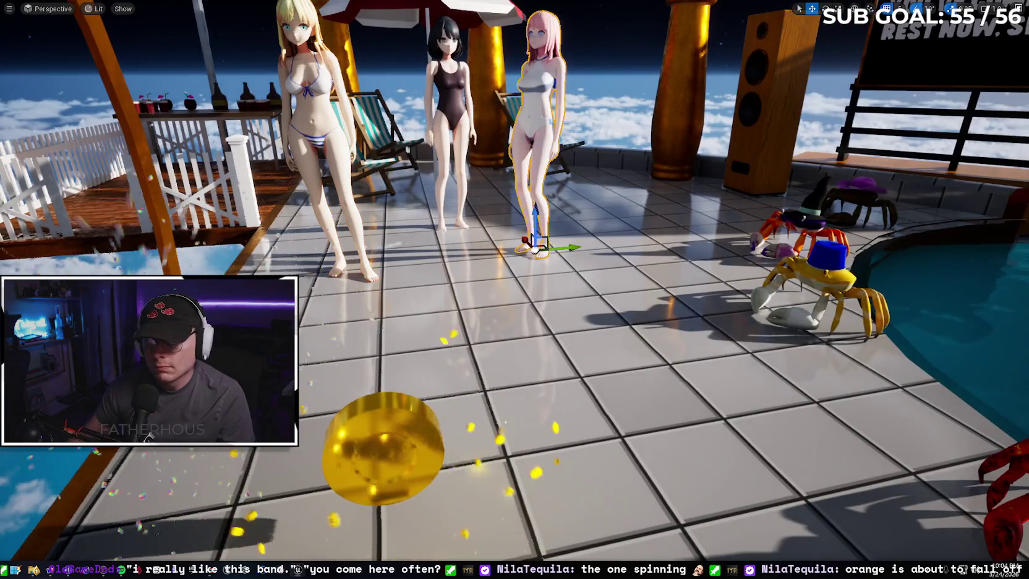
left_click_drag(571, 247, 603, 262)
- Select the black-haired girl for rotation, then Play From Here on the deck floor
left_click(467, 194)
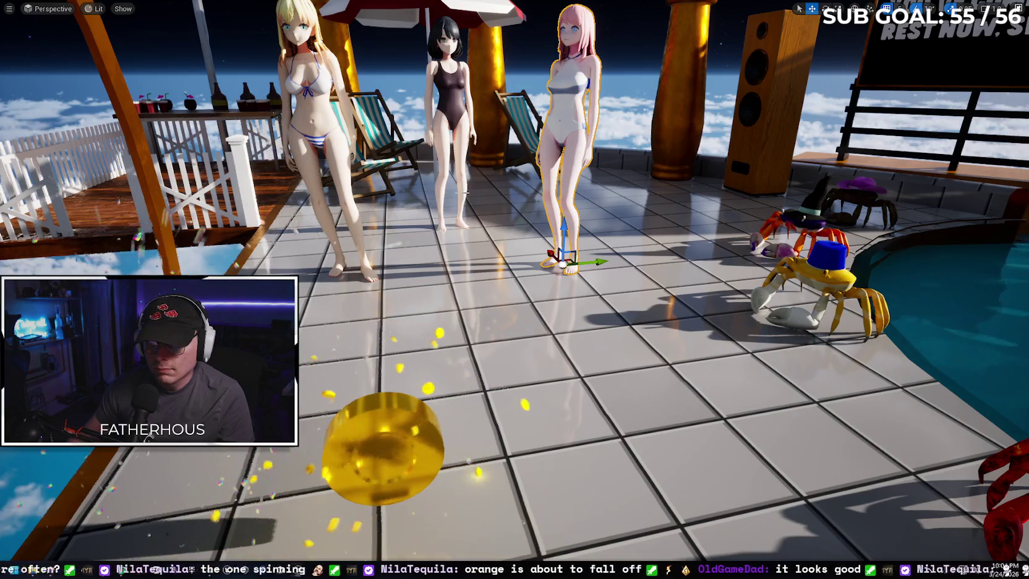
key("e")
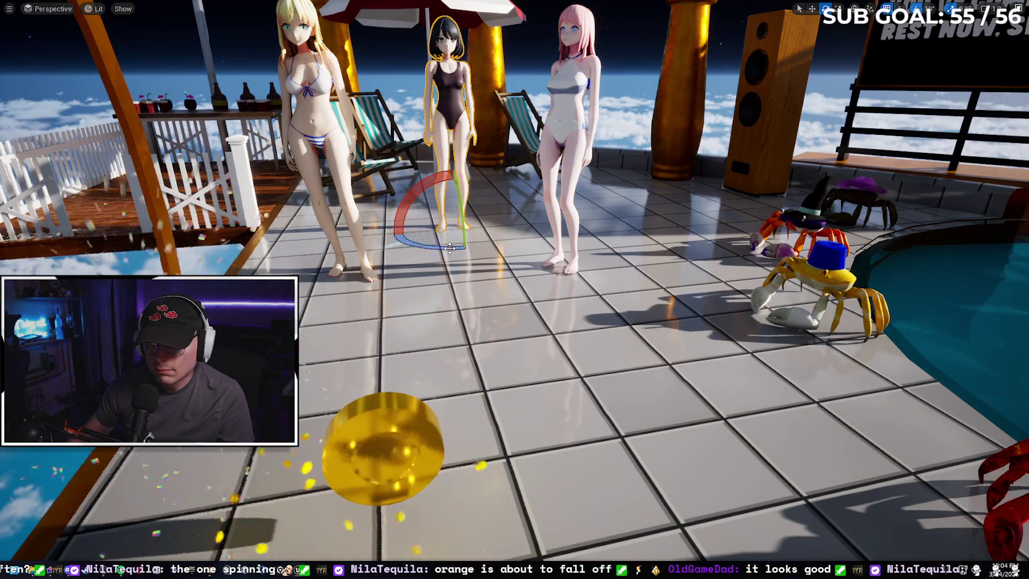
right_click(532, 397)
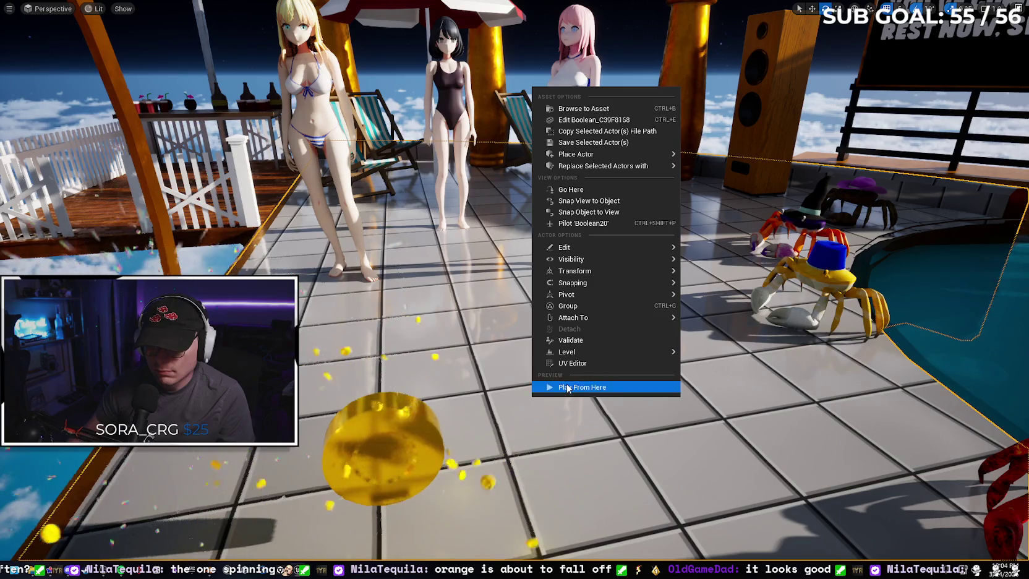
left_click(559, 382)
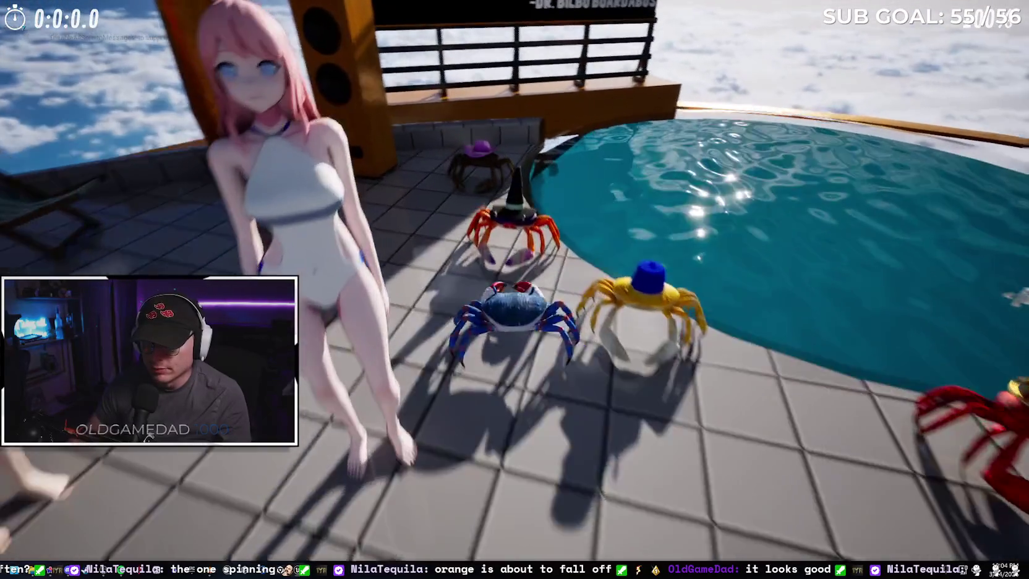
- Talk to the crab NPC by the pool and step through its dialogue lines while walking the deck
key("e")
key("e")
key("e")
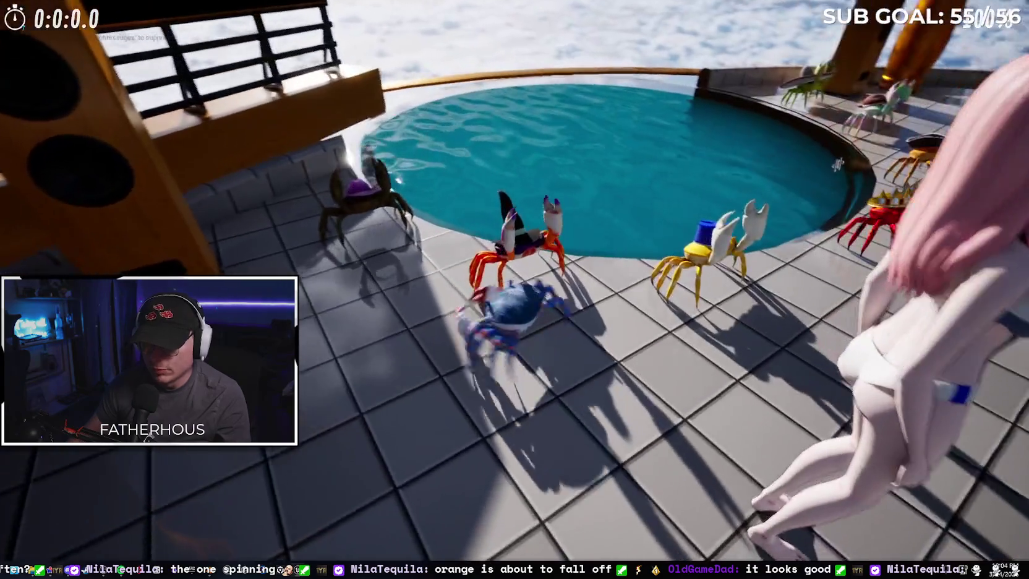
key("e")
key("e")
key("e")
key("e")
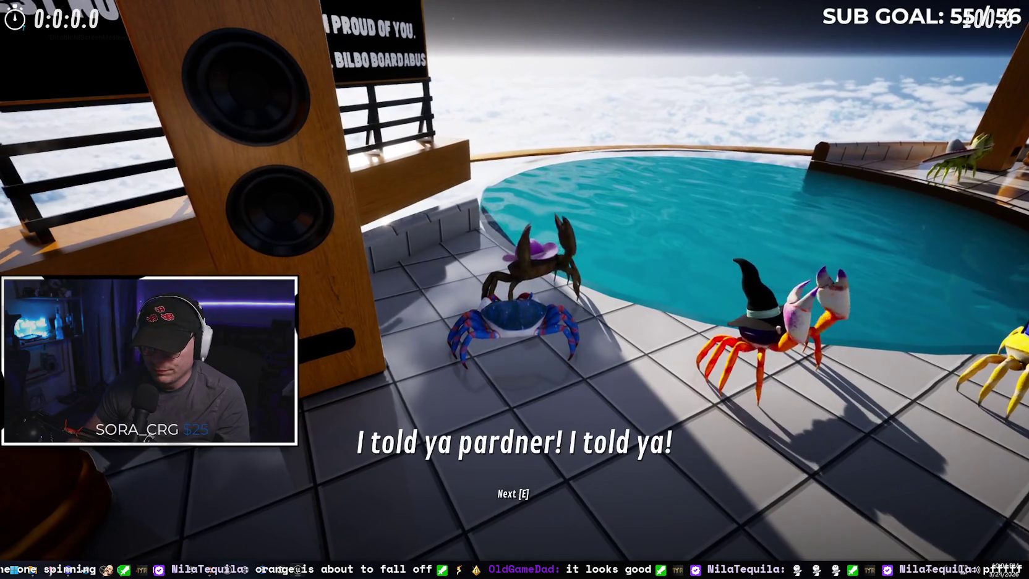
key("e")
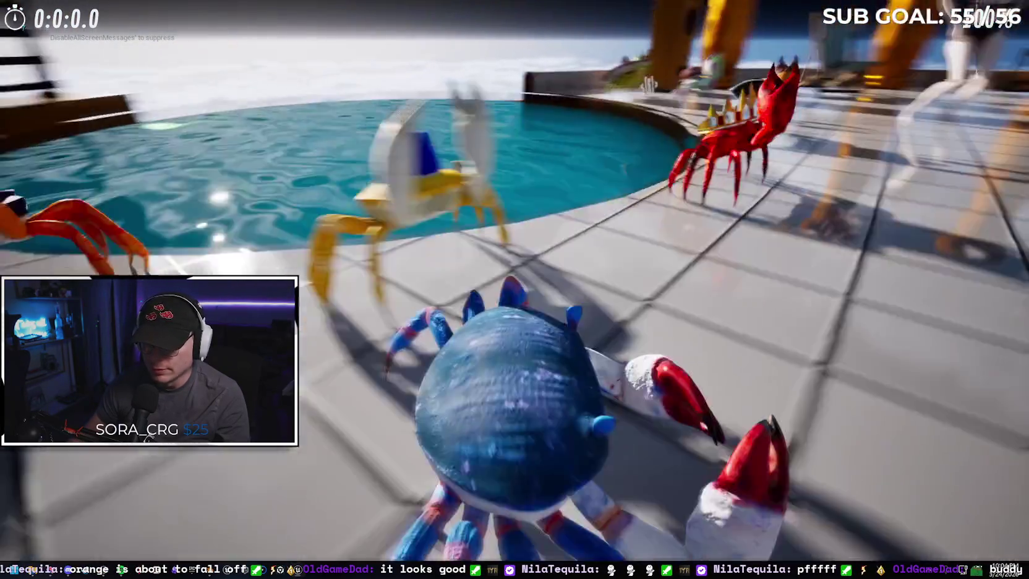
key("w")
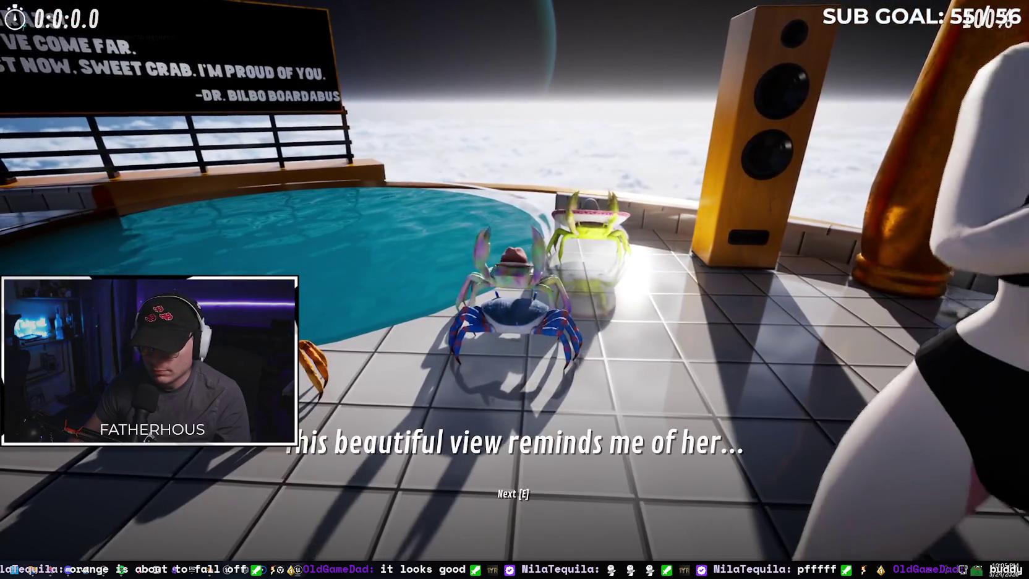
key("e")
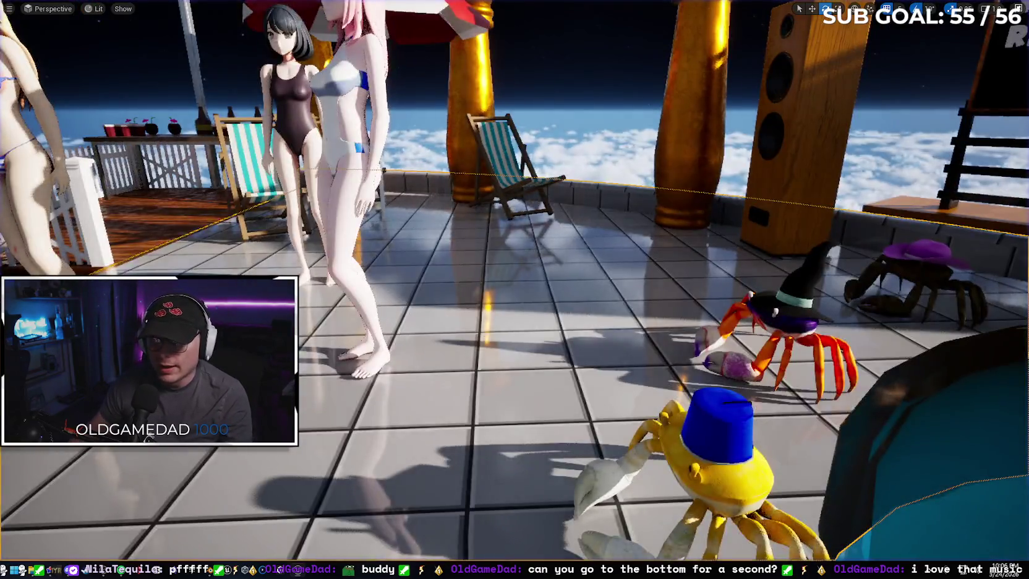
- Exit fullscreen to restore the full editor layout around the pool deck
key("F11")
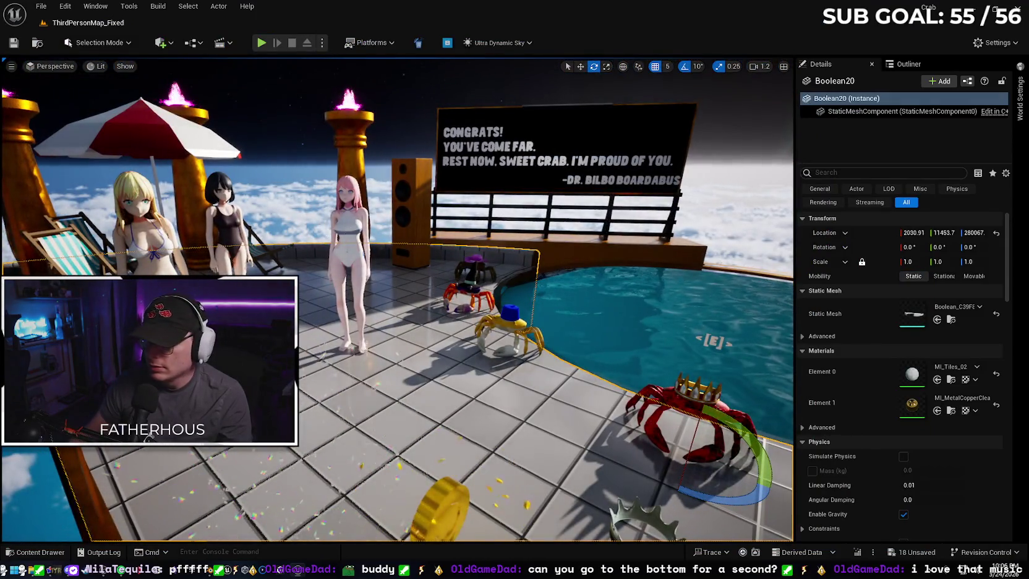
- Set the pink-haired Idle girl's Collision Presets to Custom with the Camera trace response on Ignore
left_click(344, 241)
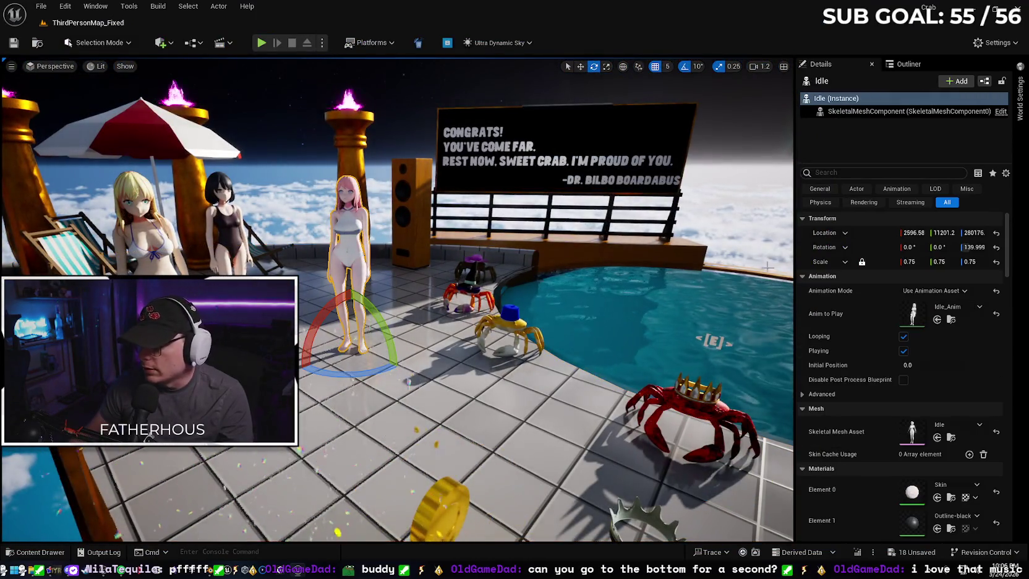
left_click_drag(1006, 265, 1006, 346)
scroll(896, 346, "down", 2)
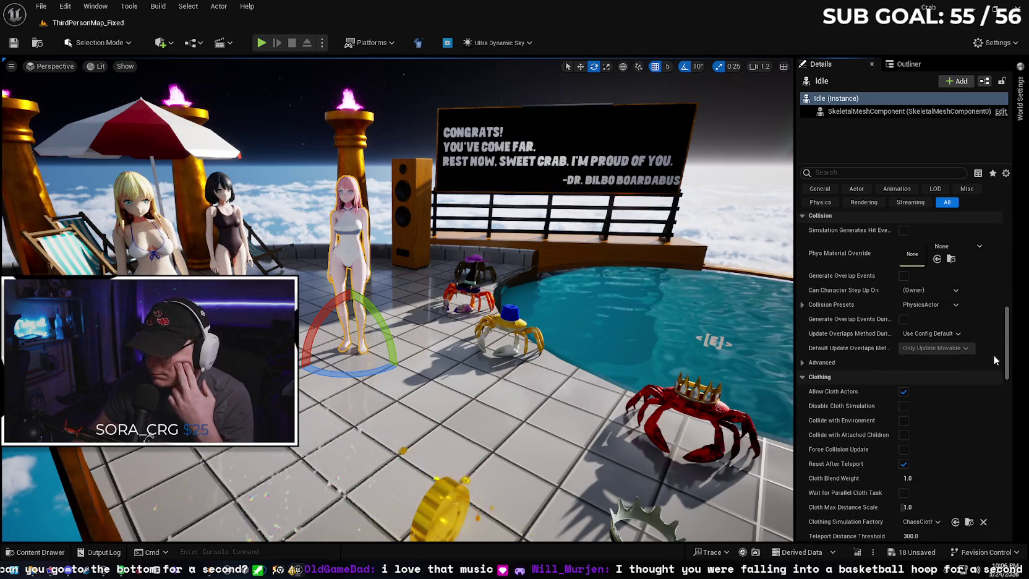
left_click(802, 304)
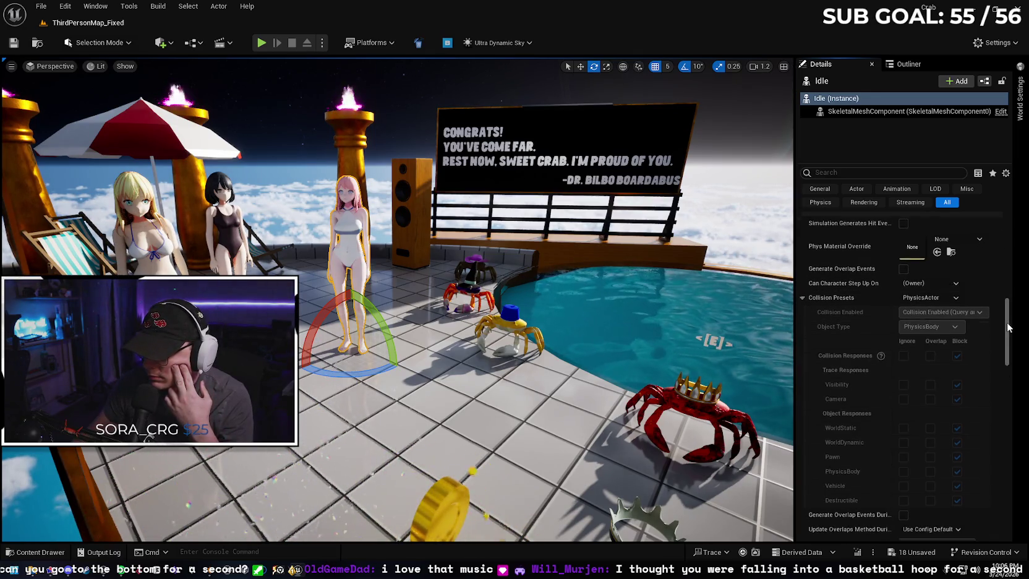
scroll(1007, 332, "down", 2)
left_click_drag(1006, 332, 1007, 330)
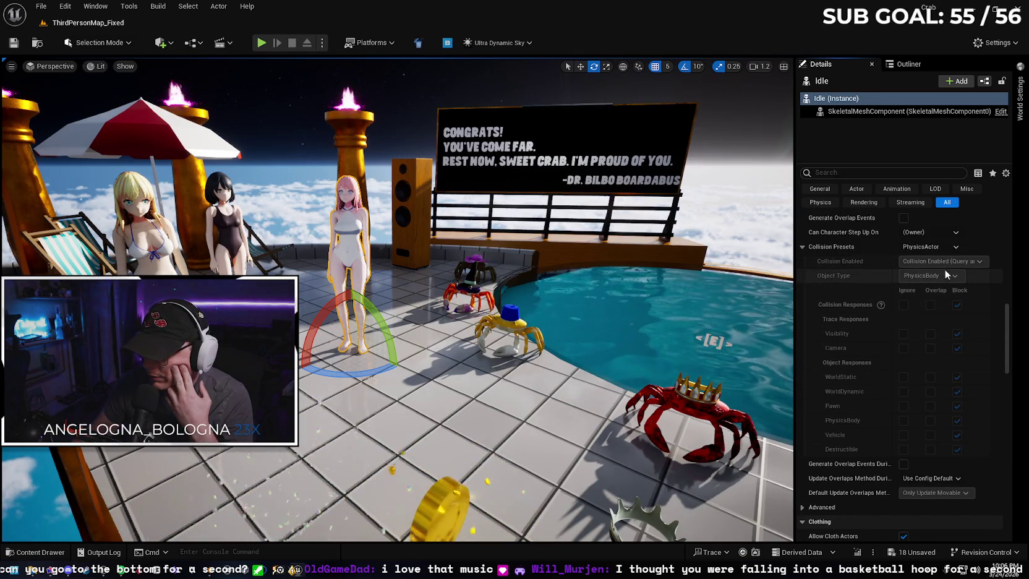
left_click(931, 247)
left_click(925, 256)
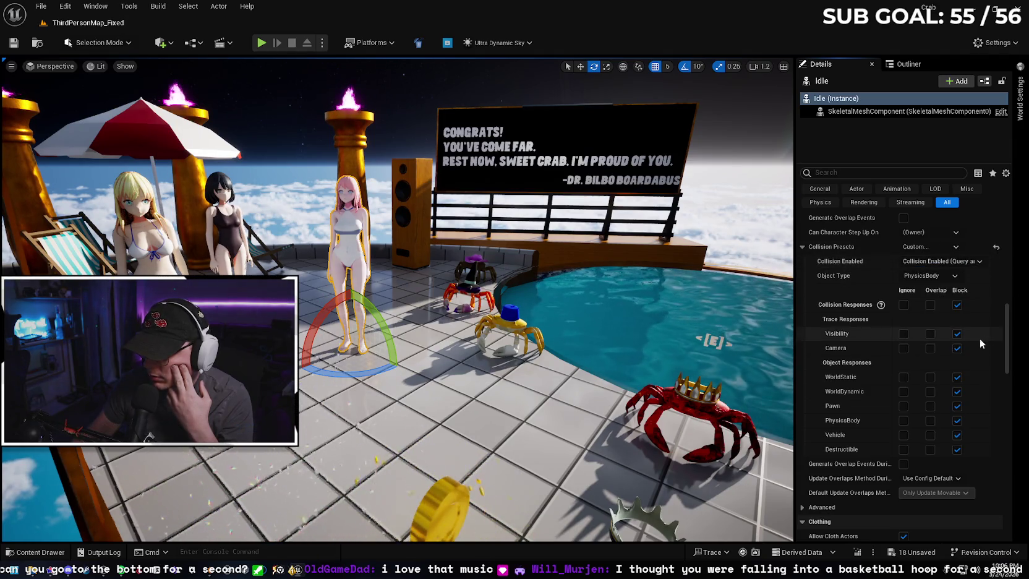
left_click(903, 348)
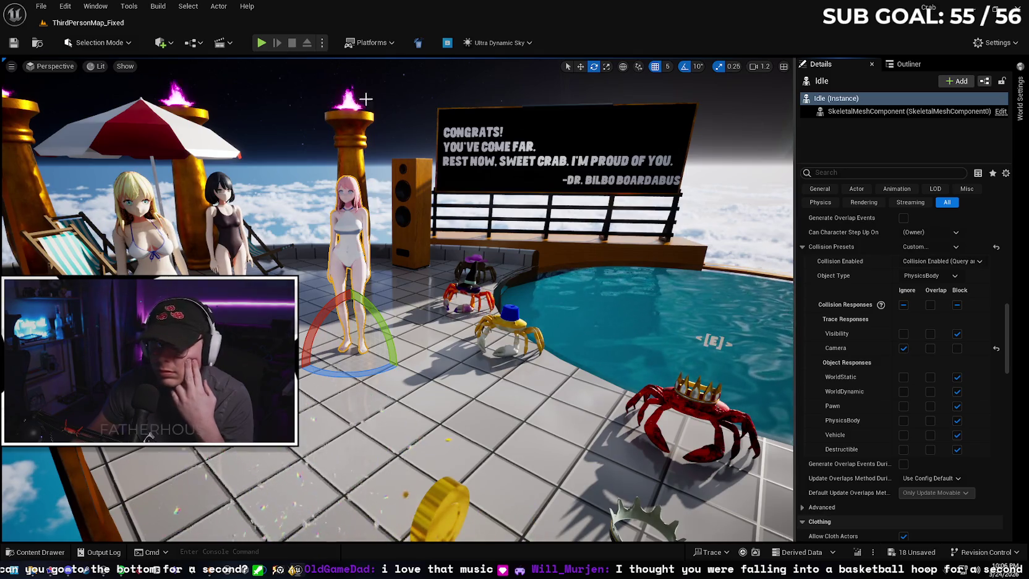
right_click(502, 422)
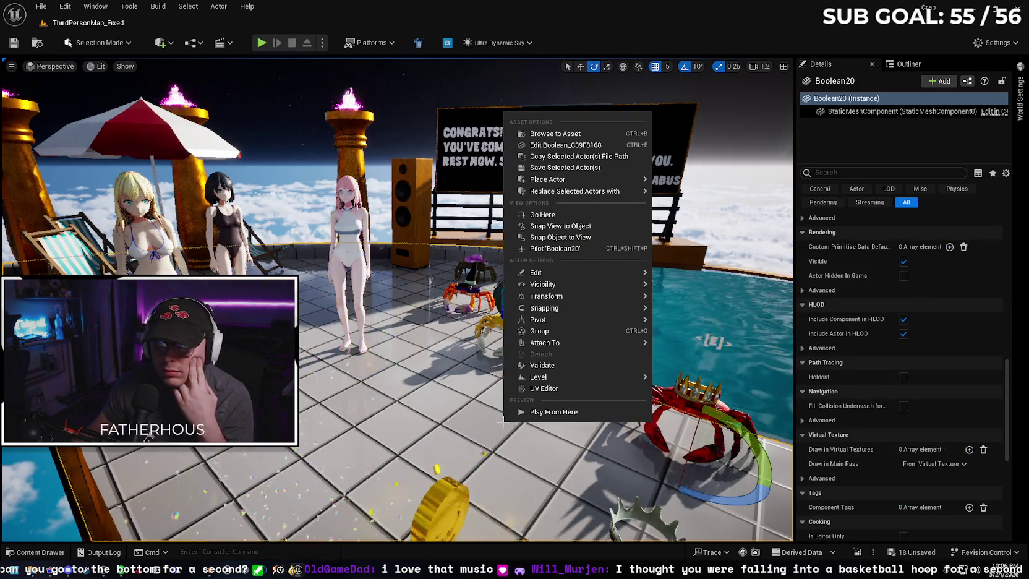
left_click(541, 407)
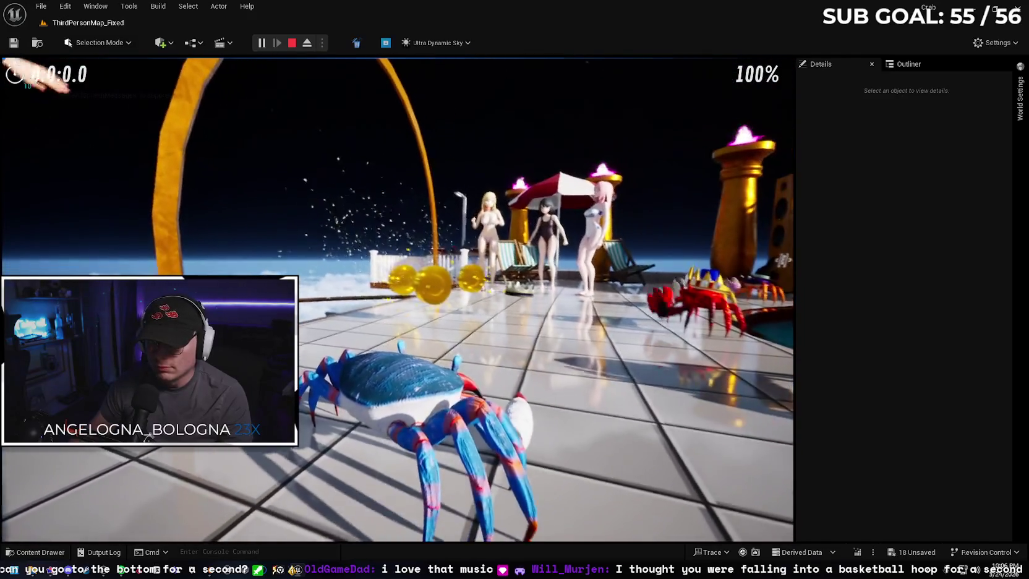
key("Escape")
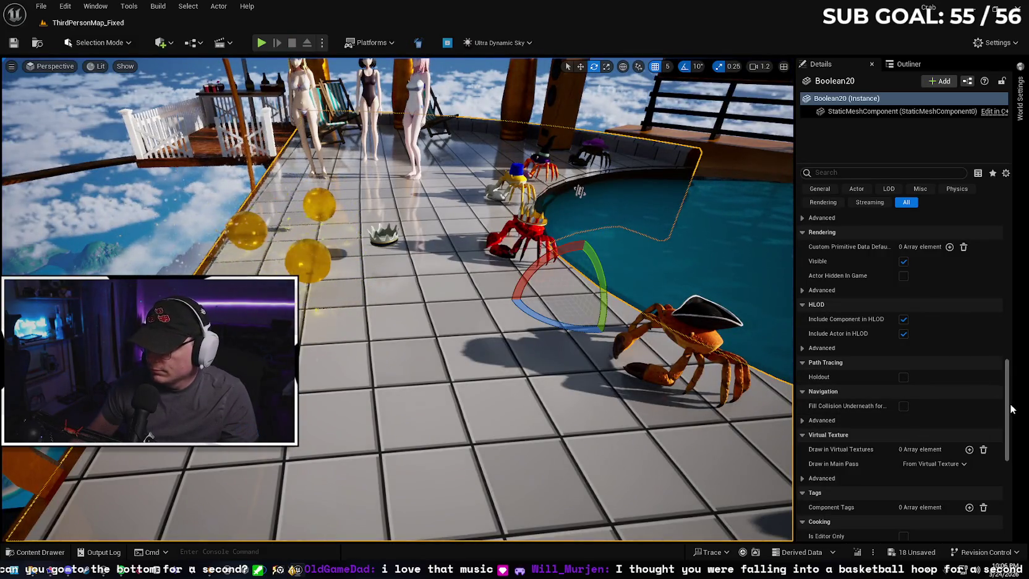
- Give the black-haired Spin_In_Place character Custom collision with the Camera channel set to Ignore
left_click_drag(1006, 411, 1007, 329)
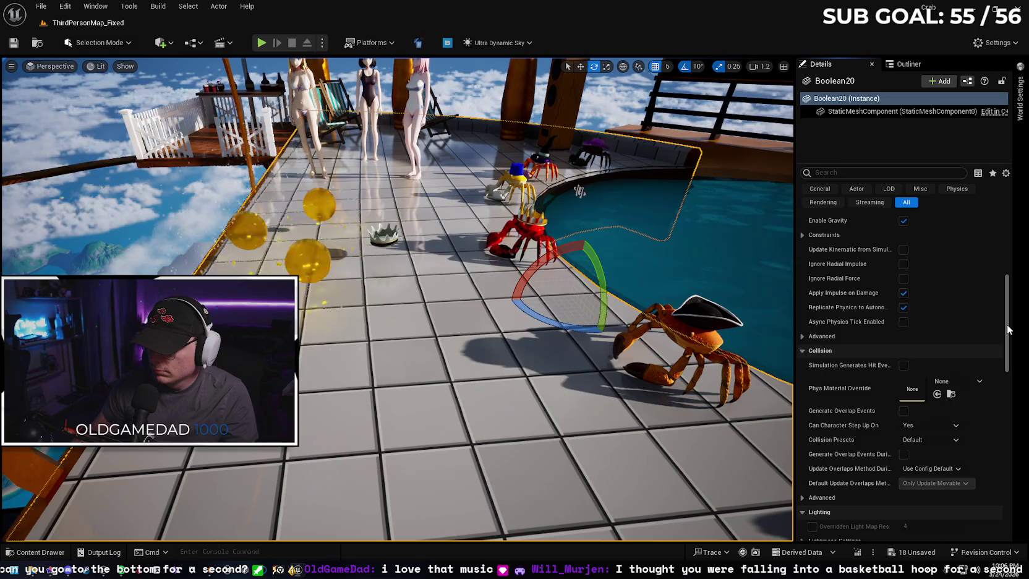
left_click(412, 104)
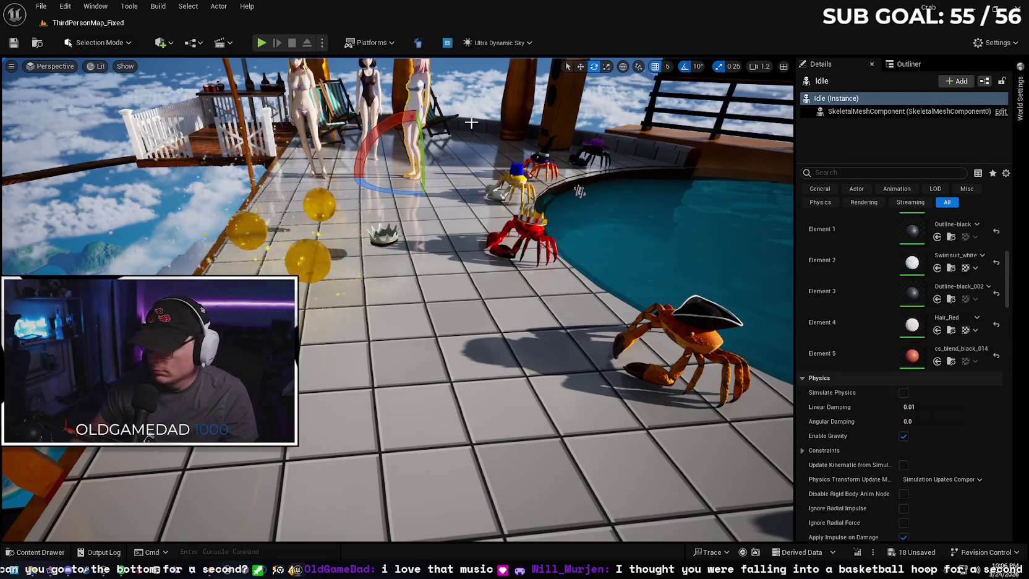
left_click_drag(1007, 303, 1011, 346)
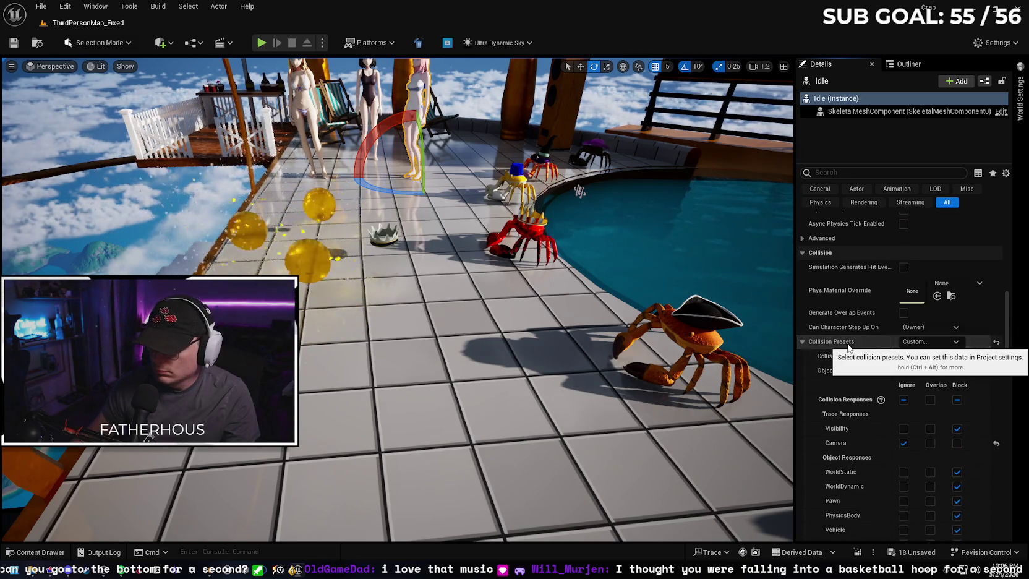
left_click(369, 114)
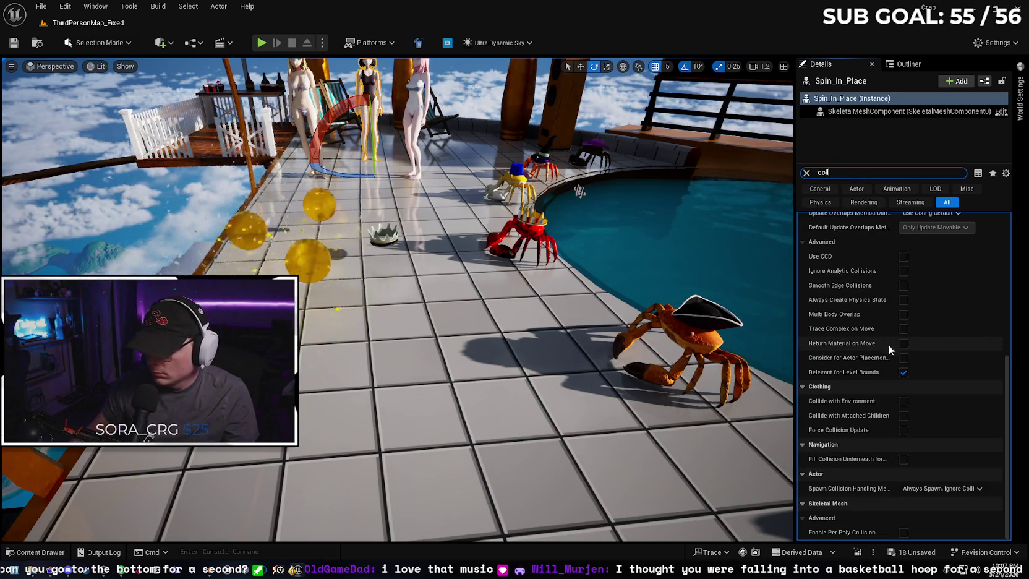
scroll(1007, 267, "down", 3)
scroll(1007, 268, "up", 3)
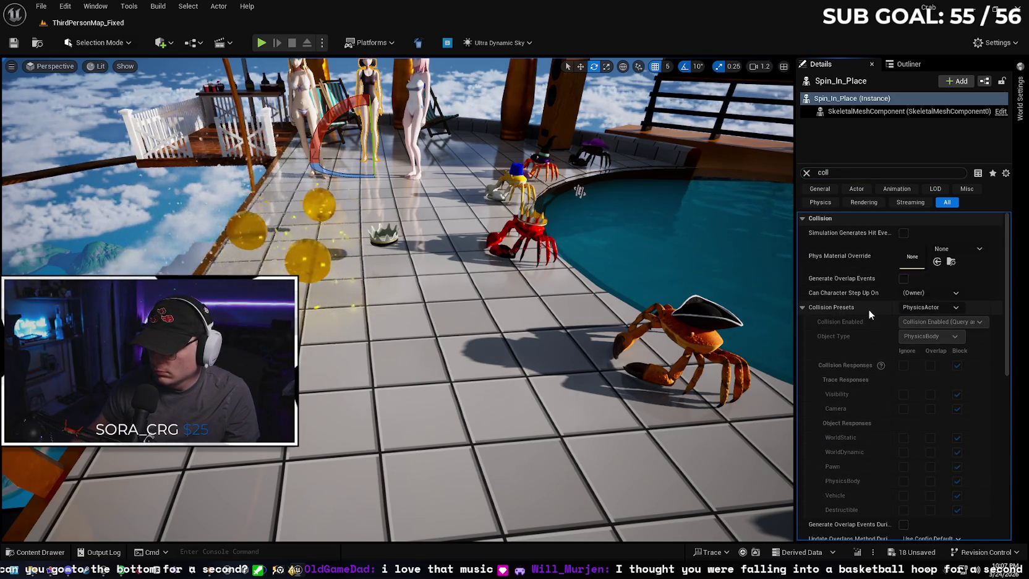
left_click(418, 105)
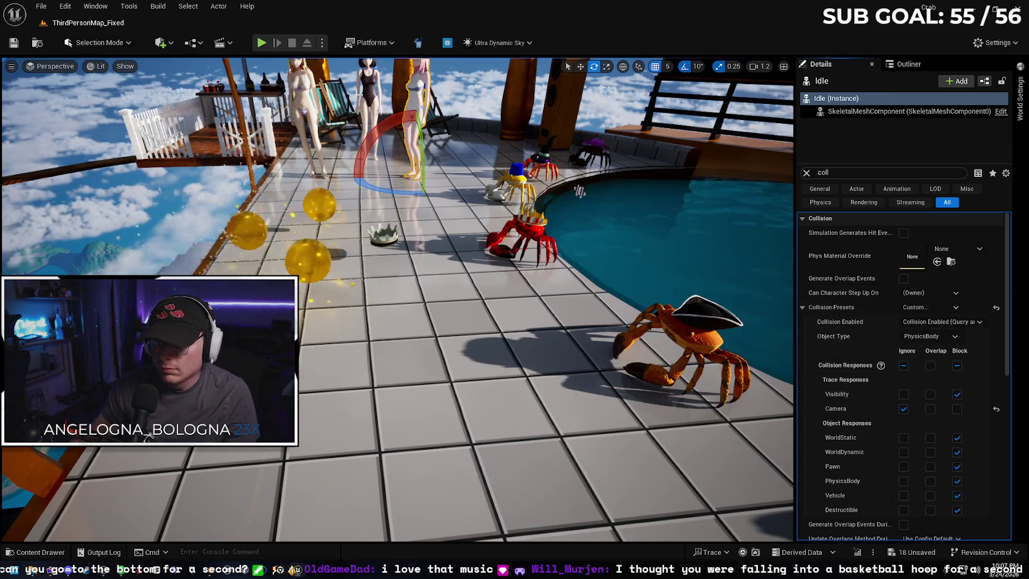
left_click(365, 95)
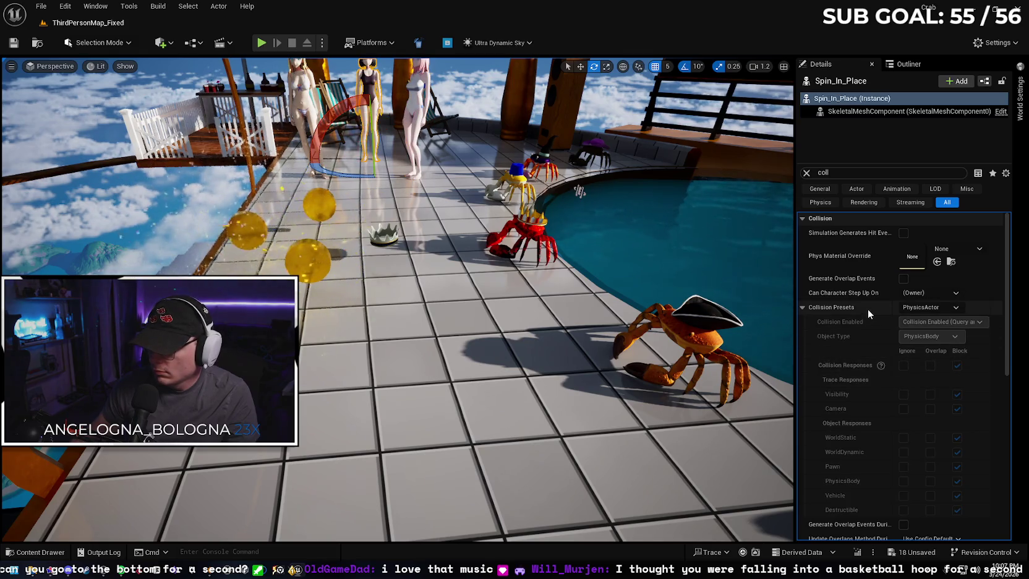
left_click(932, 309)
left_click(918, 318)
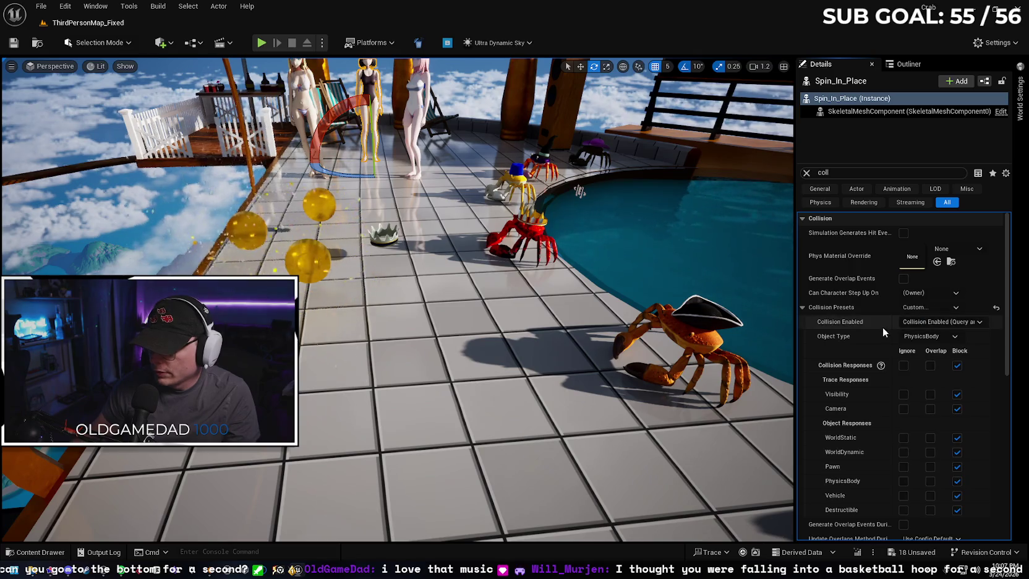
left_click(902, 408)
- Give the Excited character Custom collision with the Camera channel set to Ignore
left_click(304, 136)
left_click(930, 307)
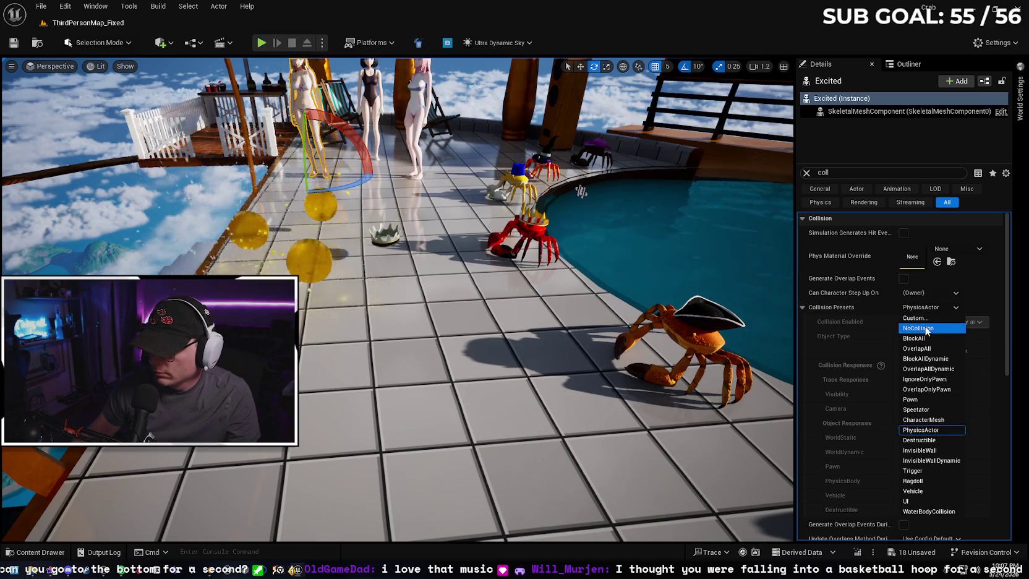
left_click(916, 317)
left_click(903, 408)
- Set the Macarena_Dance_Skeleton character's collision to Custom, ignoring the Camera channel
key("f")
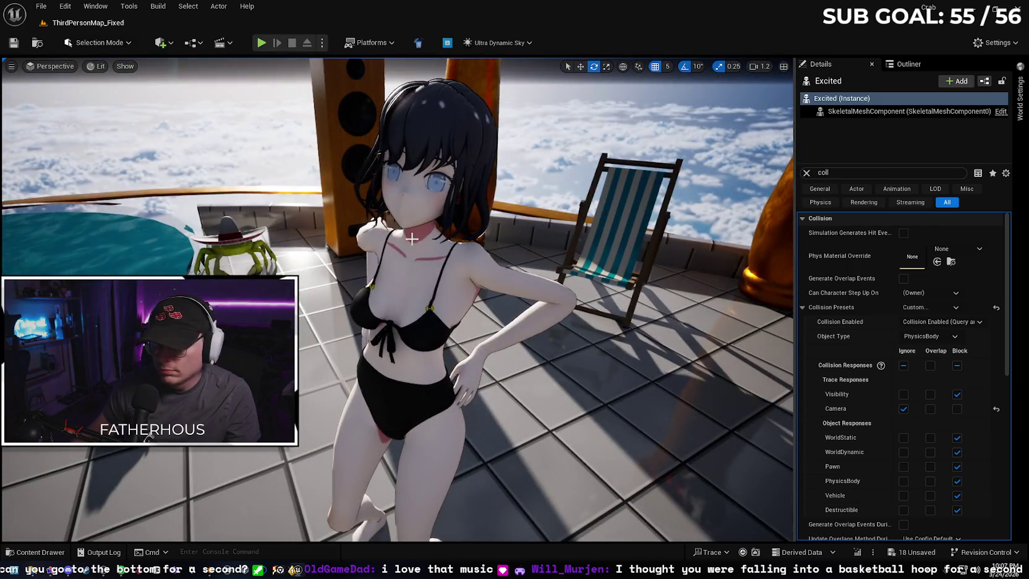
left_click(412, 238)
left_click(914, 307)
left_click(914, 318)
left_click(903, 408)
- Set the blonde Happy_Idle character's collision to Custom, ignoring the Camera channel
left_click_drag(698, 320, 699, 294)
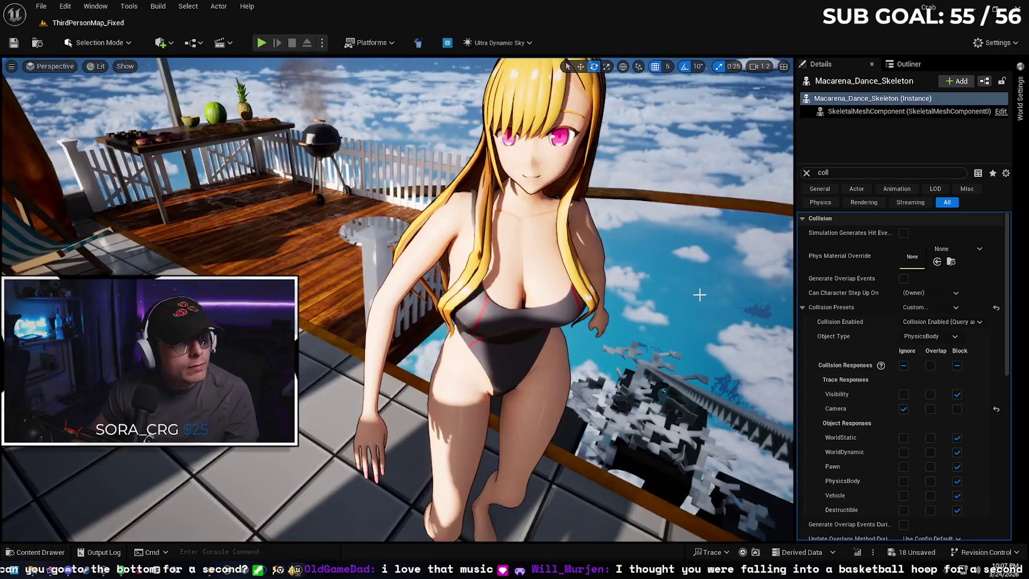
left_click(526, 241)
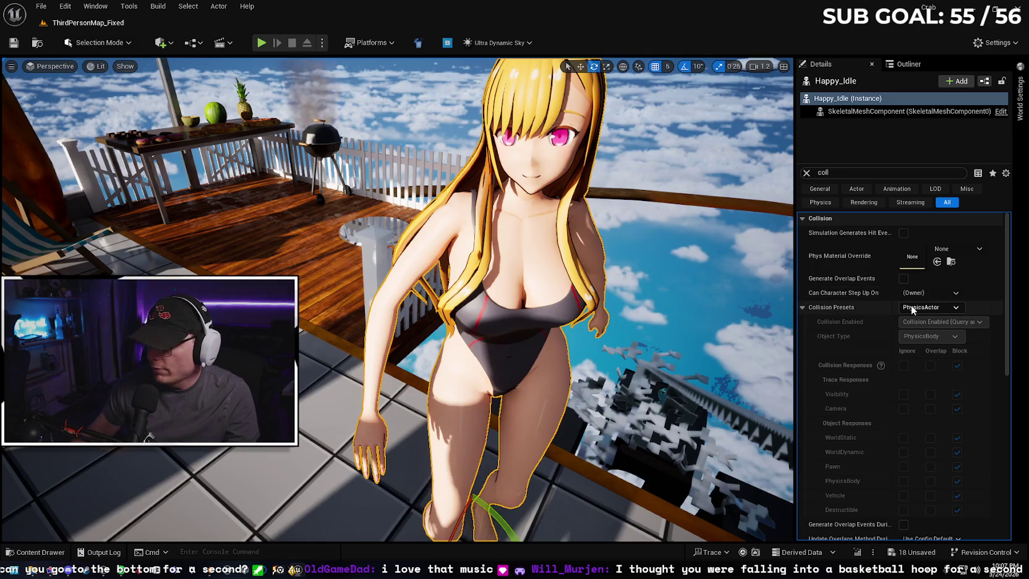
left_click(921, 306)
left_click(915, 318)
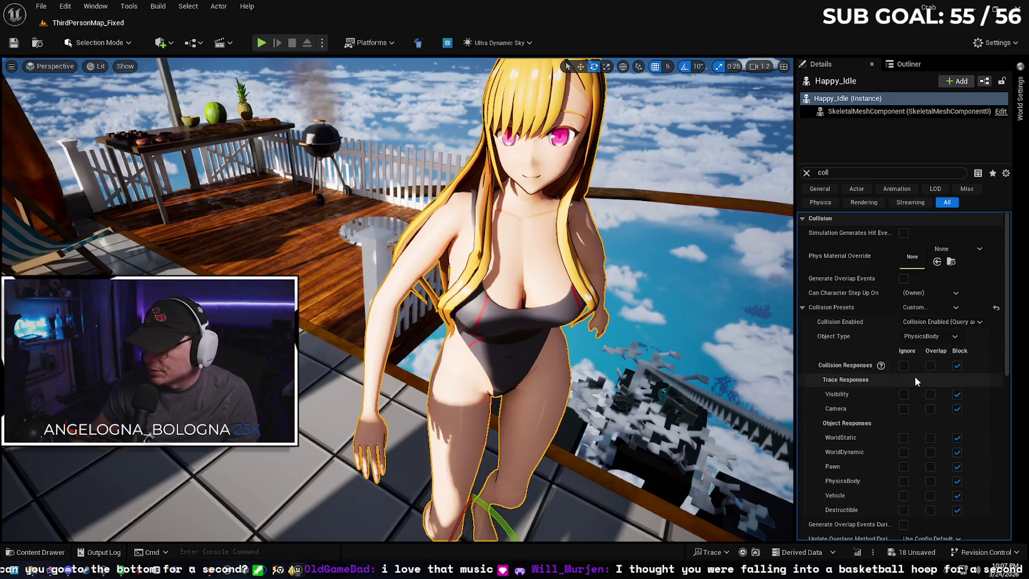
left_click(903, 408)
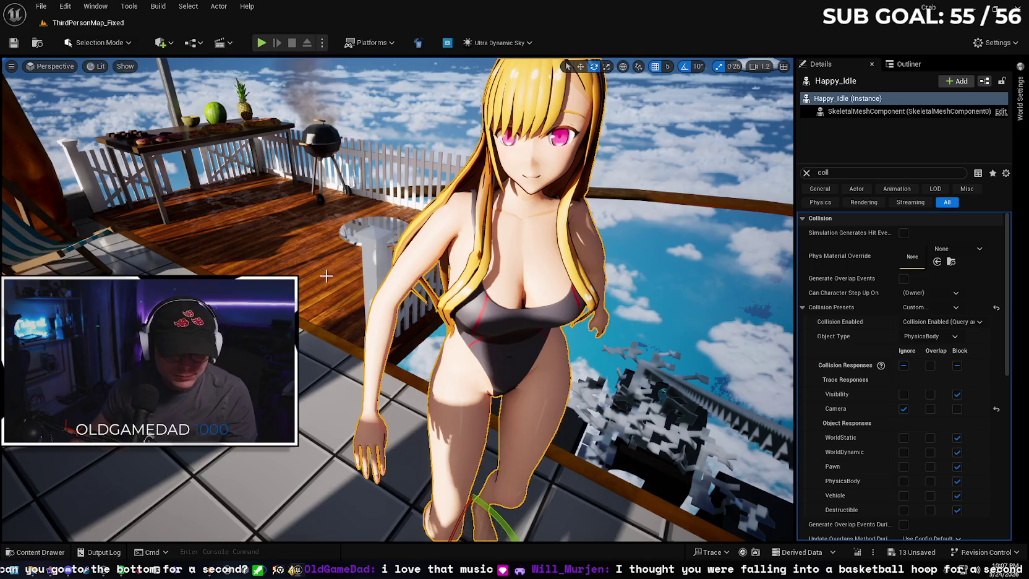
- Start a Play From Here session from a spot on the deck floor
left_click_drag(327, 255, 409, 424)
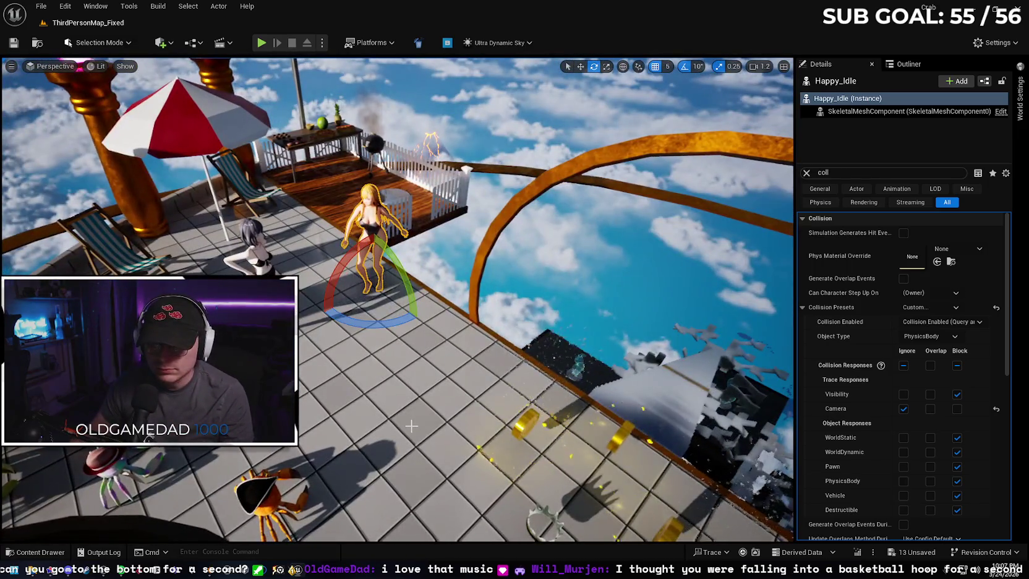
right_click(411, 425)
left_click(448, 415)
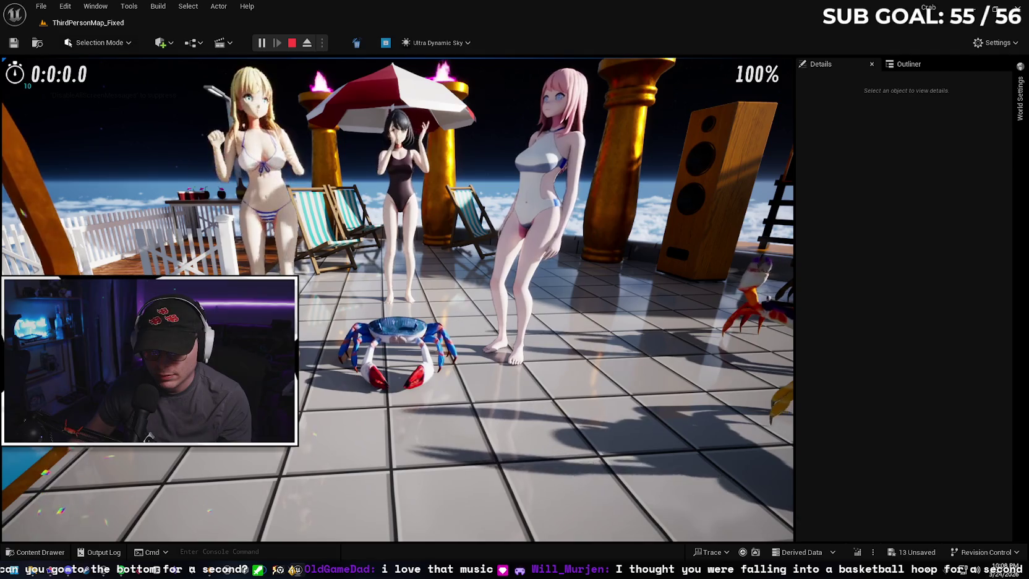
- Stop the play preview and save the 13 unsaved assets with Save Selected
key("Escape")
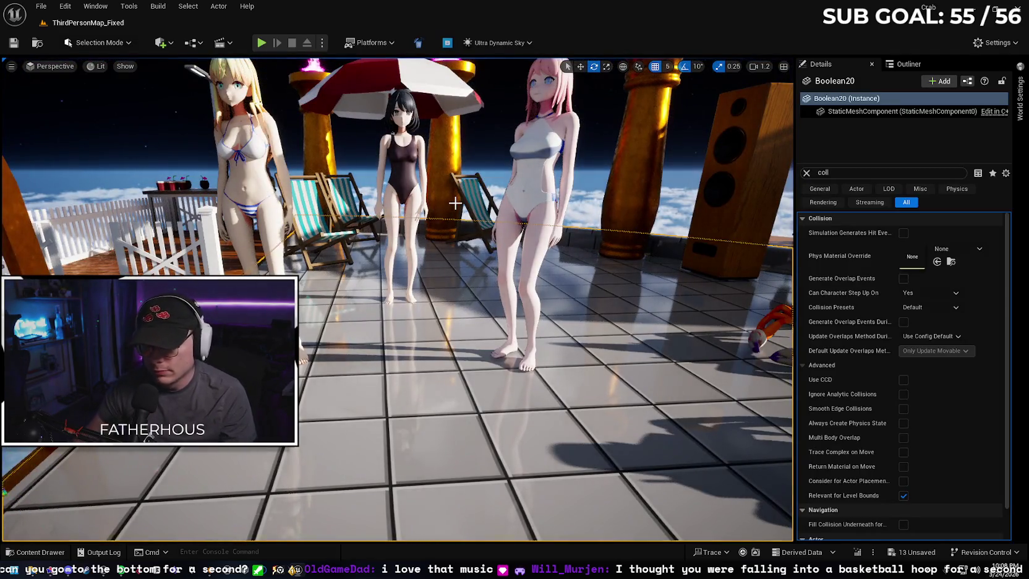
key("F11")
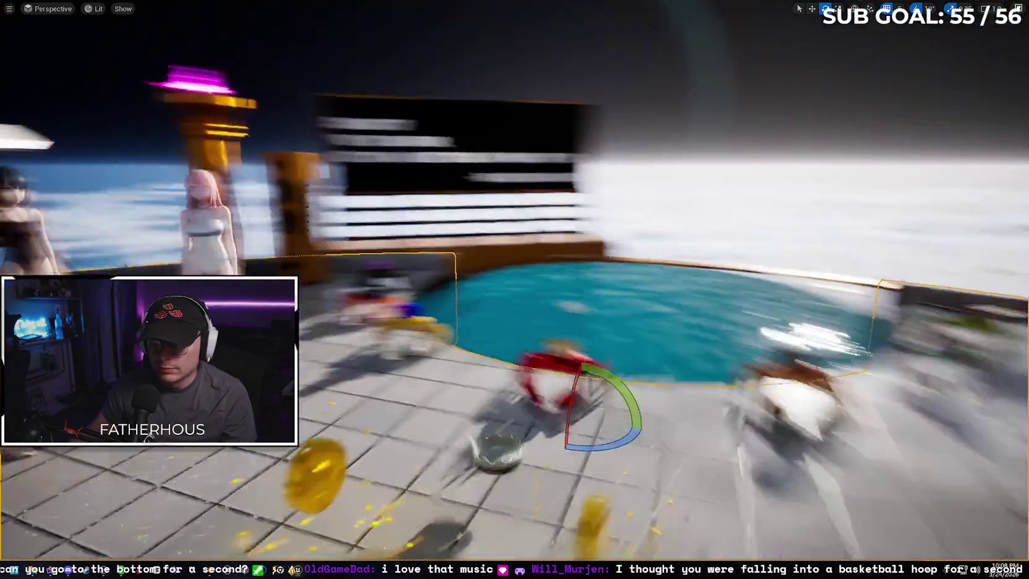
key("F11")
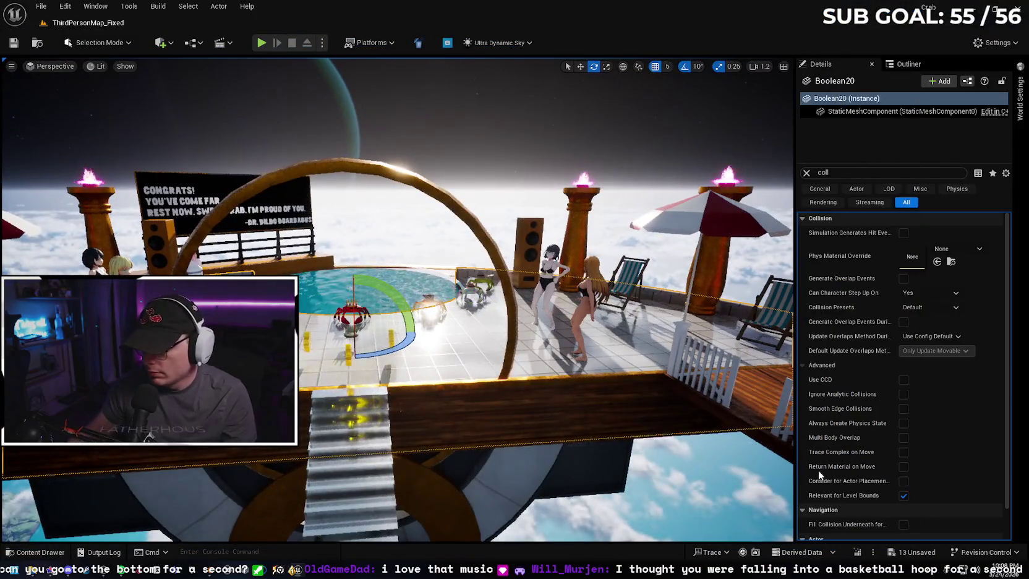
key("ctrl+shift+s")
left_click(585, 408)
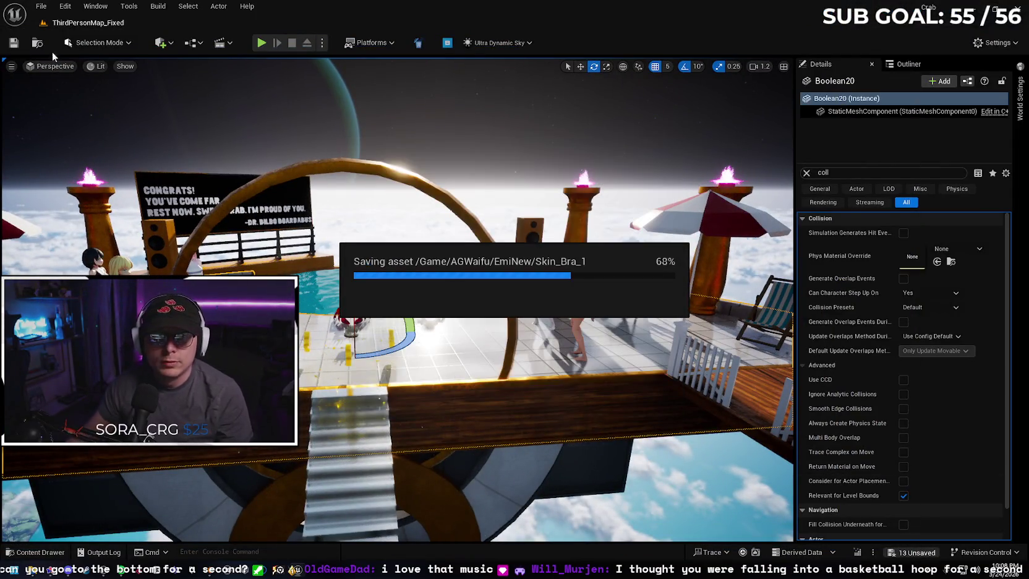
left_click(41, 7)
left_click(87, 146)
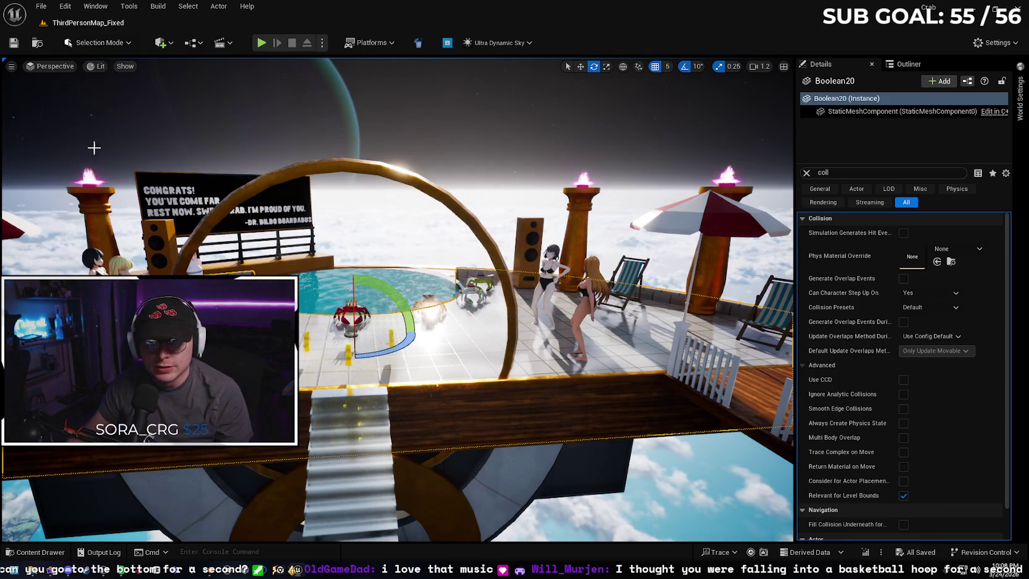
- Clear the coll filter from Details and frame the deck in a fullscreen viewport
left_click(806, 172)
key("f")
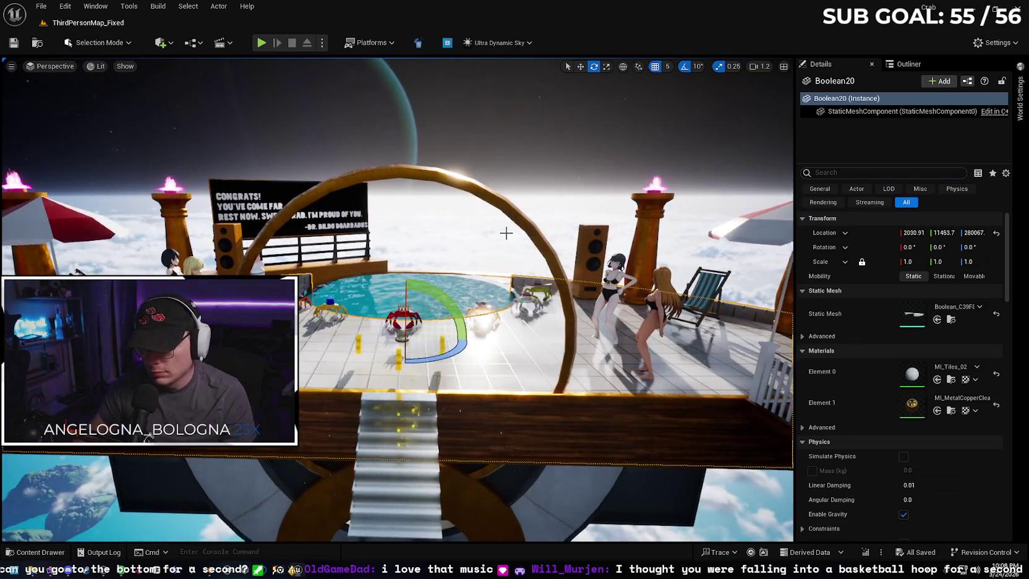
key("F11")
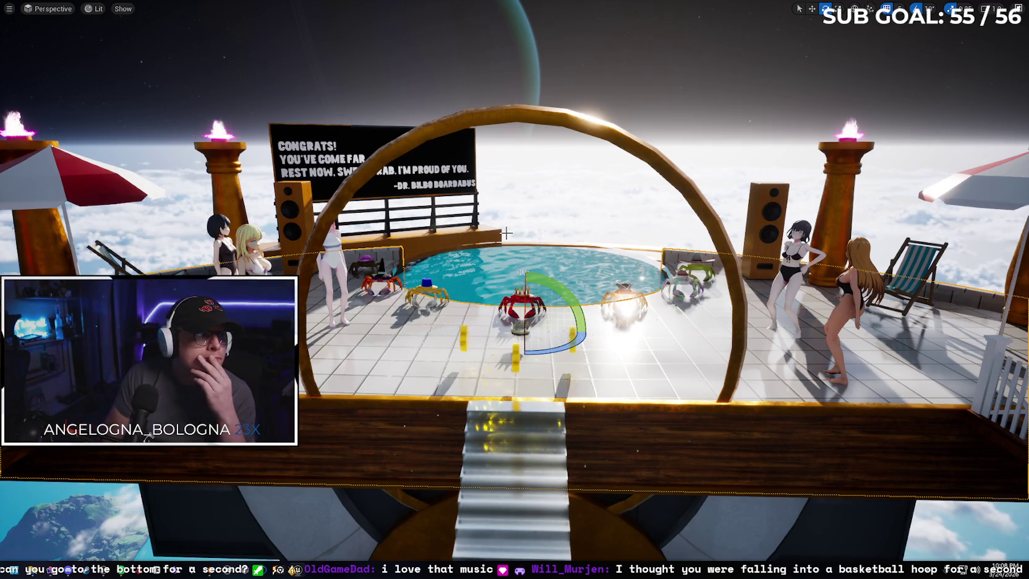
- Start a Play In Editor session with Alt+P, bringing the crab to the glass walkway
key("alt+p")
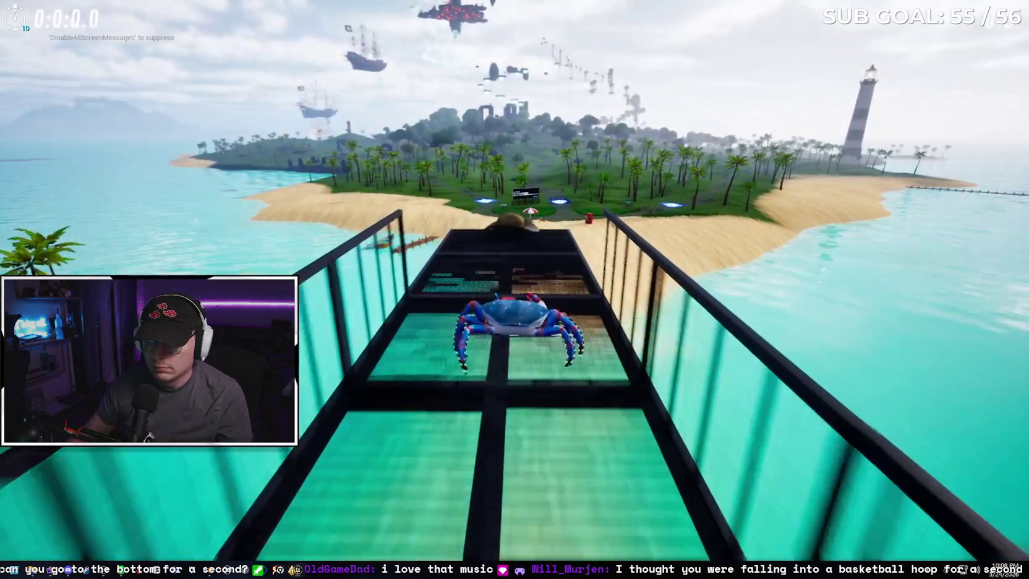
- Equip the crab with the cowboy hat from the Inventory
key("Tab")
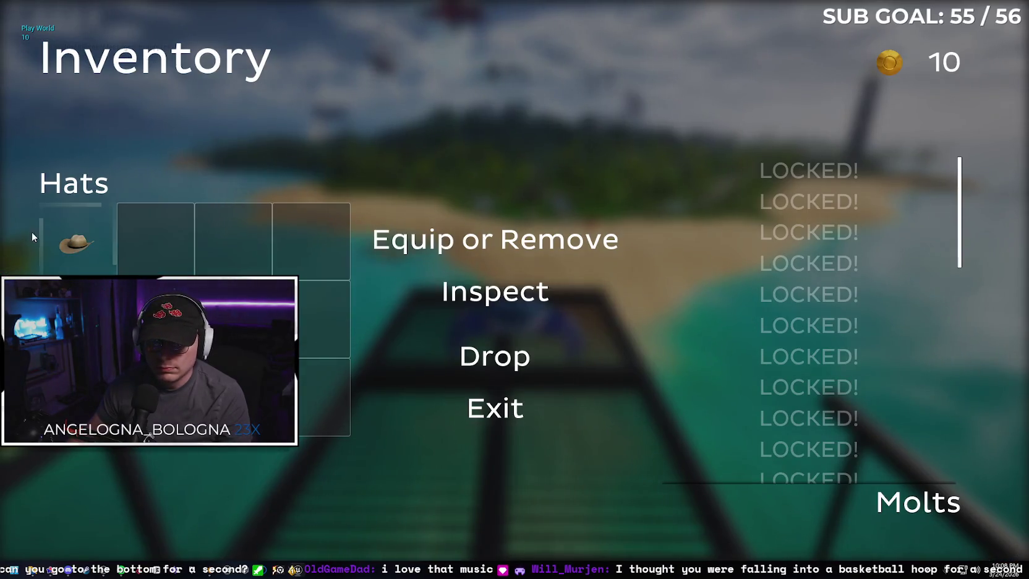
left_click(67, 235)
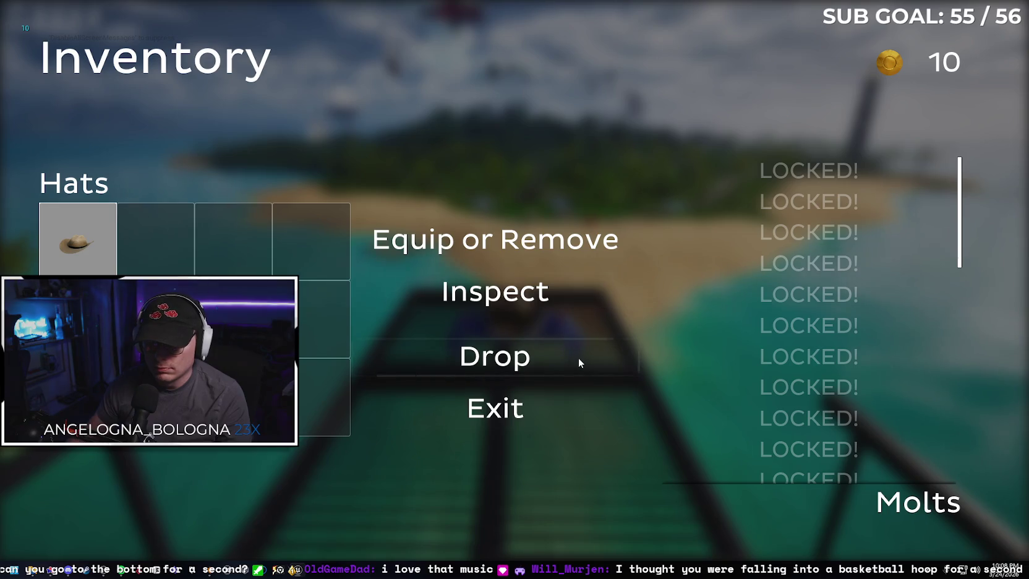
key("Tab")
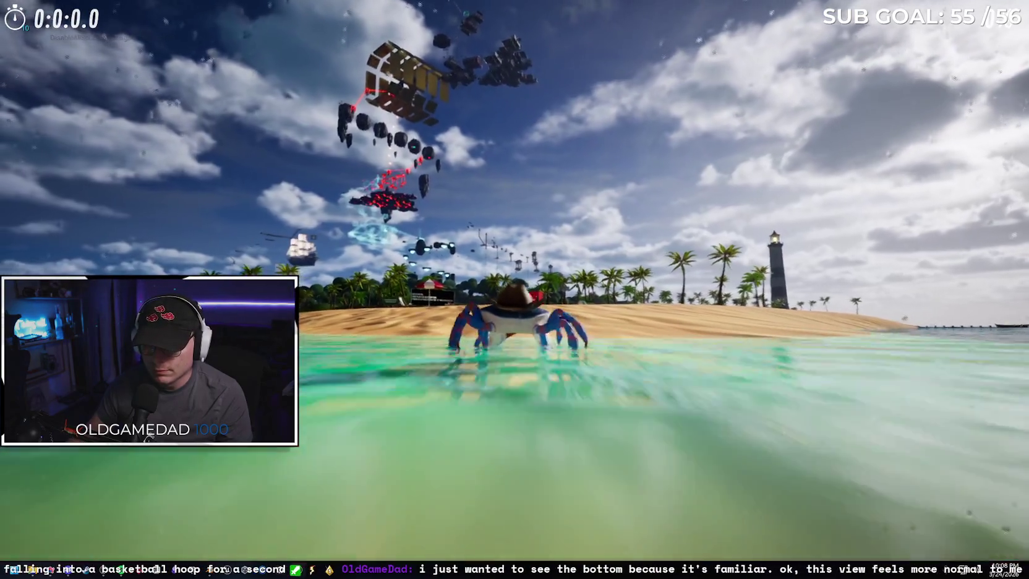
- Walk the crab out of the water across the beach toward the palm trees, then reopen the Inventory
key("w")
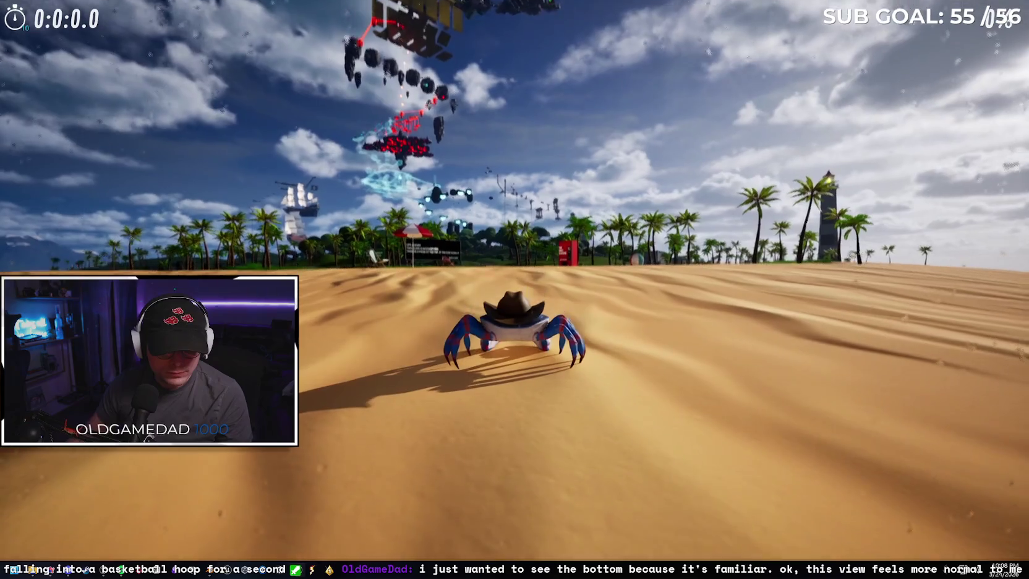
key("w")
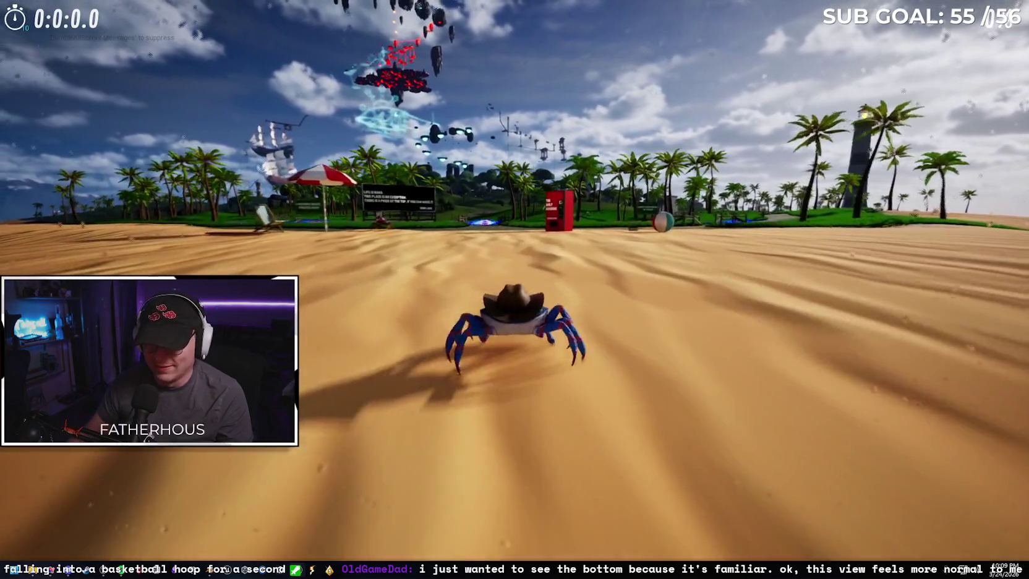
key("w")
key("w")
key("w")
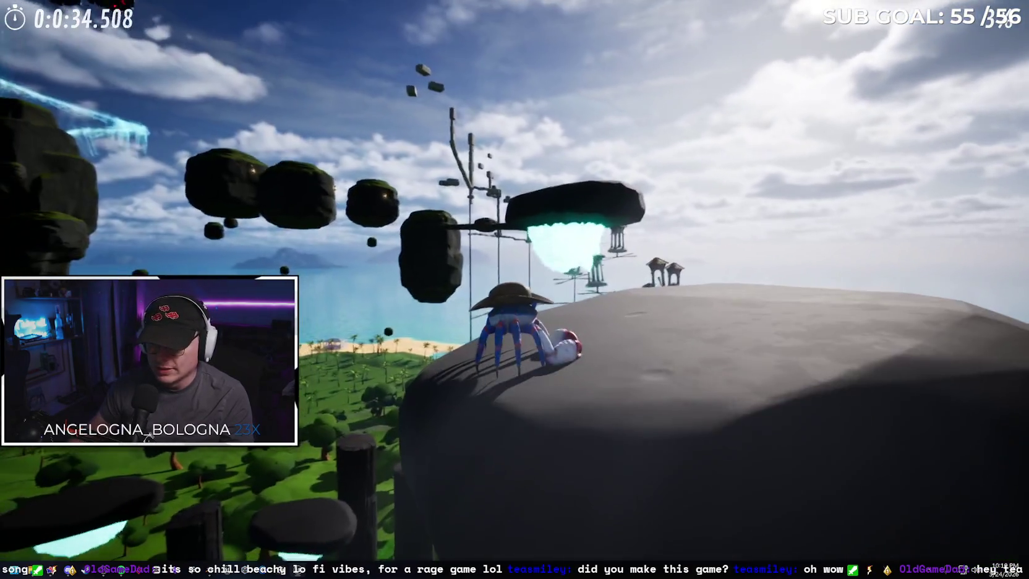
key("Tab")
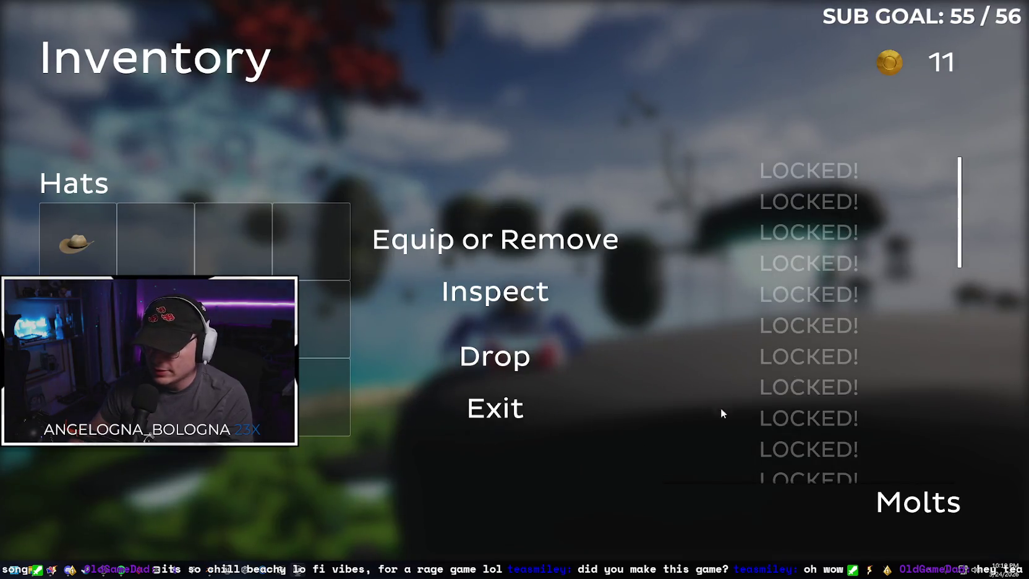
- Reach the king crab and advance its dialogue through the comet, Great Famine and Seven Sage Crustaceans lines
key("Tab")
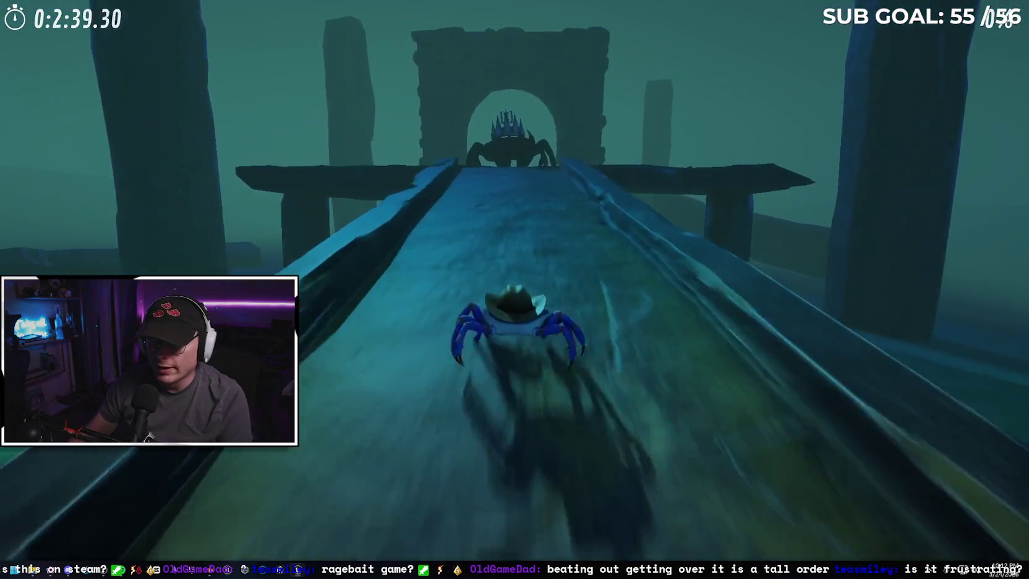
key("e")
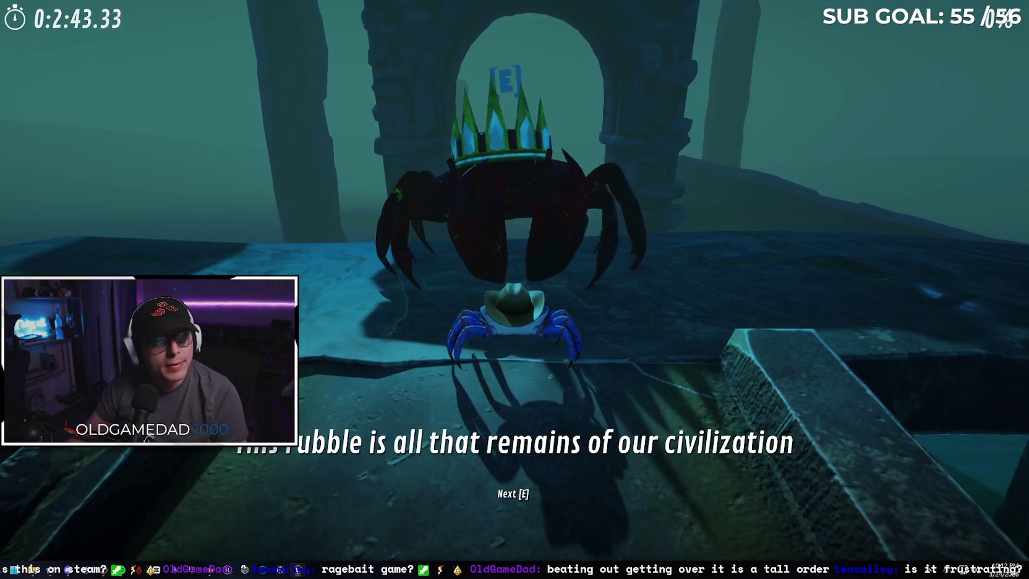
key("e")
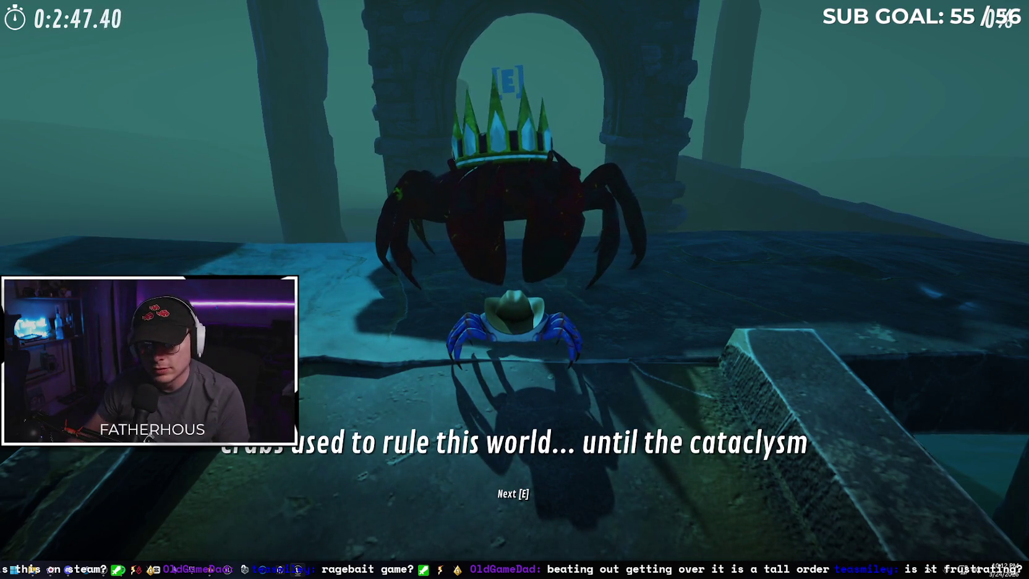
key("e")
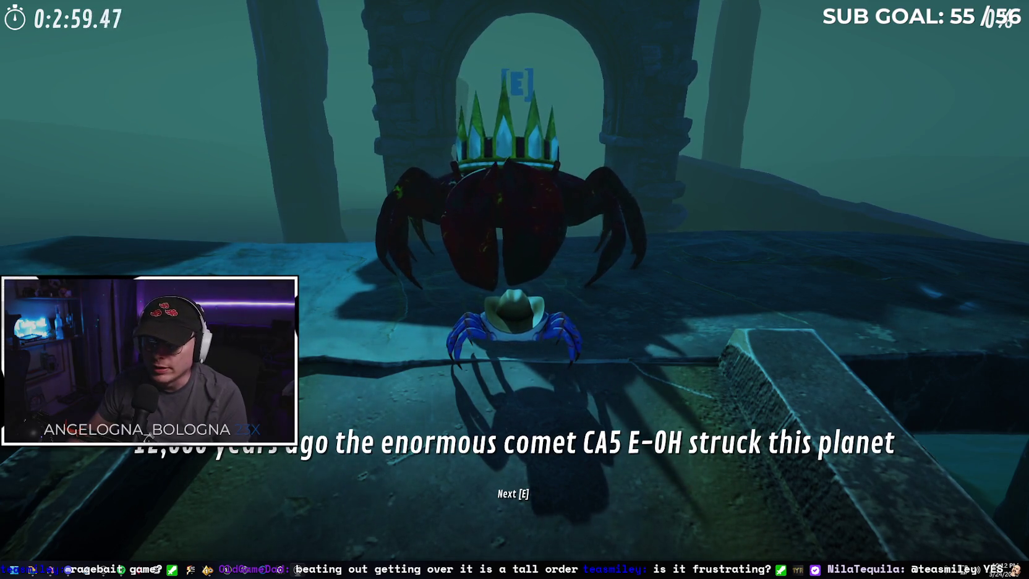
key("e")
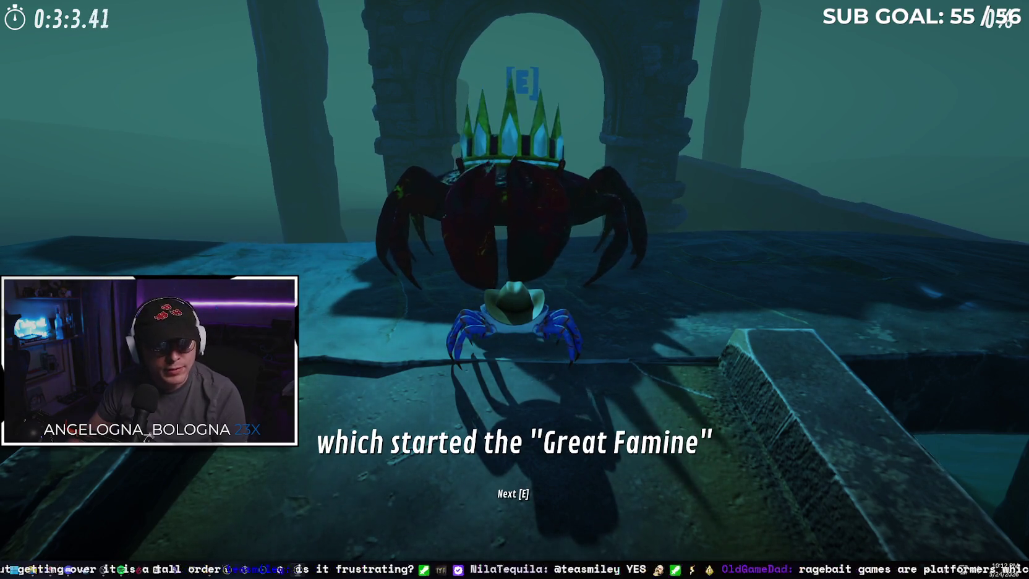
key("e")
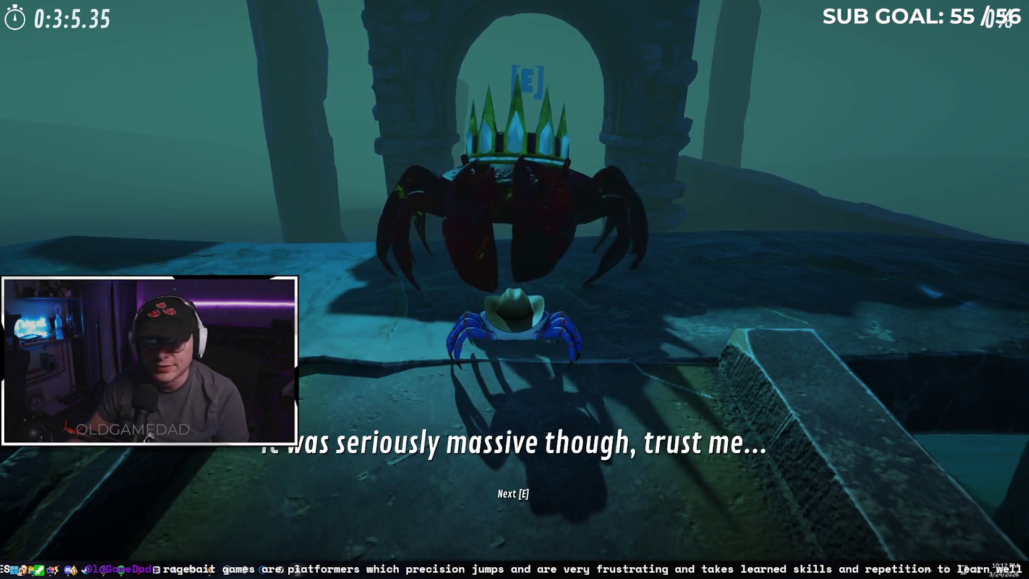
key("e")
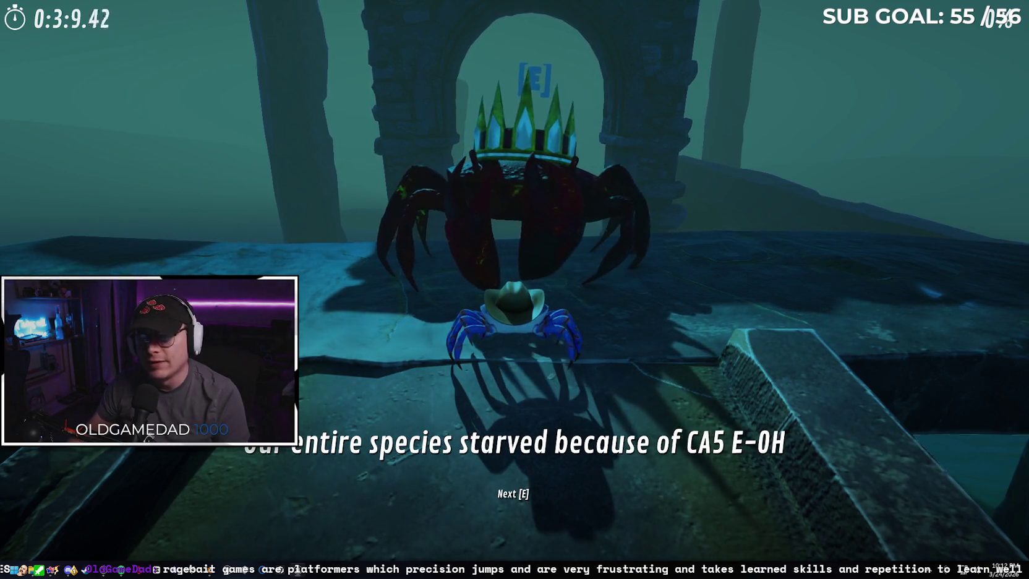
key("e")
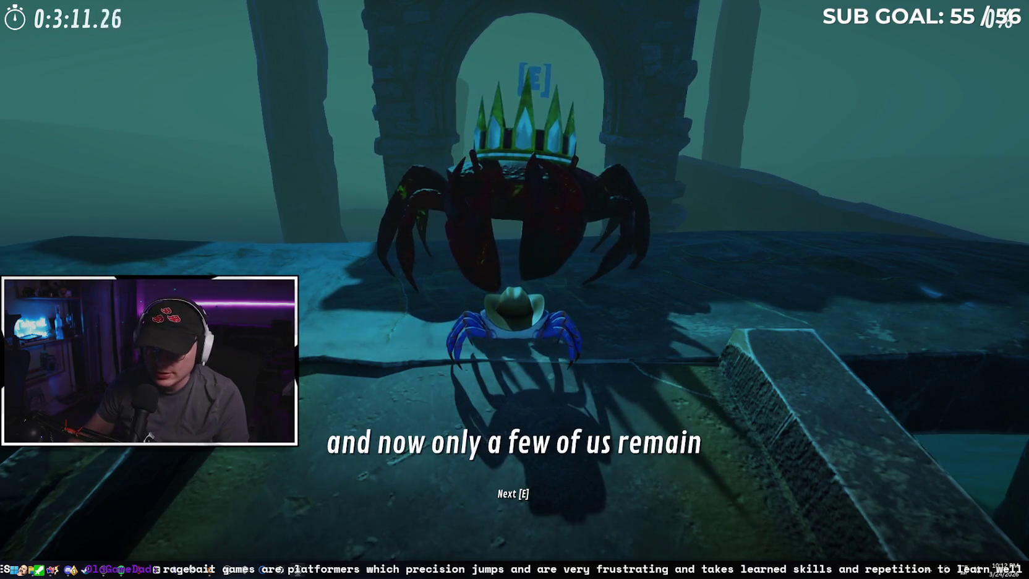
key("e")
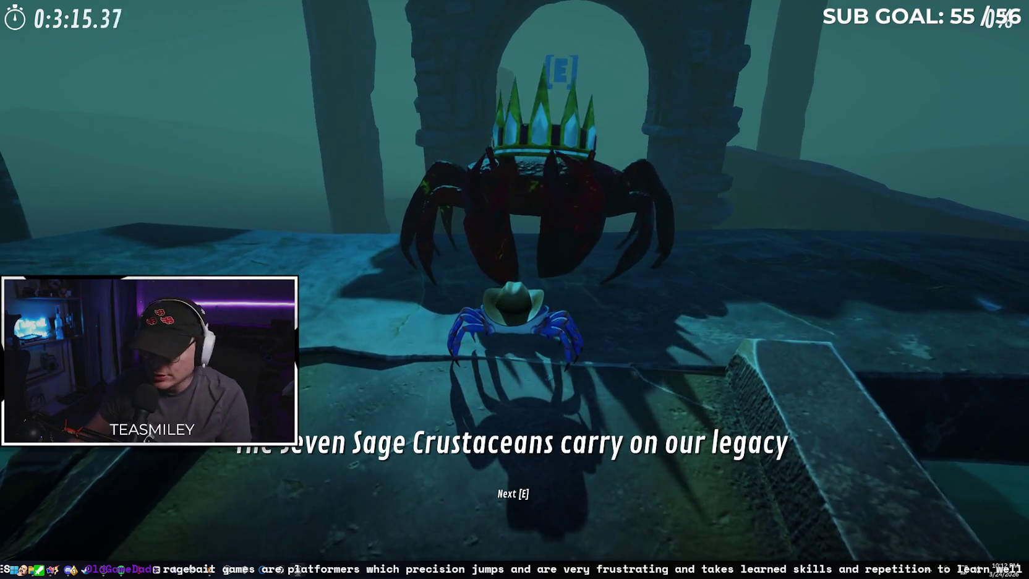
key("e")
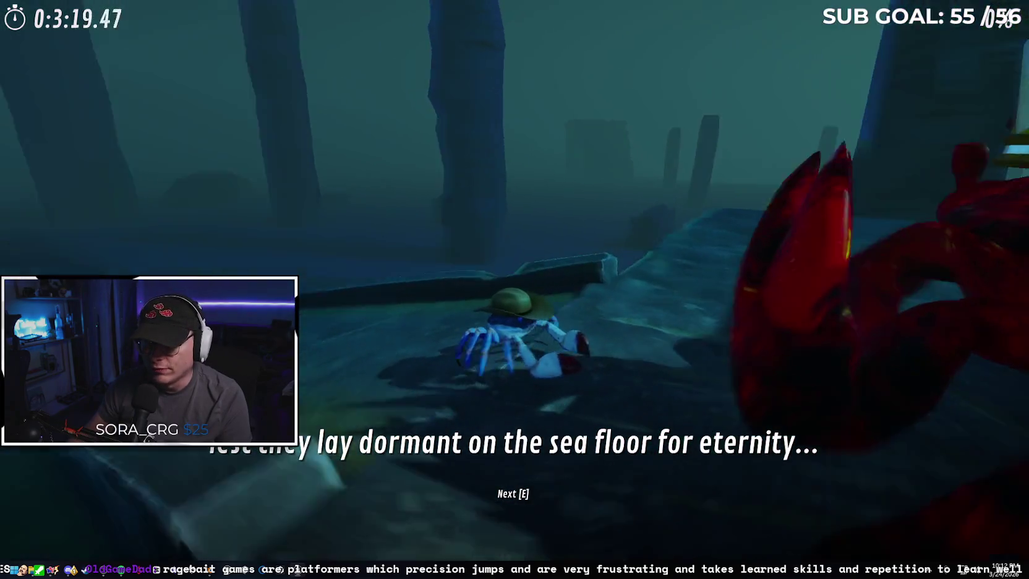
- Close the king crab's dialogue and run the crab along the stone path, leaping off the end
key("e")
key("w")
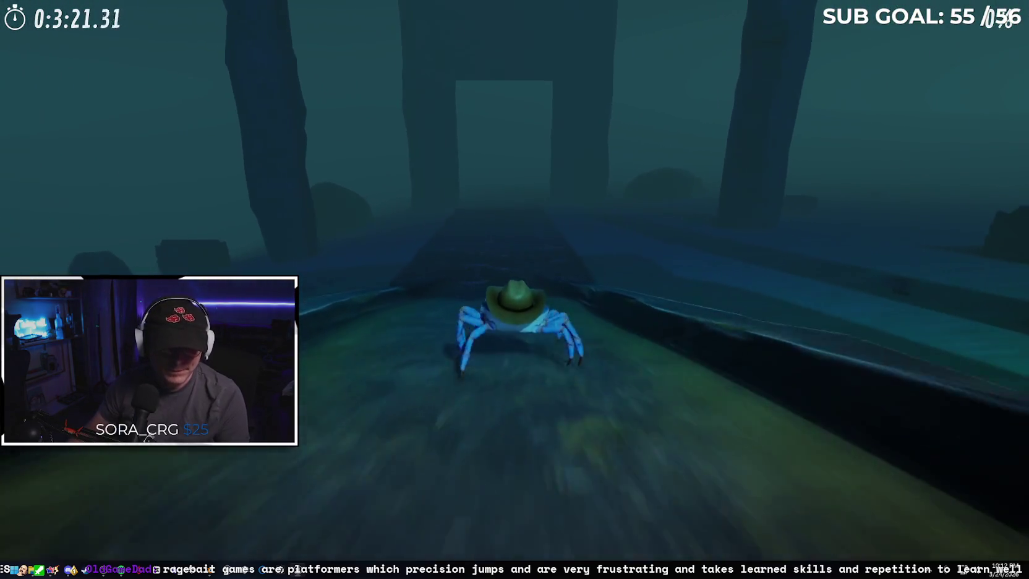
key("w")
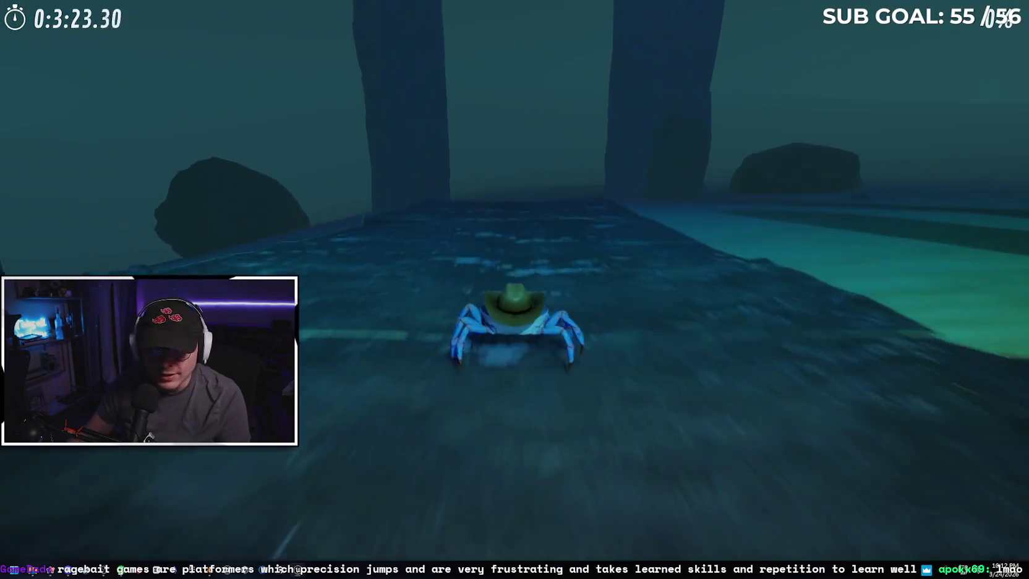
key("w")
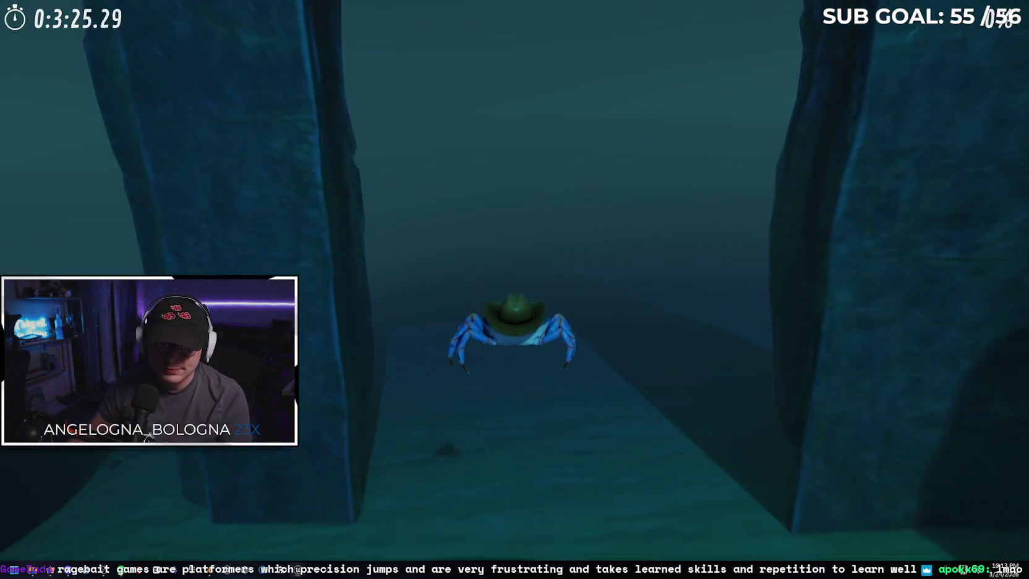
key("w")
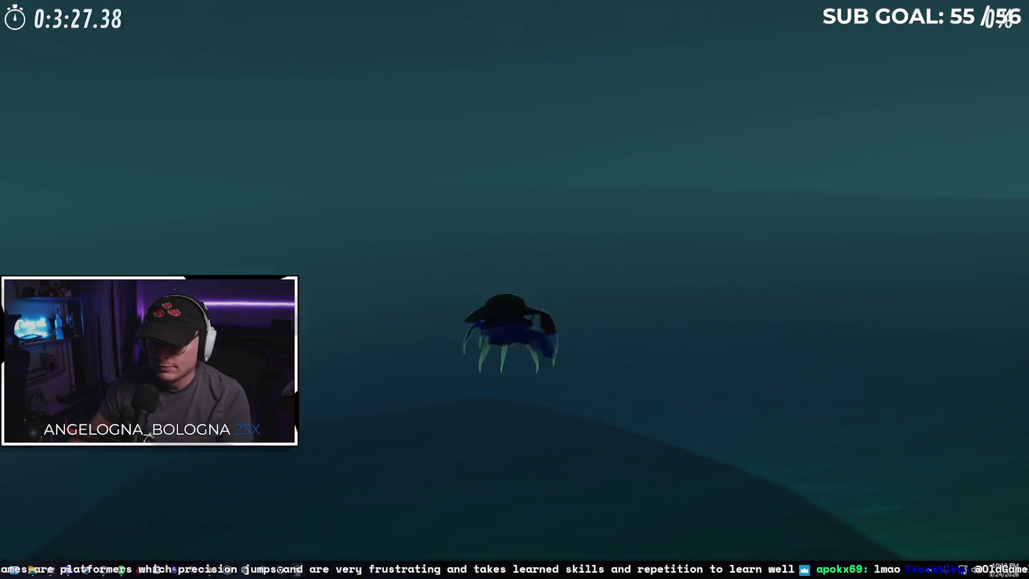
key("w")
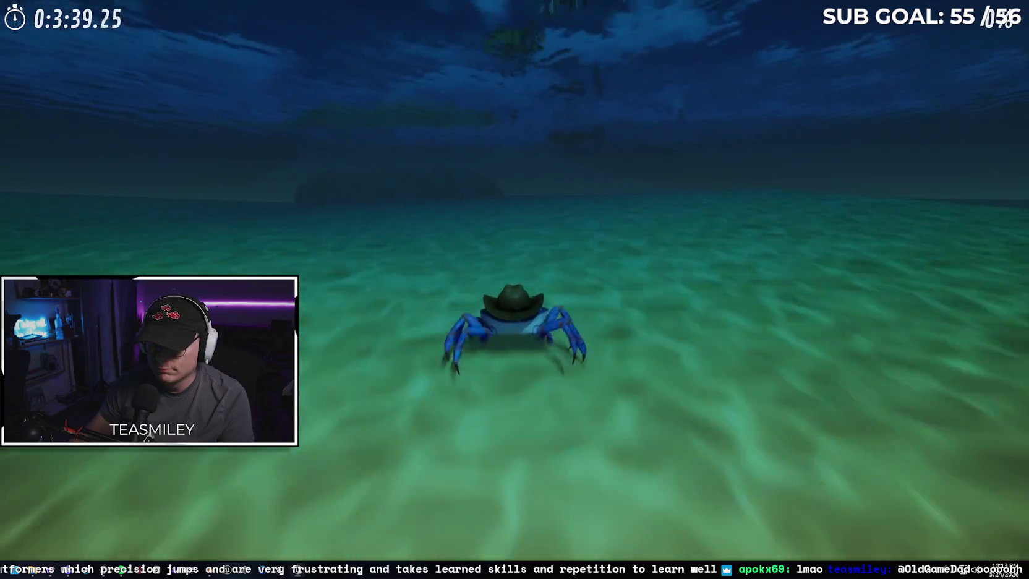
- Walk the crab across the seabed and swim underwater toward the island and towers
key("w")
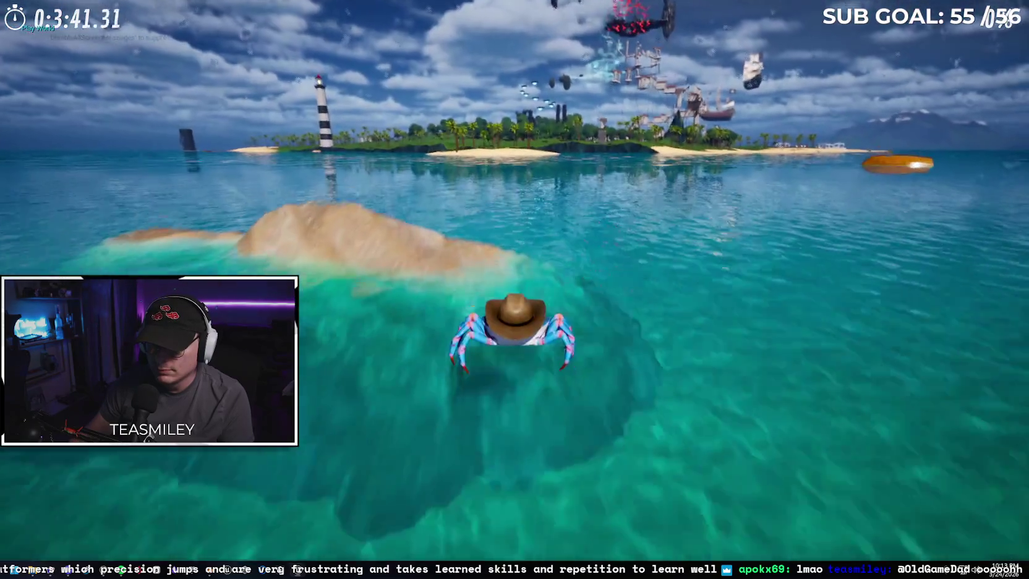
key("w")
key("w")
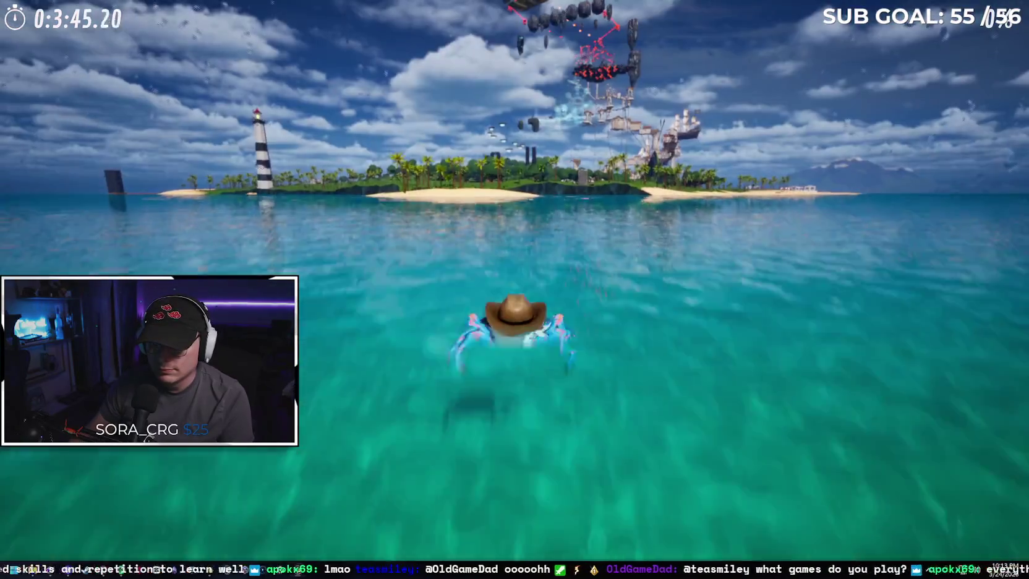
key("w")
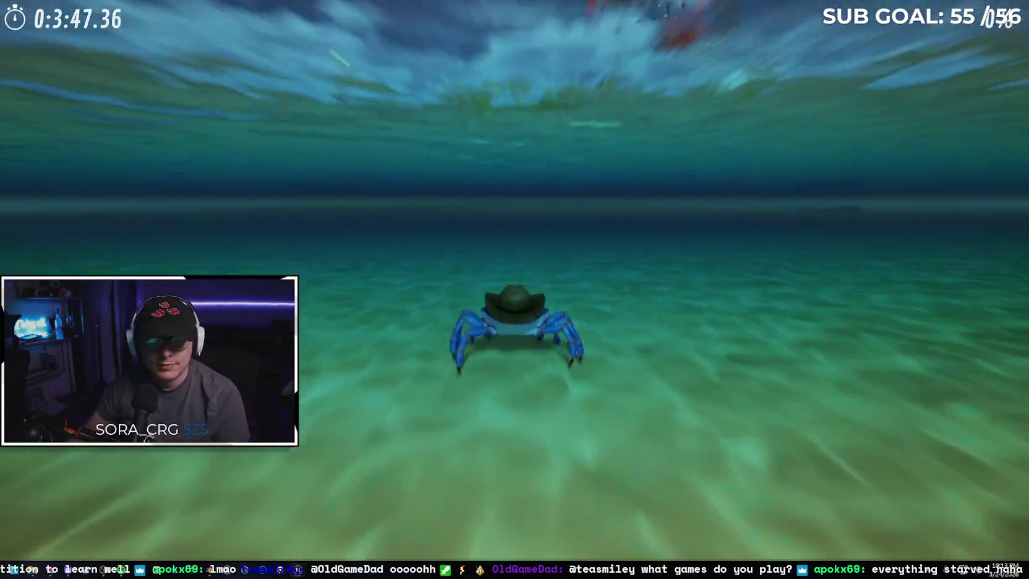
key("w")
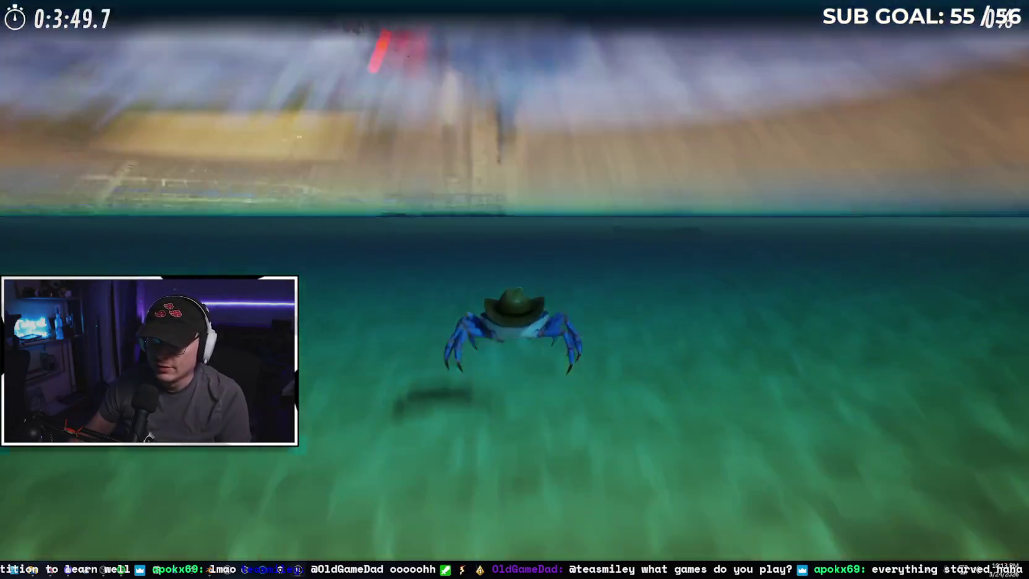
key("w")
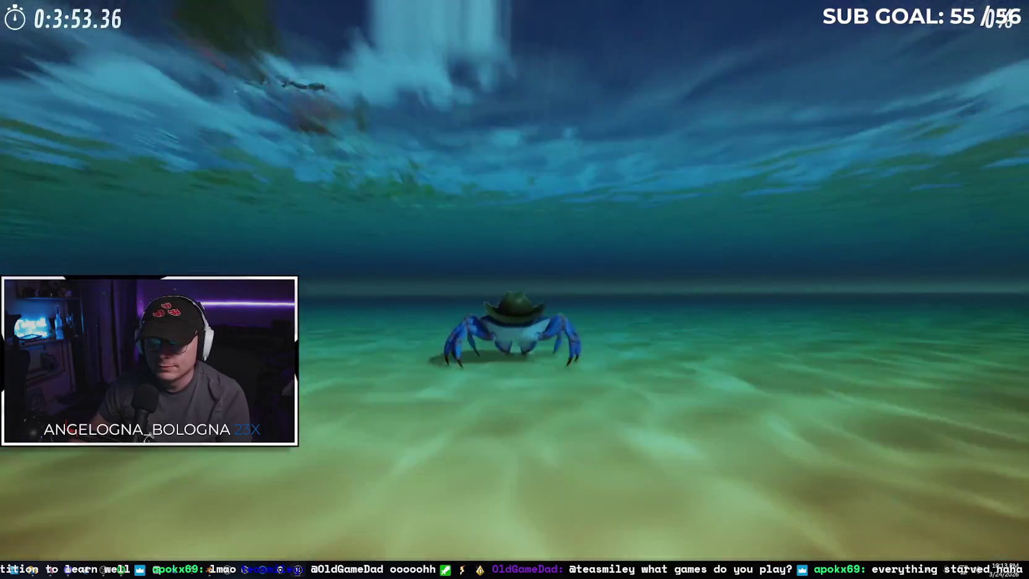
key("w")
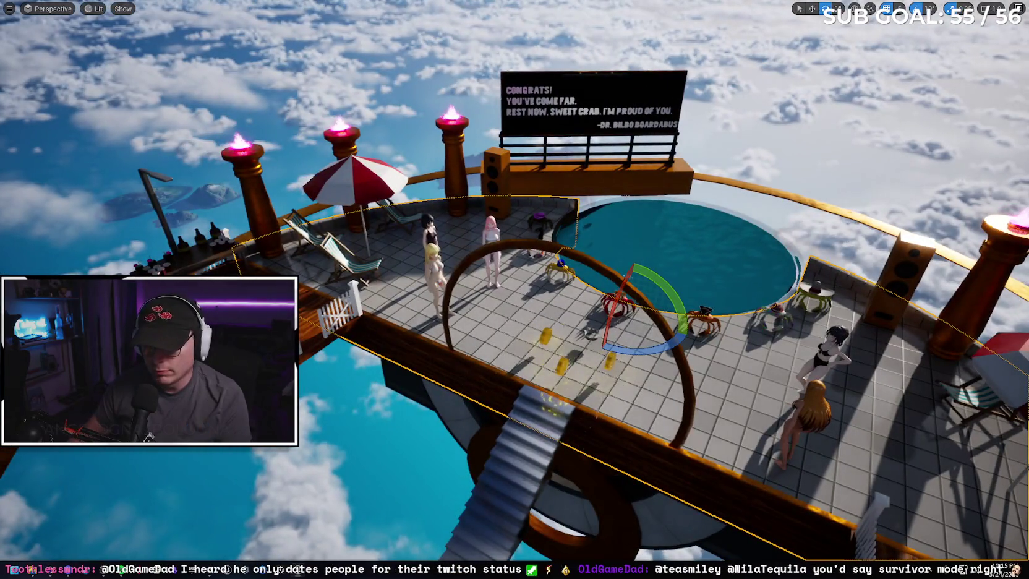
- Select the five figures on the ring platform and exit immersive view
left_click(431, 265)
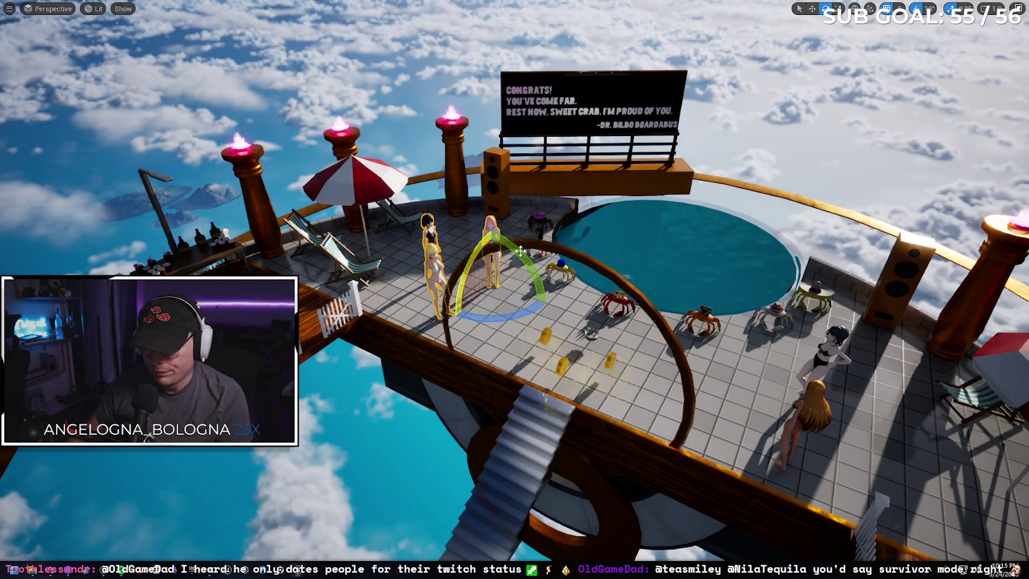
left_click(834, 349)
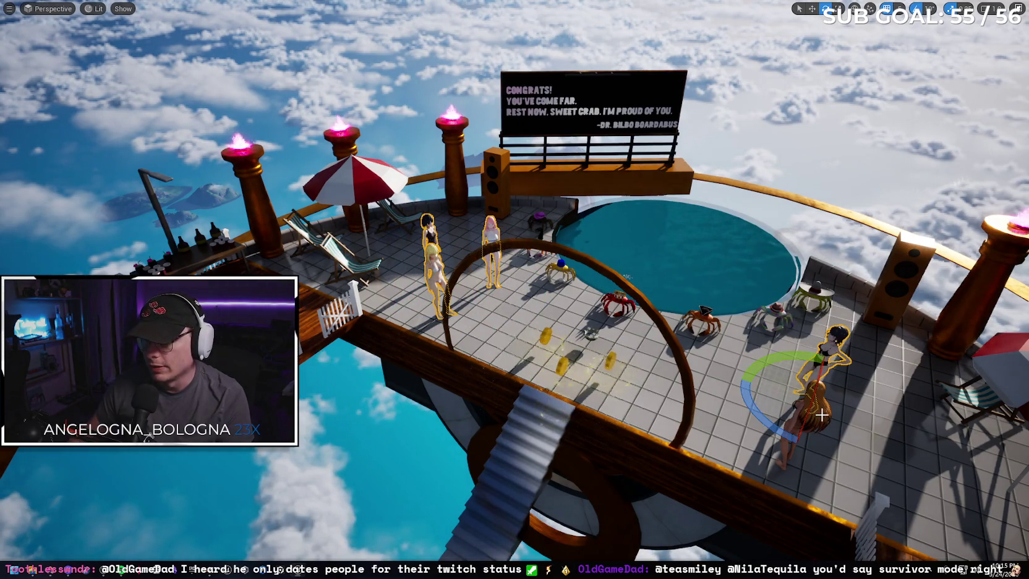
left_click(811, 412, "ctrl")
key("F11")
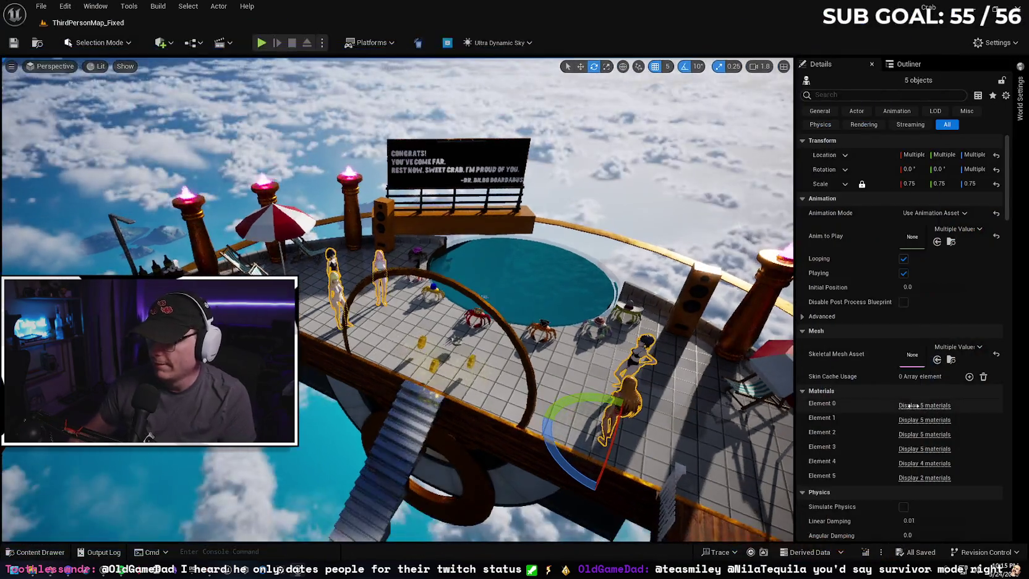
- Filter Details for 'max' and set Desired Max Draw Distance to 3000
type("cull")
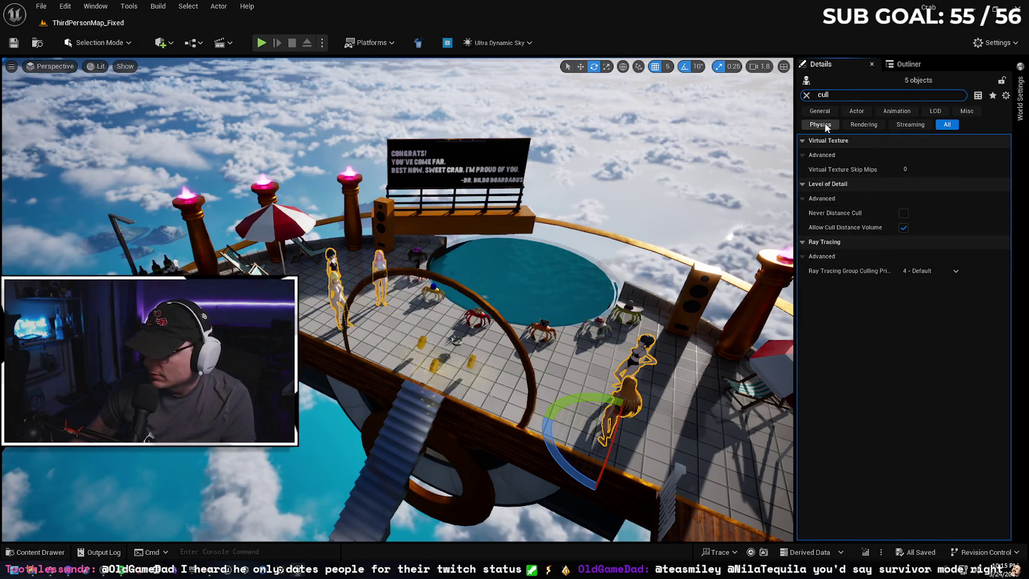
double_click(831, 97)
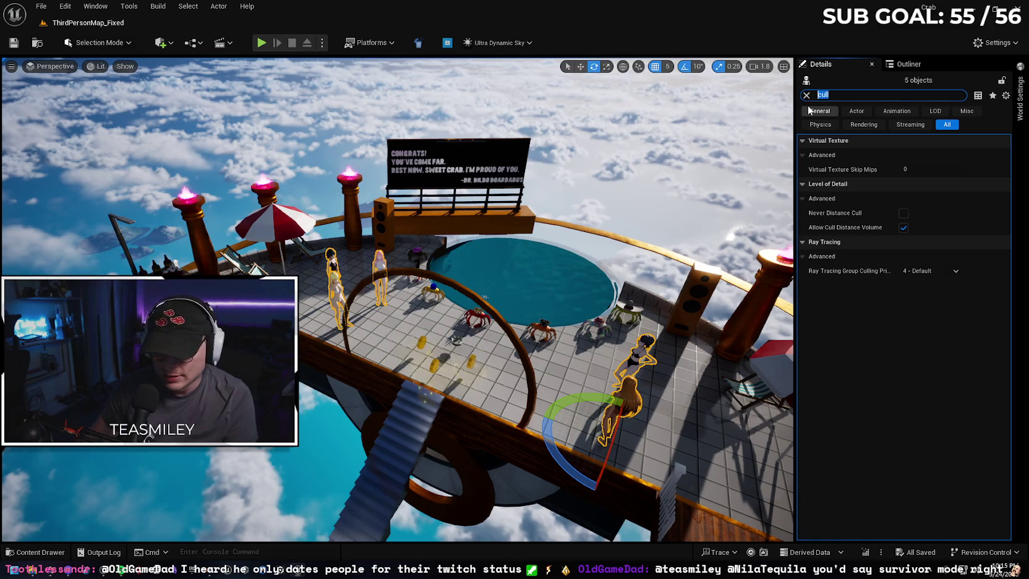
key("BackSpace")
type("x")
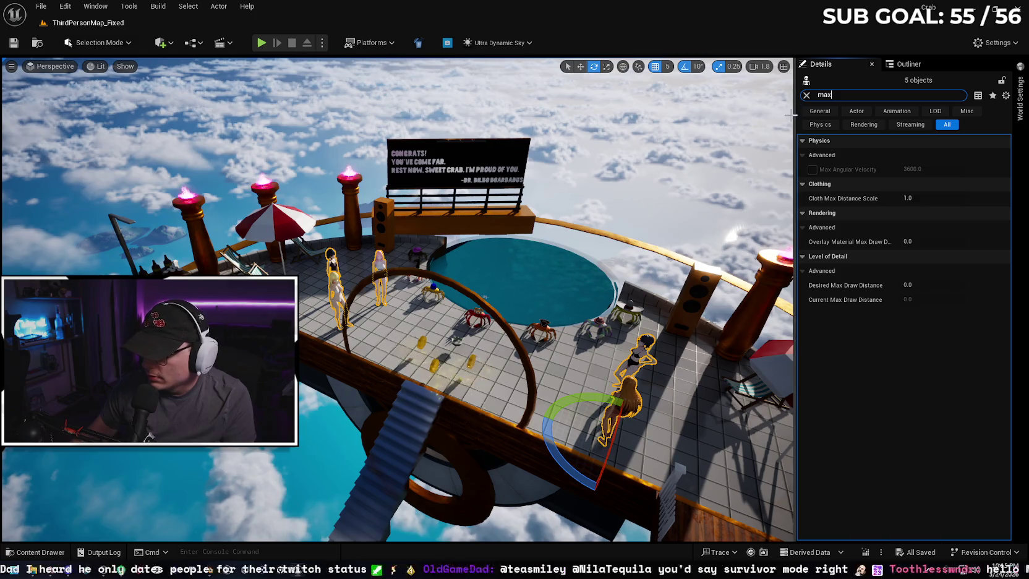
left_click(914, 285)
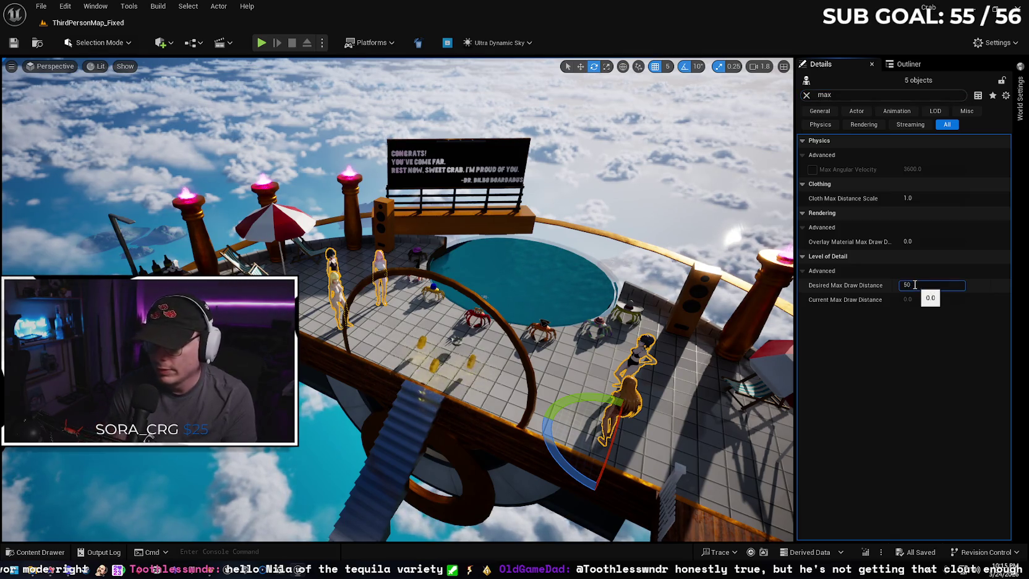
key("Return")
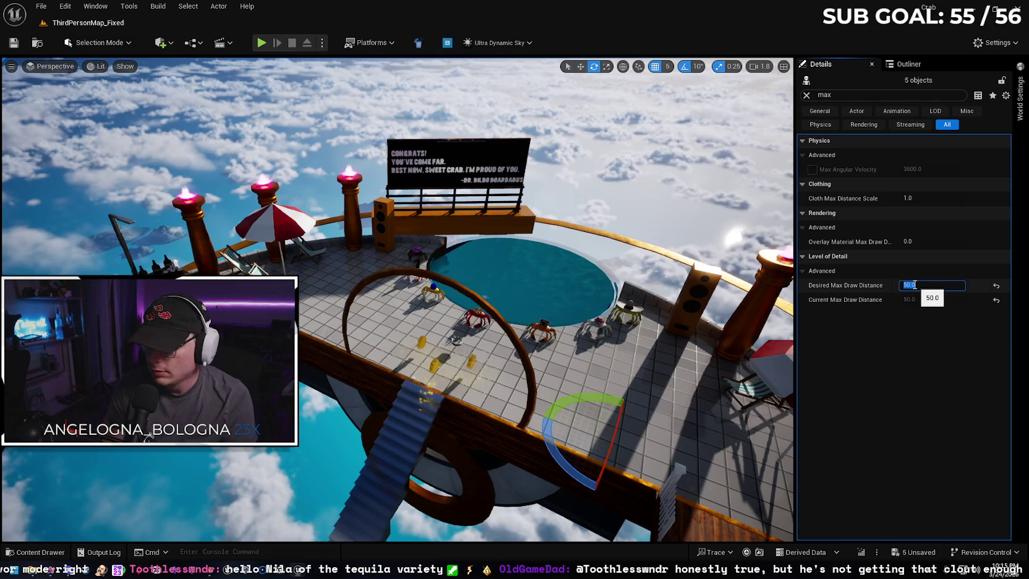
key("Return")
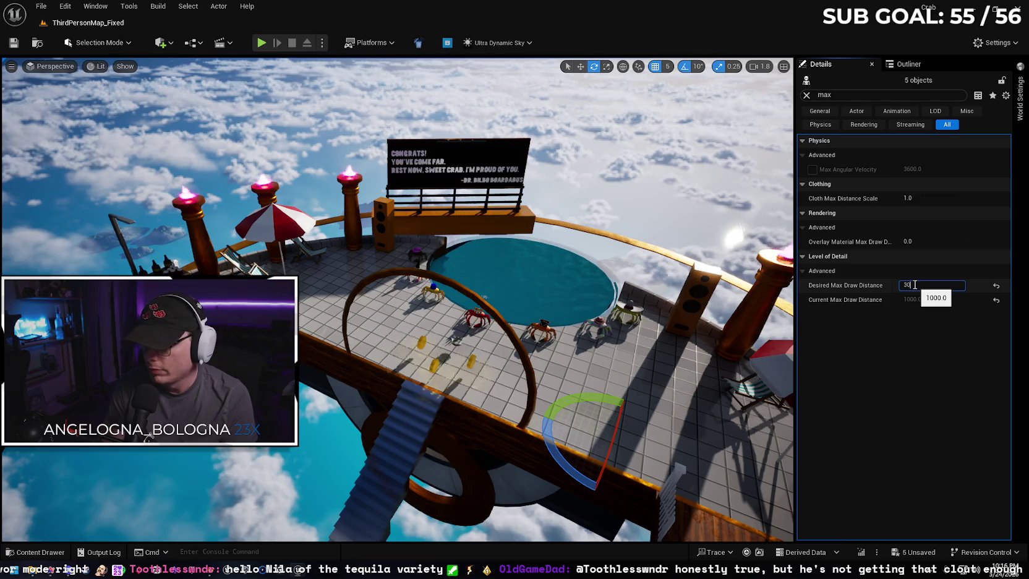
type("00.0")
key("Return")
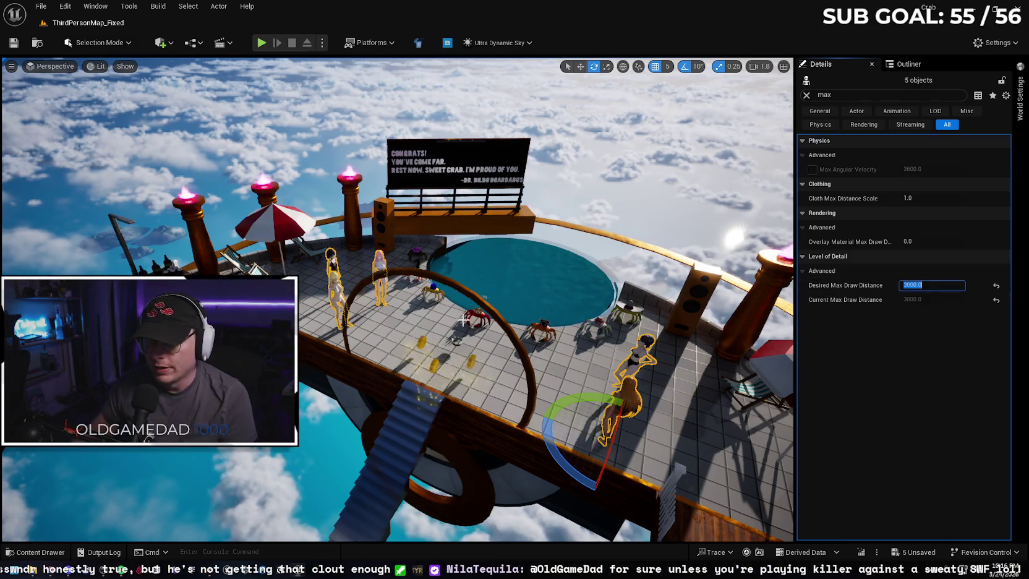
key("f")
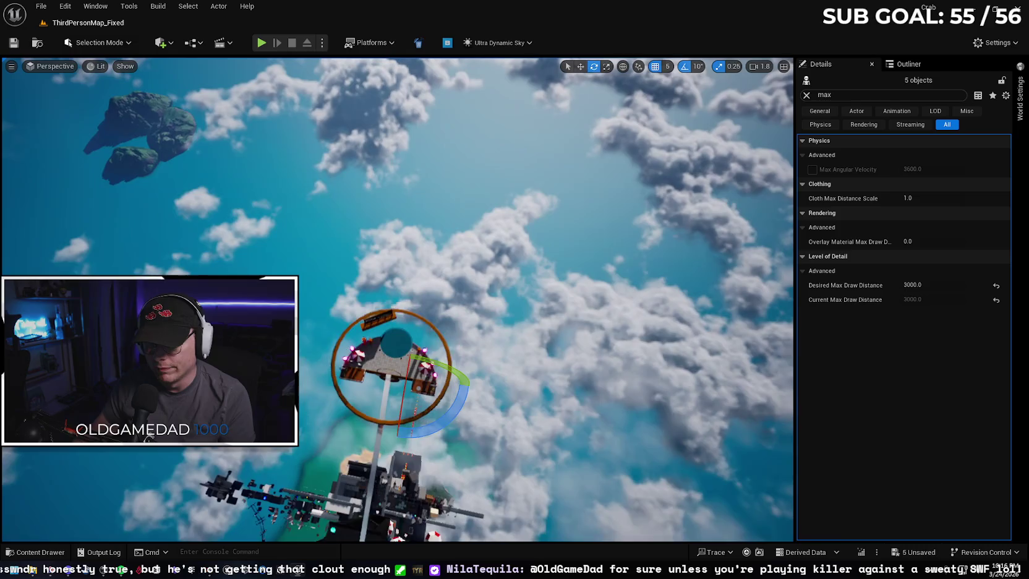
- Raise the figures' Desired Max Draw Distance to 5000 and check the viewport
left_click(912, 286)
type("500")
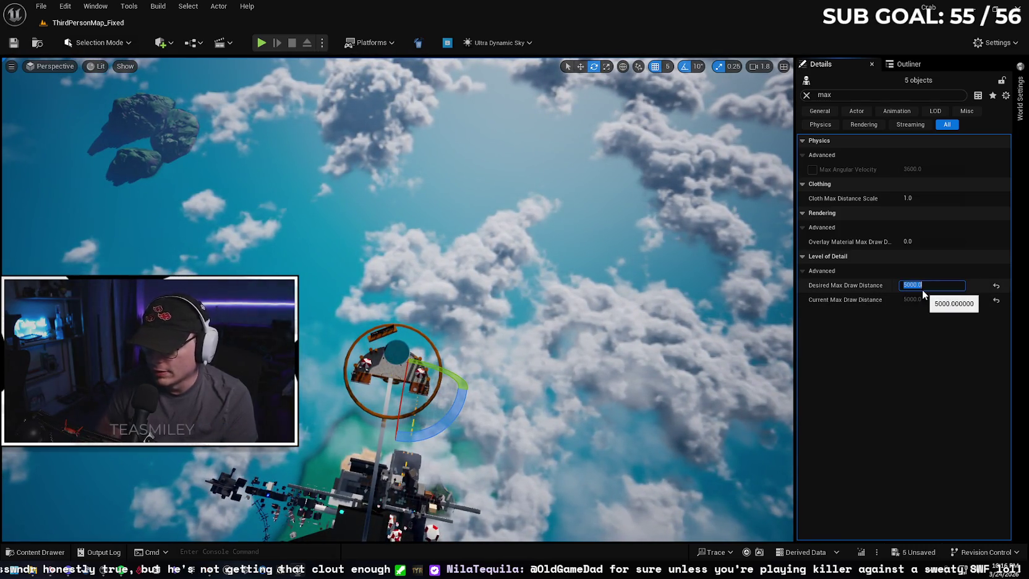
key("Return")
key("f")
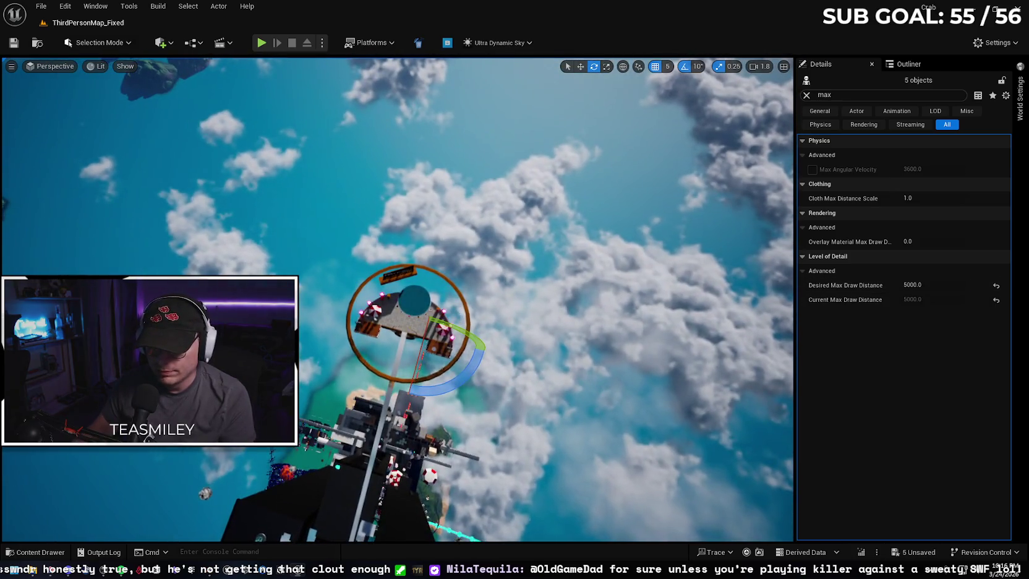
scroll(481, 314, "up", 5)
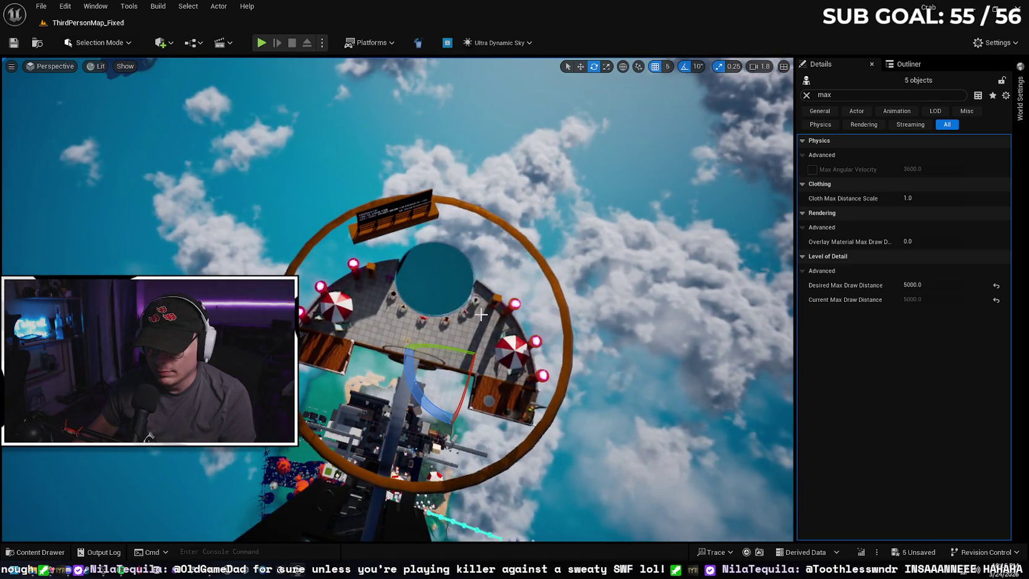
scroll(481, 314, "down", 8)
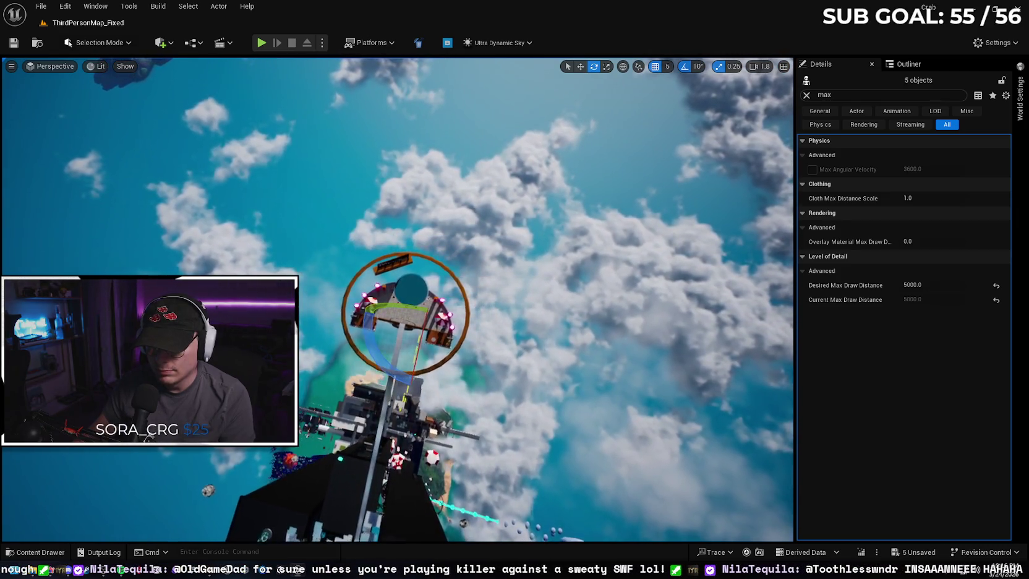
scroll(398, 299, "up", 5)
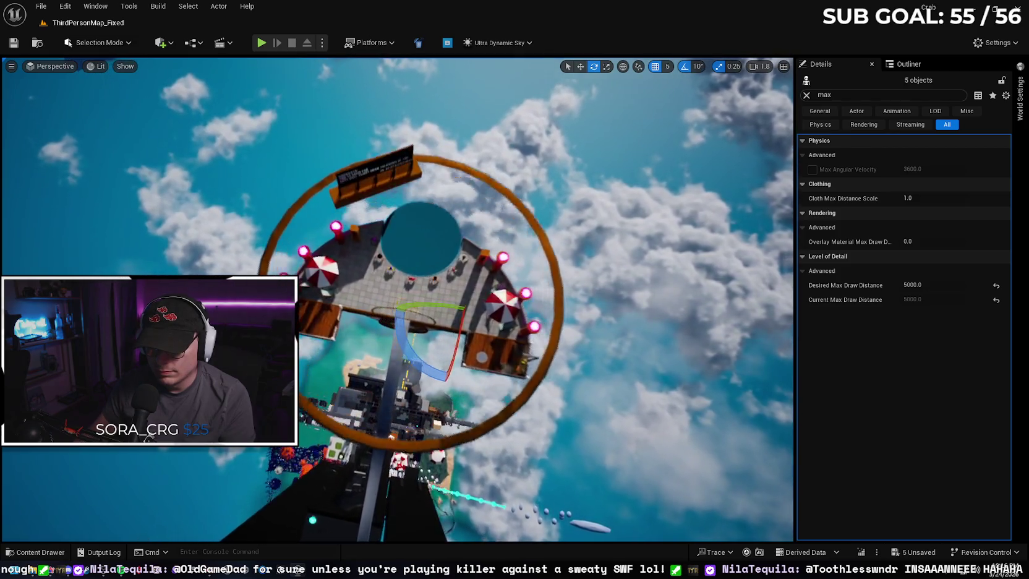
scroll(420, 300, "up", 5)
- Set the Desired Max Draw Distance to 10000 and frame the ring platform's figures
left_click(918, 284)
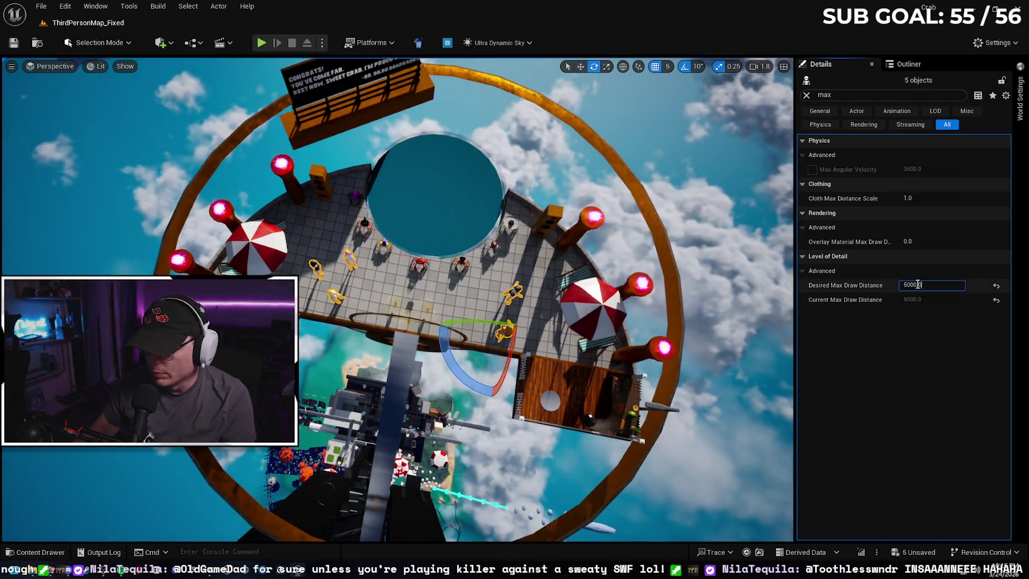
type("1000")
key("Return")
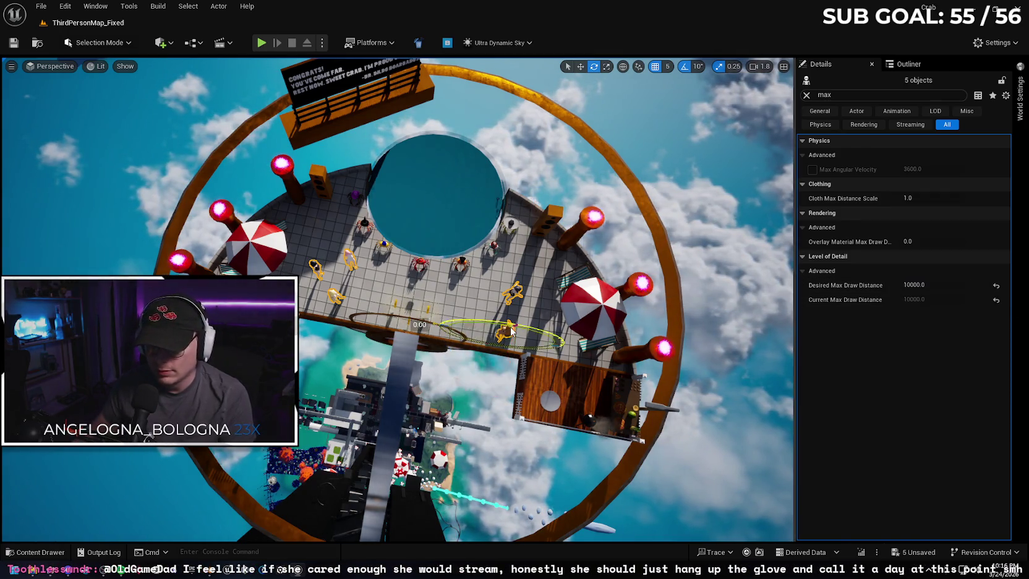
scroll(397, 300, "down", 5)
scroll(403, 300, "down", 2)
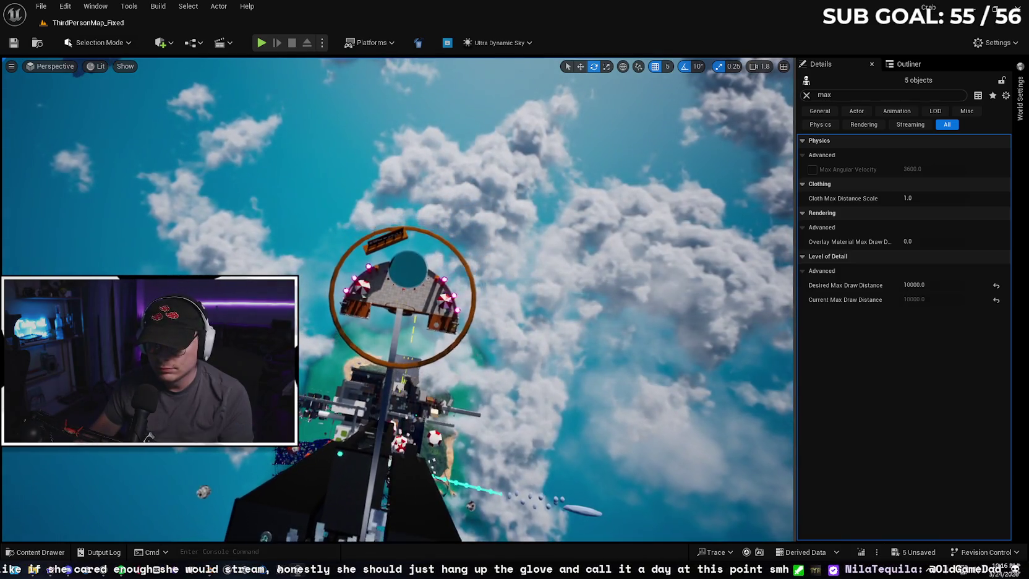
key("f")
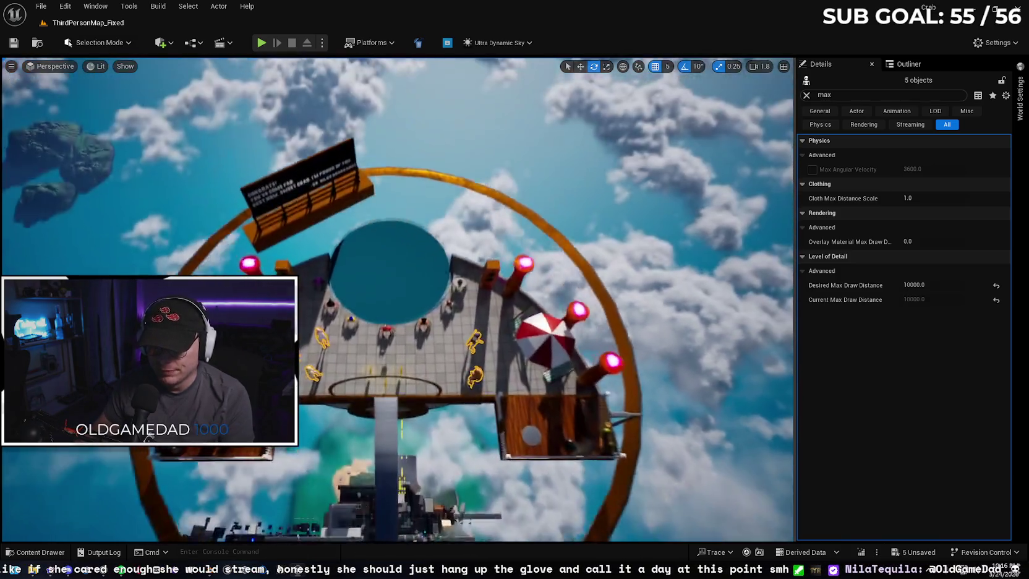
scroll(397, 299, "down", 10)
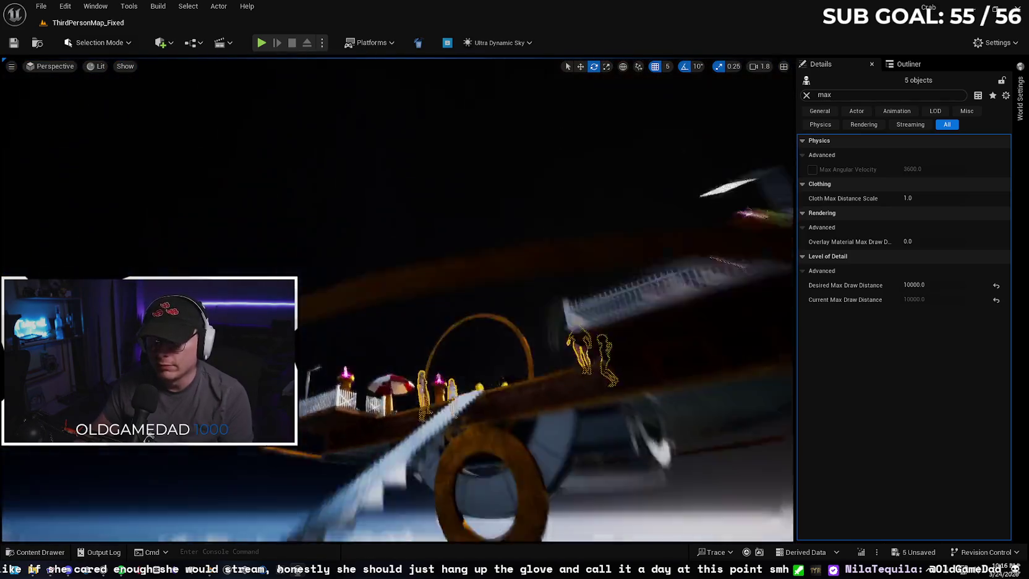
scroll(461, 316, "down", 3)
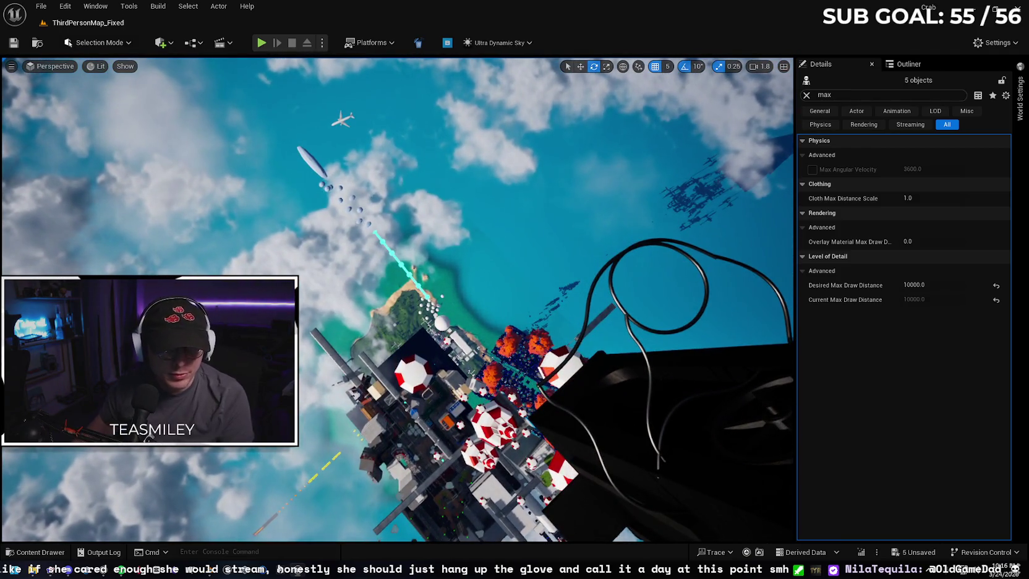
scroll(378, 345, "up", 3)
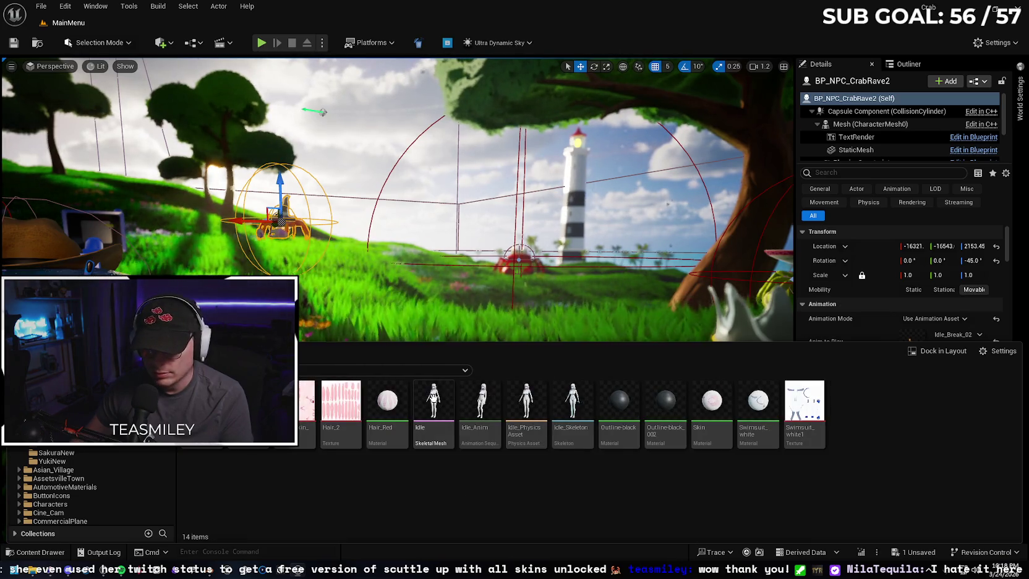
- Place the Idle girl model in the meadow, playing the Idle_Anim animation asset
mouse_move(433, 402)
left_mouse_down()
mouse_move(488, 337)
mouse_move(506, 349)
left_mouse_up()
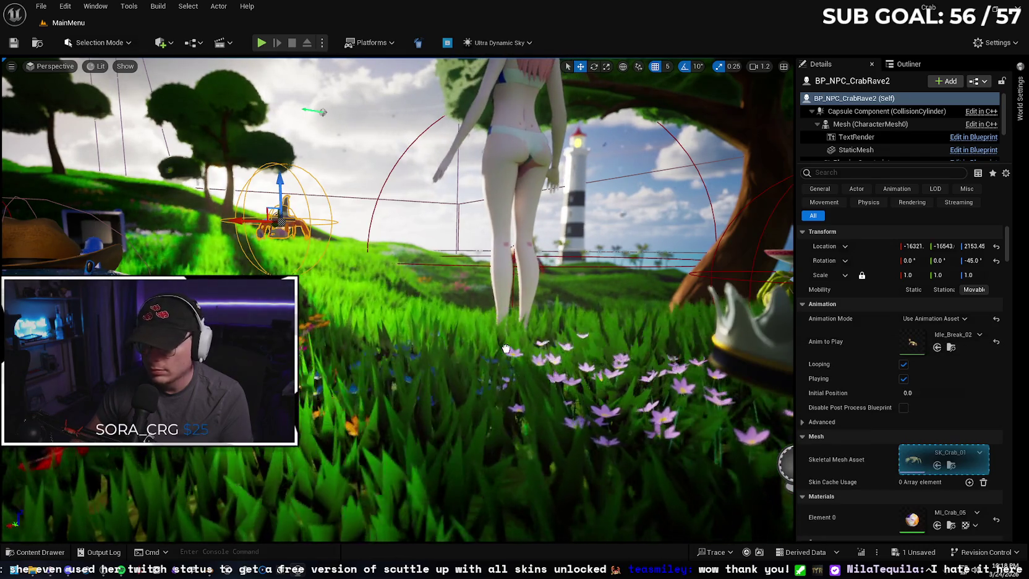
left_click(936, 290)
left_click(941, 305)
left_click(957, 307)
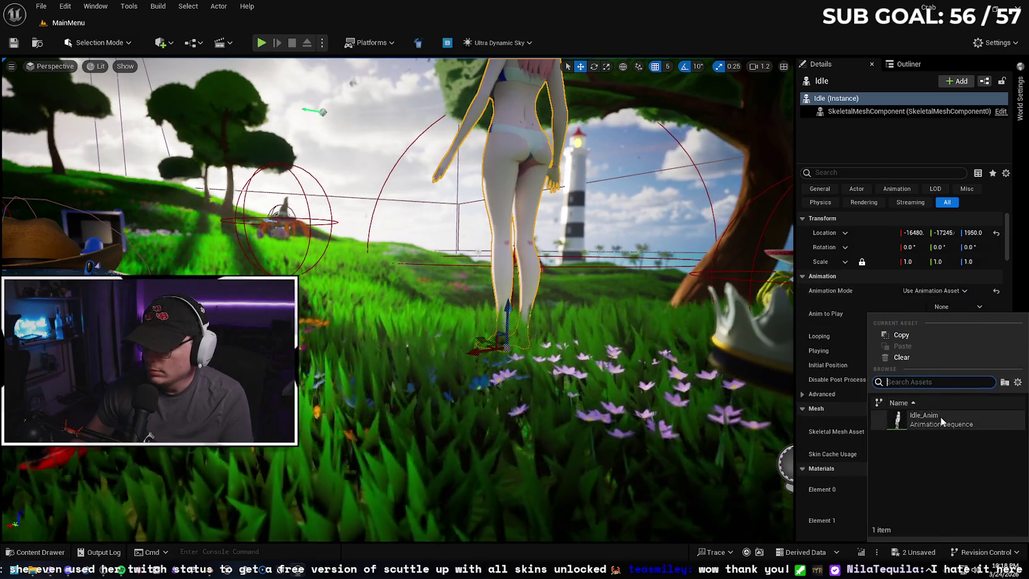
left_click(909, 416)
- Slide the Idle girl nearer the tree and start a play-mode preview of the main menu
key("s")
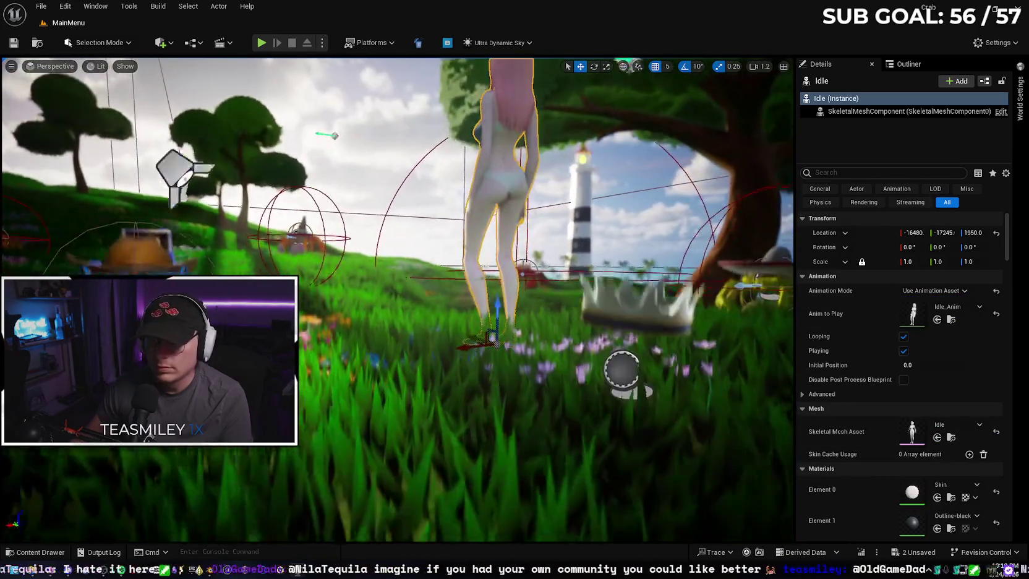
key("w")
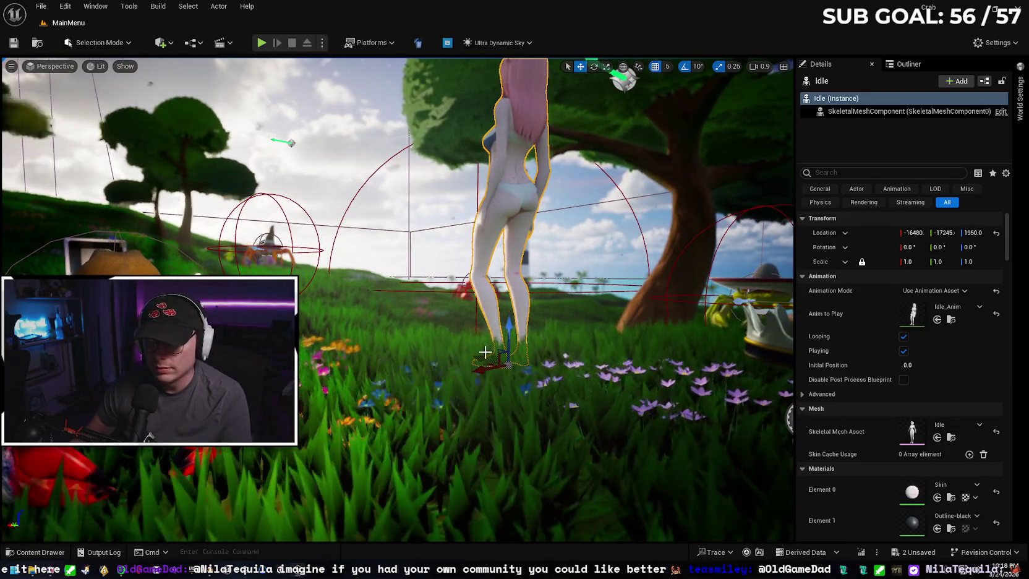
mouse_move(476, 360)
left_mouse_down()
mouse_move(531, 343)
mouse_move(461, 344)
mouse_move(513, 334)
mouse_move(520, 325)
mouse_move(500, 315)
left_mouse_up()
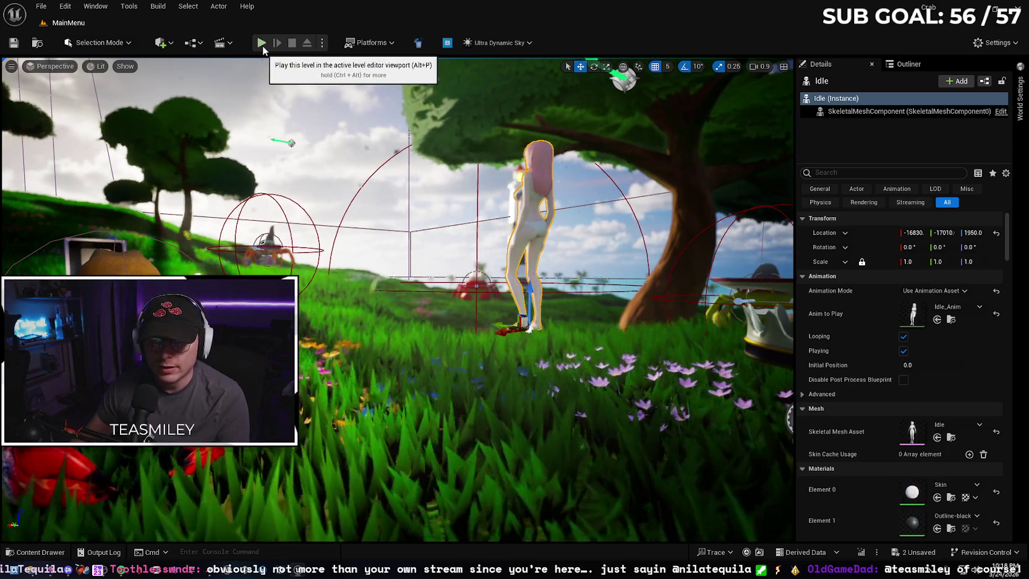
left_click(262, 42)
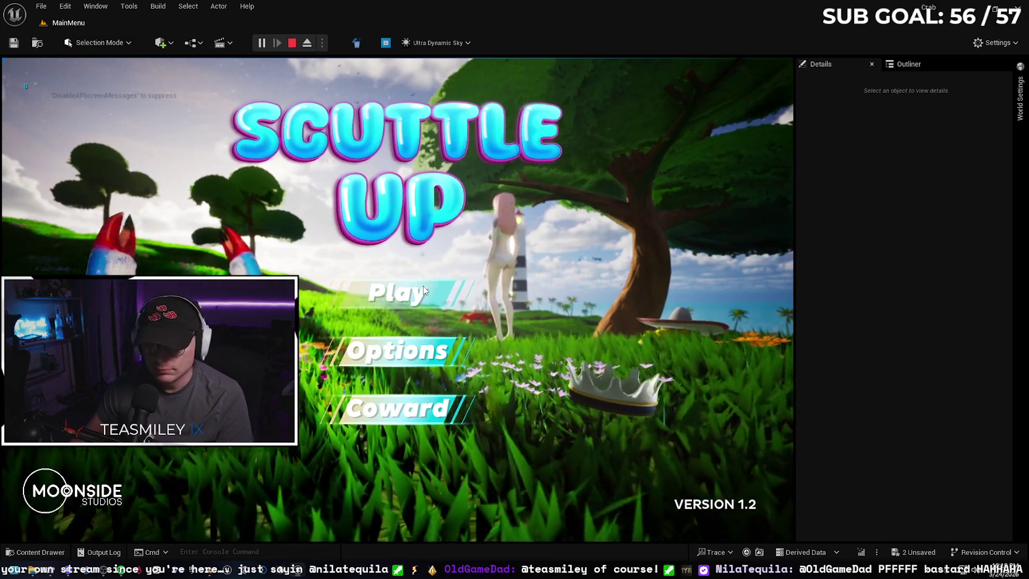
key("Escape")
left_click_drag(545, 283, 489, 297)
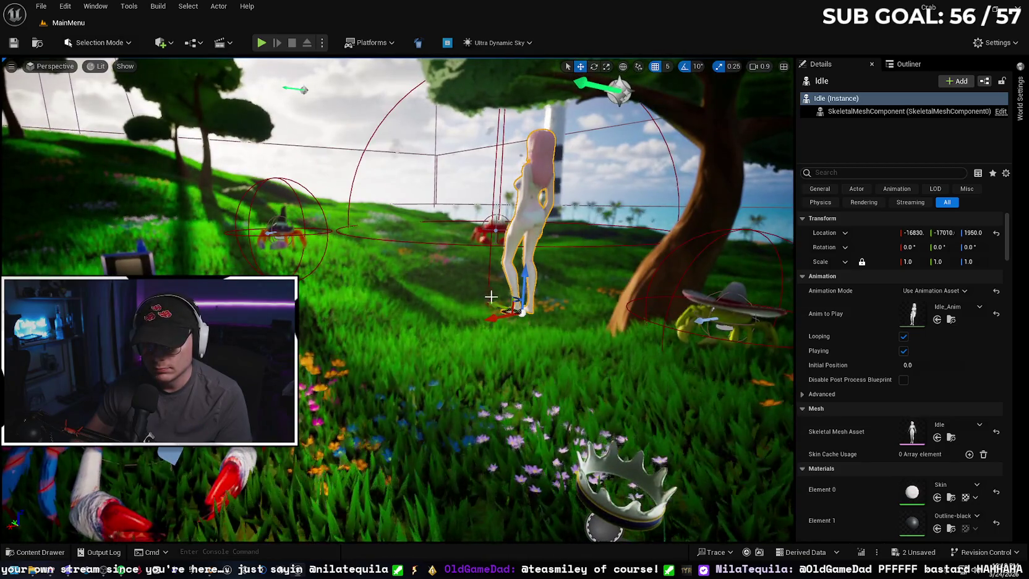
left_click(275, 242)
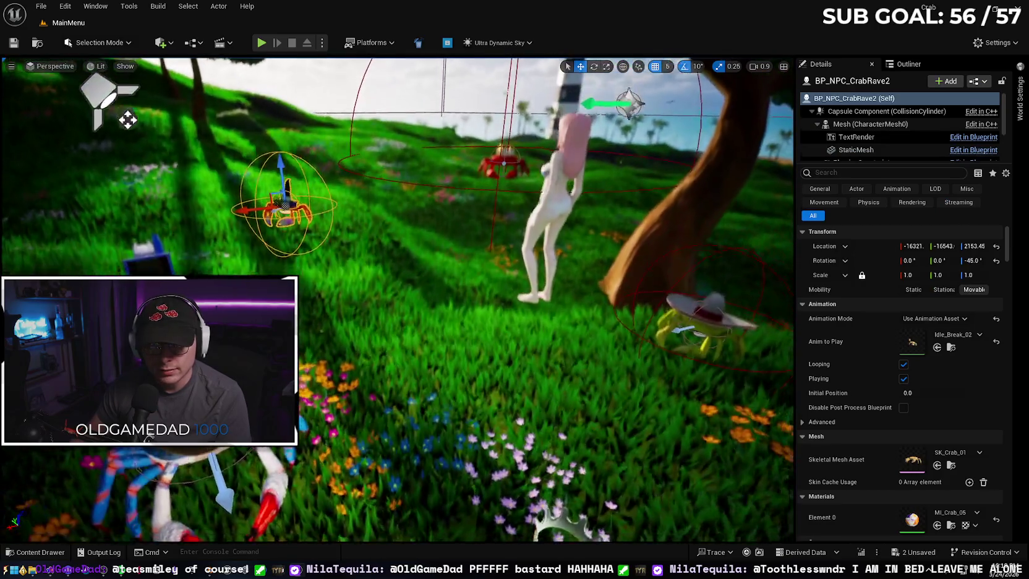
- Move the BP_NPC_CrabRave2 crab, rotate it to -55° and set its scale to 1.2
left_click_drag(281, 207, 284, 236)
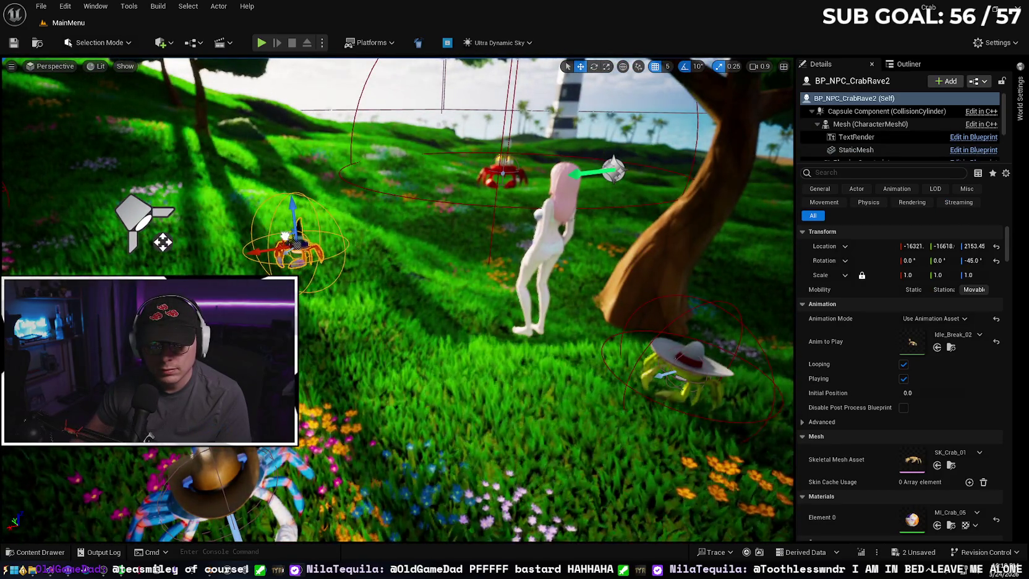
key("e")
left_click_drag(211, 264, 223, 264)
key("w")
left_click_drag(296, 213, 292, 204)
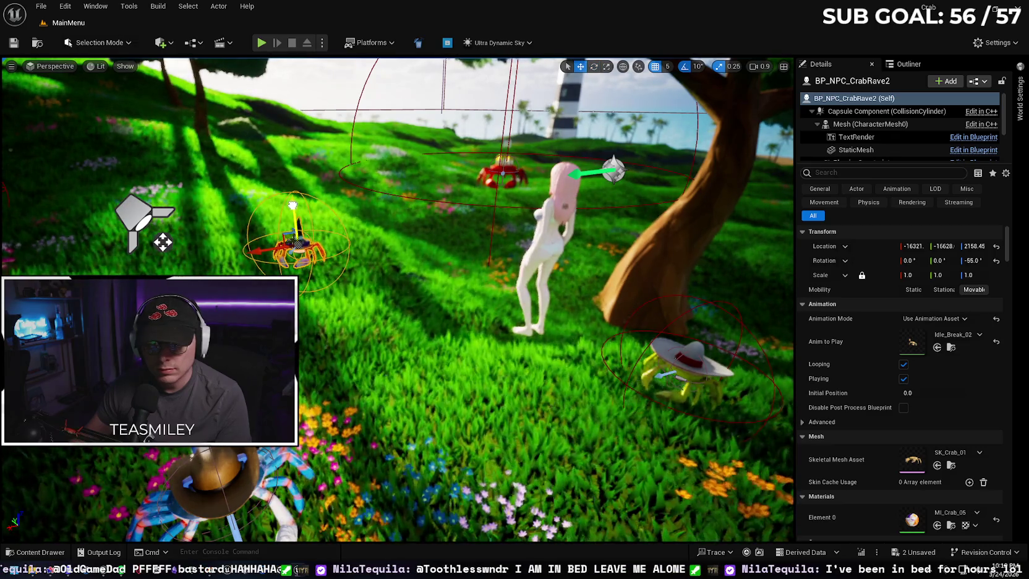
left_click(908, 275)
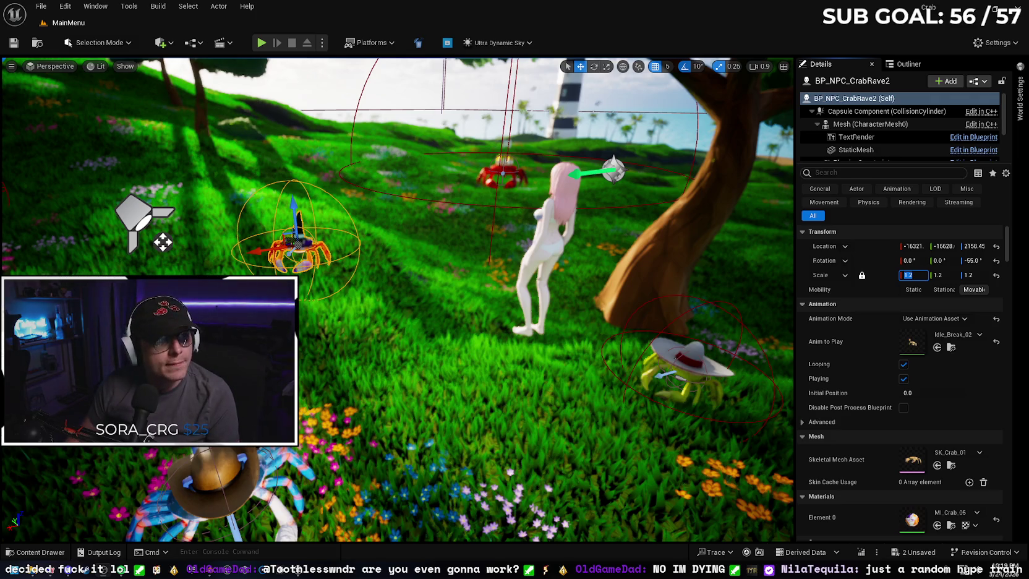
type("1.2")
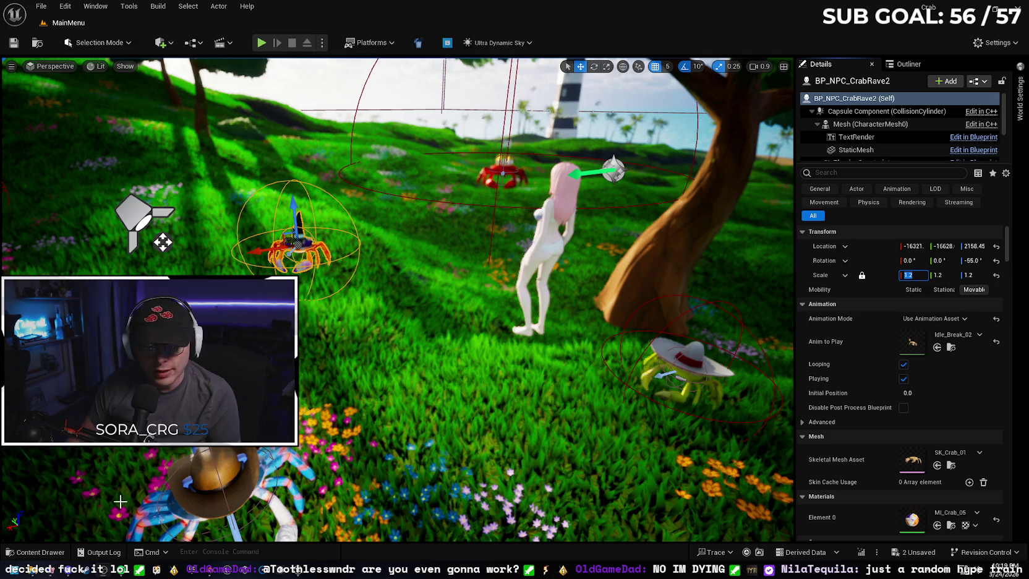
left_click(41, 551)
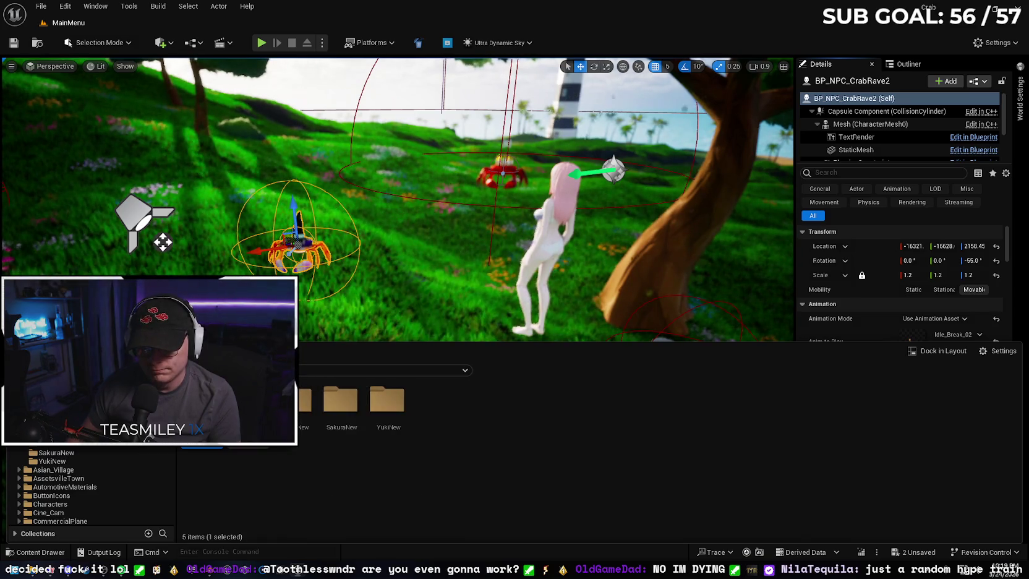
- Place the Excited girl model from YukiNew into the scene, turned to about 100°
double_click(386, 401)
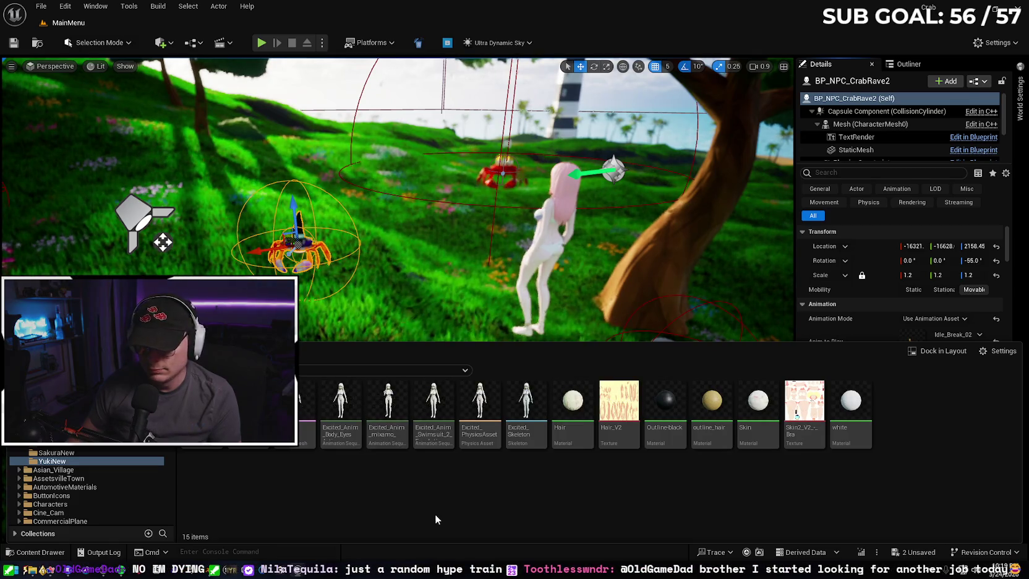
mouse_move(298, 402)
left_mouse_down()
mouse_move(334, 235)
mouse_move(272, 207)
left_mouse_up()
left_click_drag(328, 224, 284, 176)
key("e")
mouse_move(364, 301)
left_mouse_down()
mouse_move(346, 325)
mouse_move(364, 333)
mouse_move(346, 306)
mouse_move(357, 298)
left_mouse_up()
key("w")
- Make the Excited girl play the Excited_Anim_mixamo_com animation asset
left_click(935, 290)
left_click(934, 309)
left_click(948, 309)
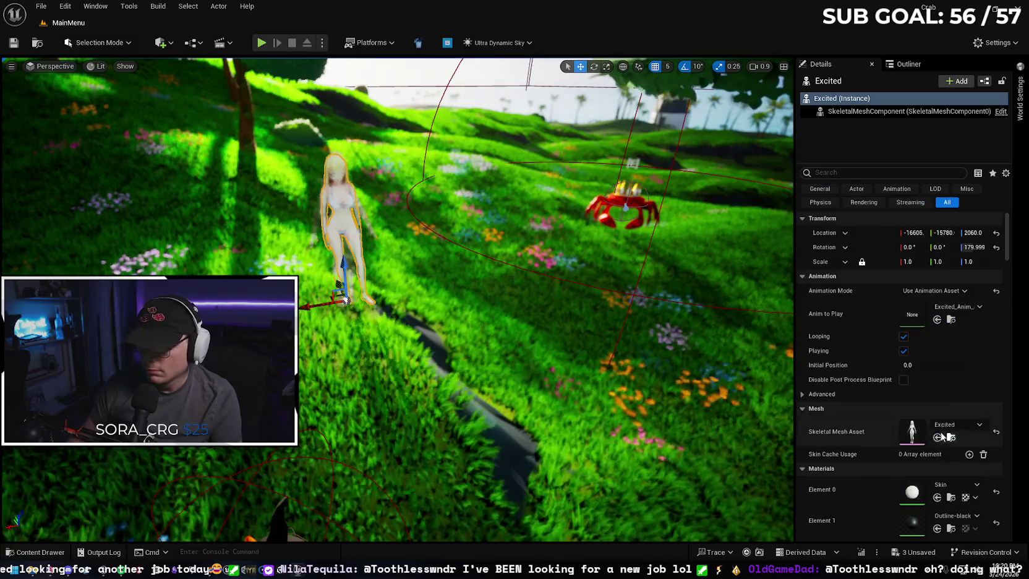
left_click(950, 439)
scroll(340, 182, "down", 3)
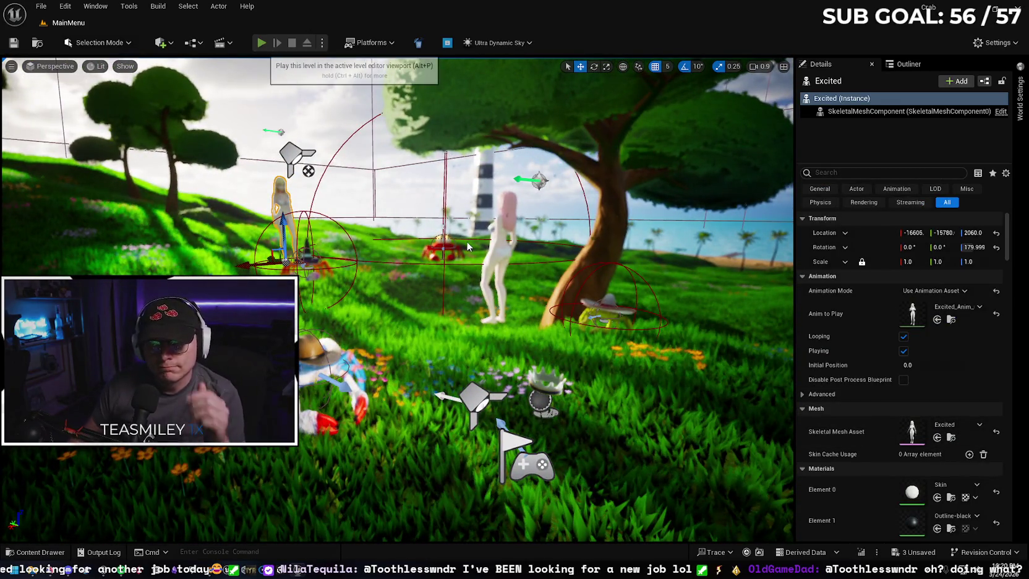
- Preview the main menu, stop it, and select the Idle girl model
key("alt+p")
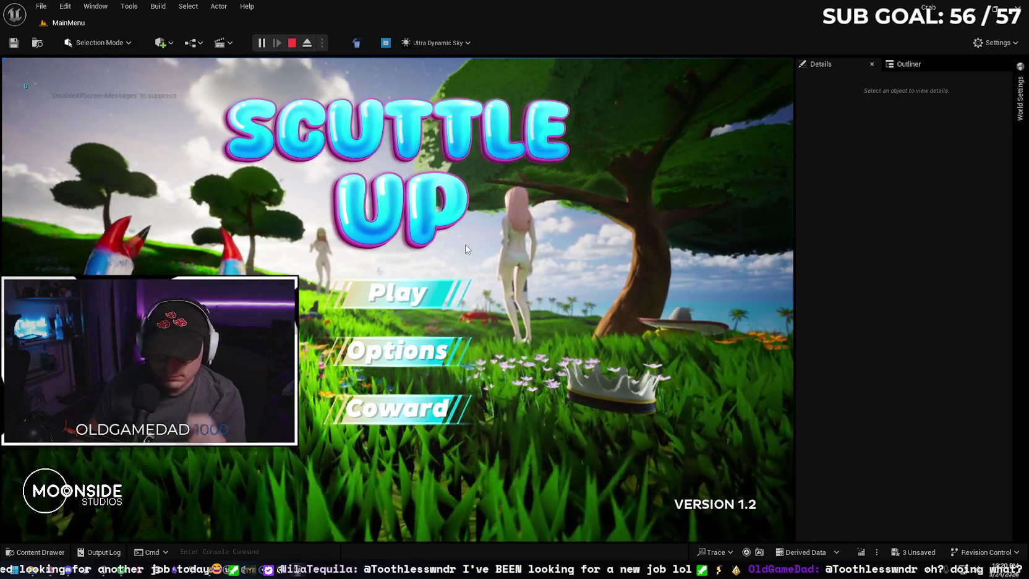
key("Escape")
left_click(544, 231)
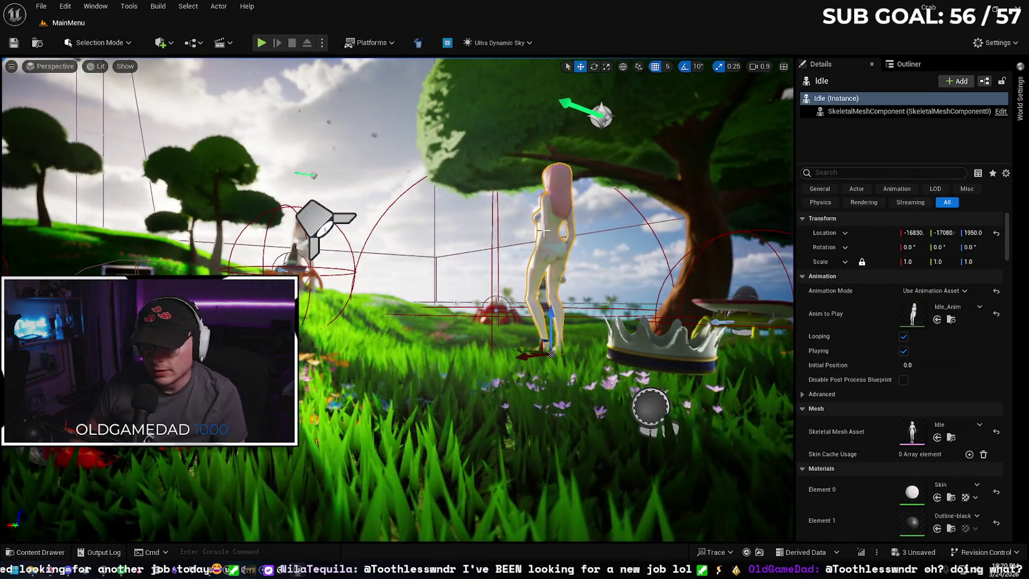
- Lower the Idle girl slightly, shift it sideways, and switch to Game View
left_click_drag(552, 309, 555, 317)
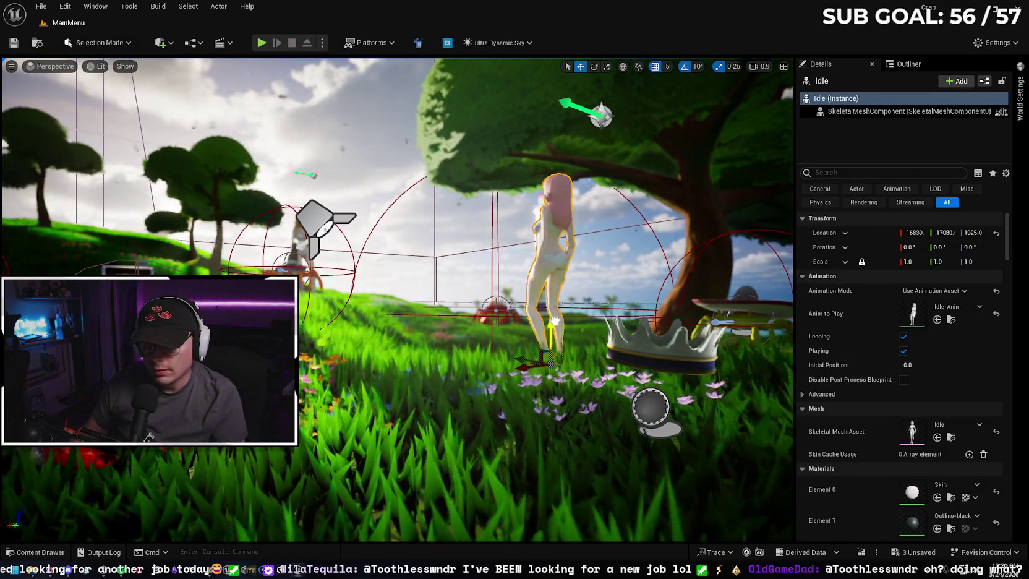
left_click_drag(518, 365, 536, 363)
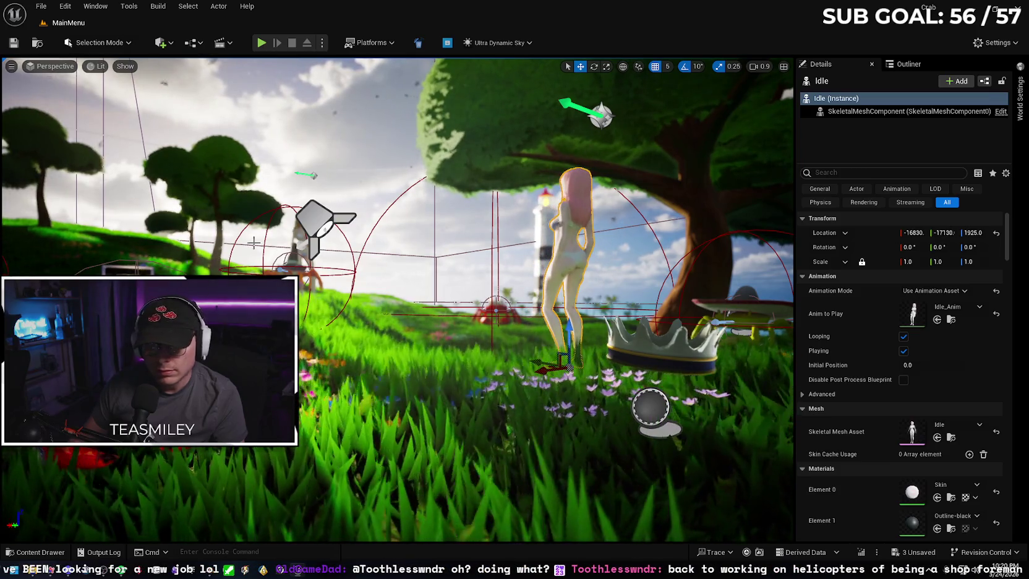
key("g")
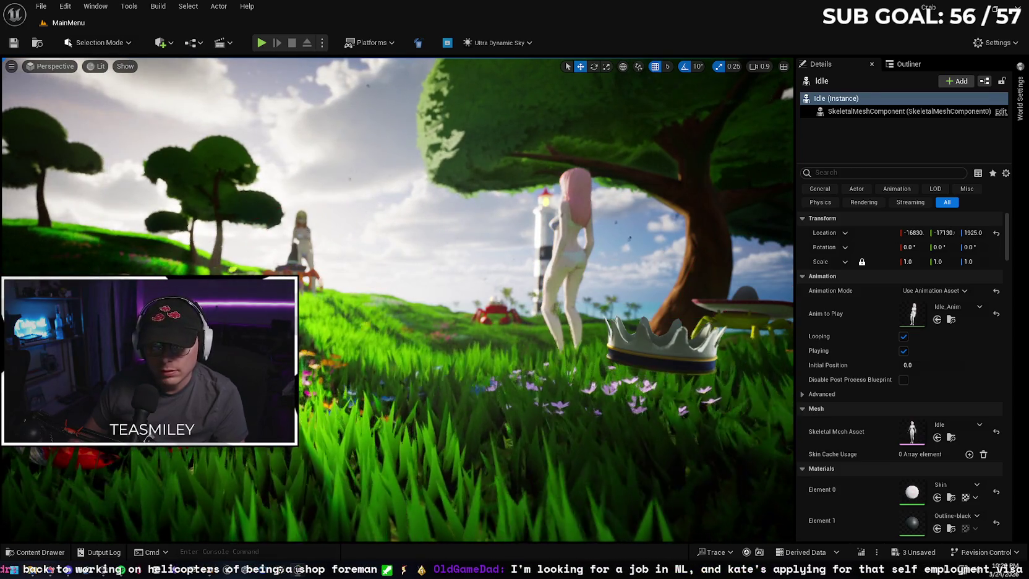
- Adjust the distant Excited girl's position and start a main menu play preview
left_click(315, 274)
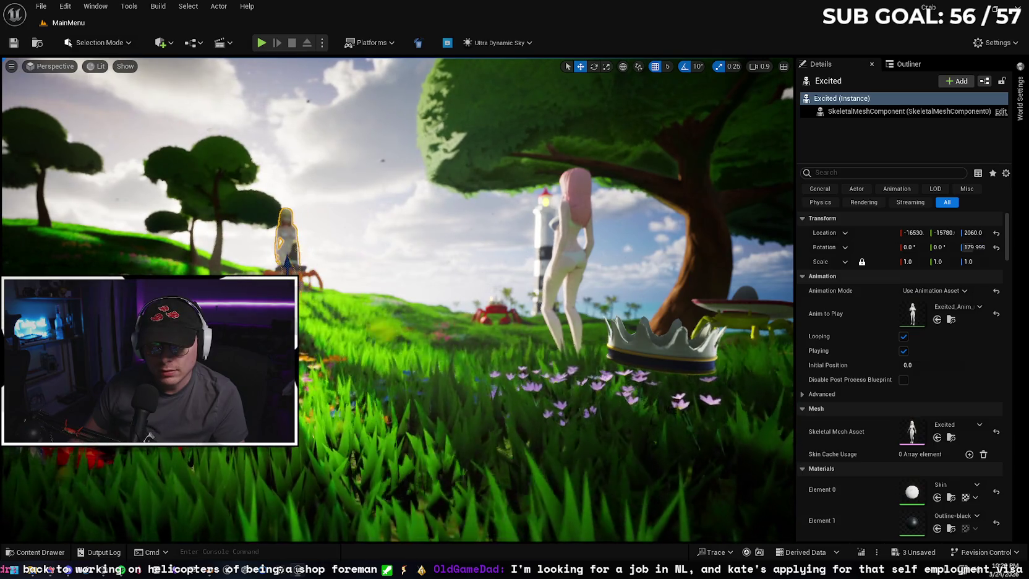
scroll(300, 296, "up", 5)
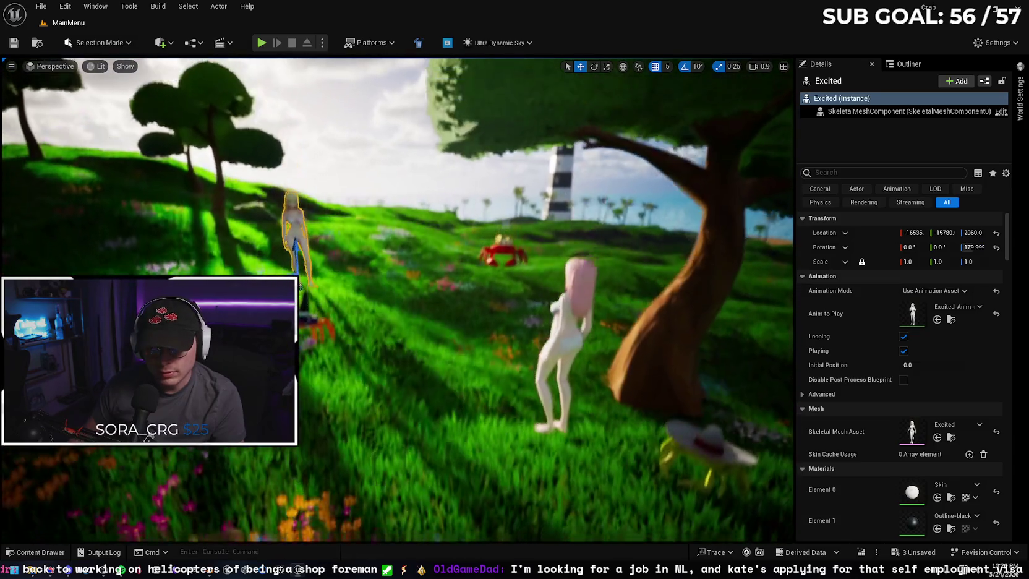
left_click_drag(346, 301, 346, 270)
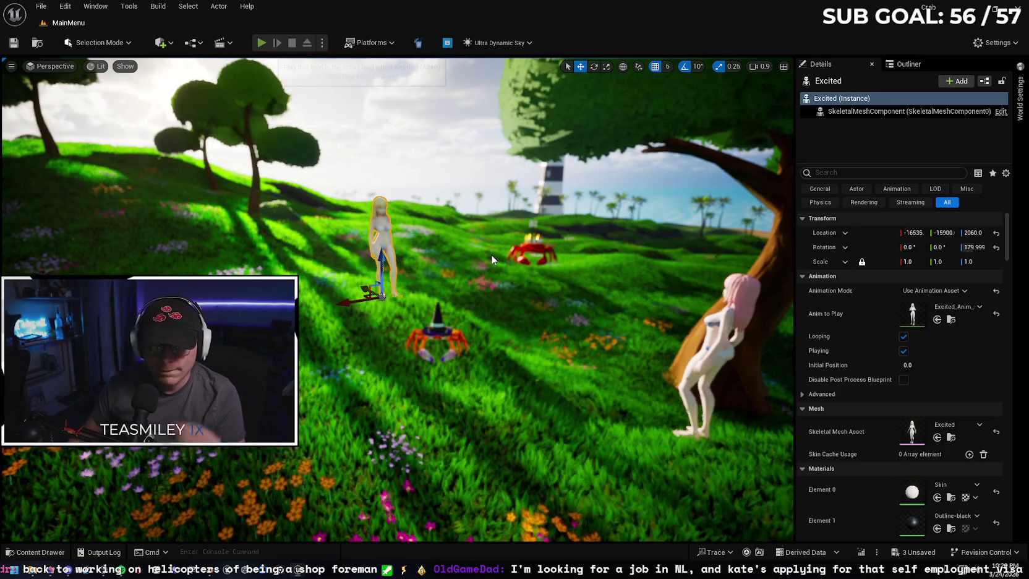
key("alt+p")
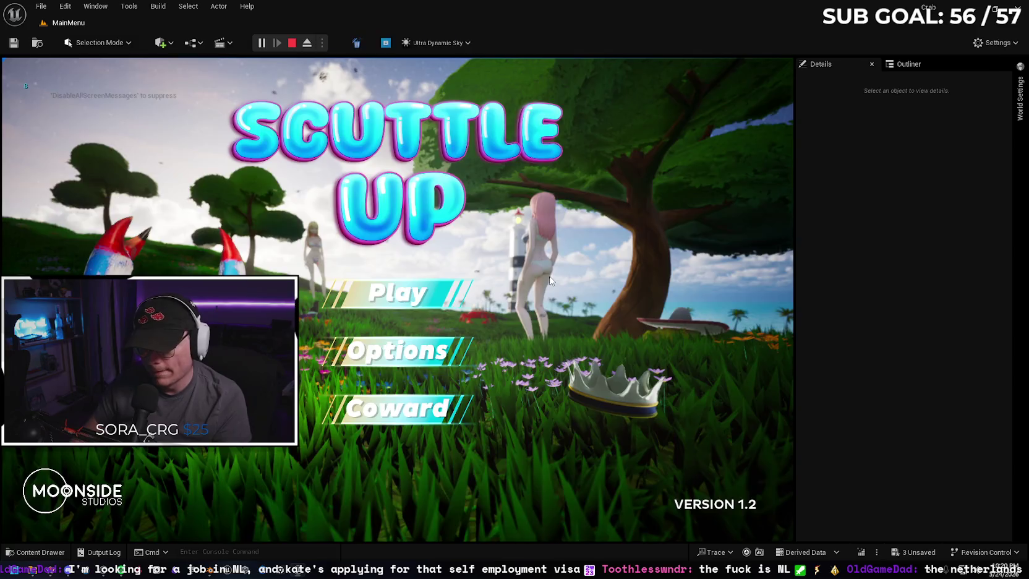
- Preview the main menu twice more, stopping each run to check the crabs
key("Escape")
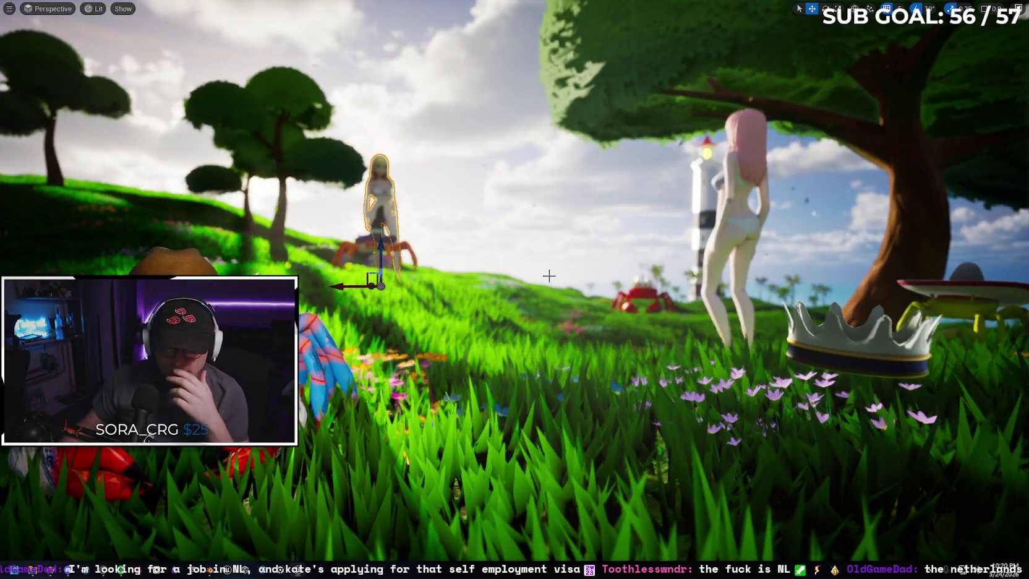
key("alt+p")
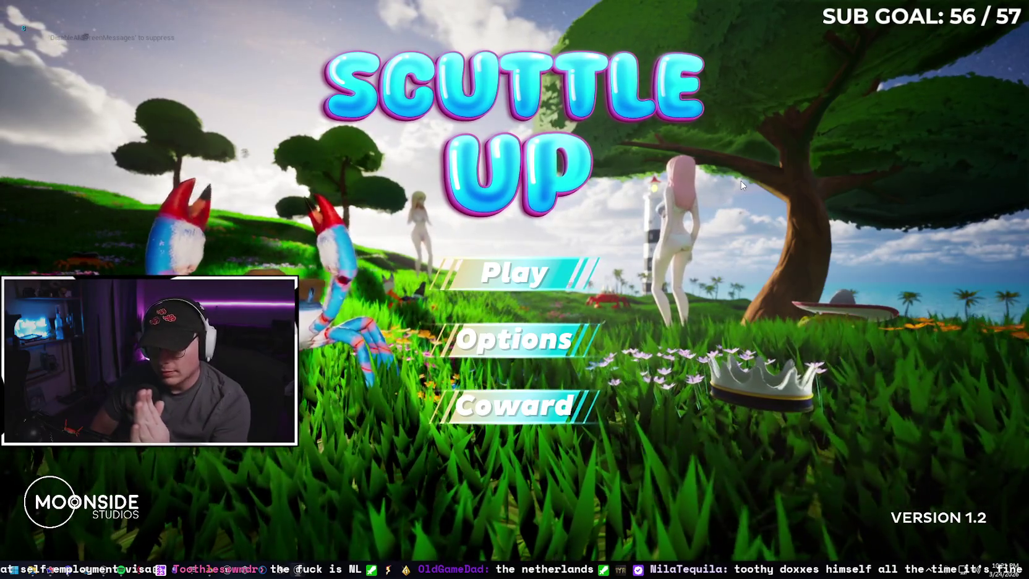
key("Escape")
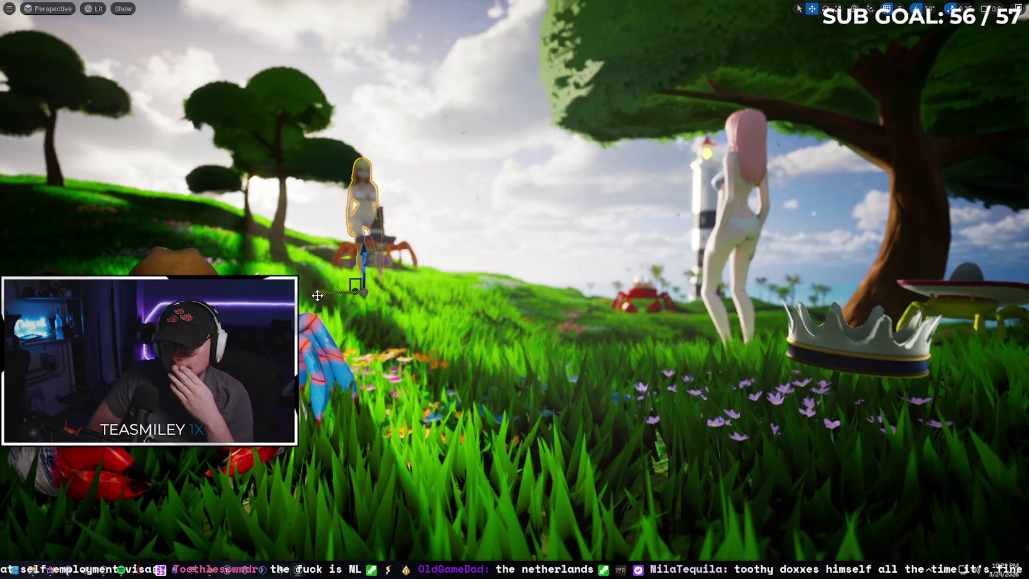
key("alt+p")
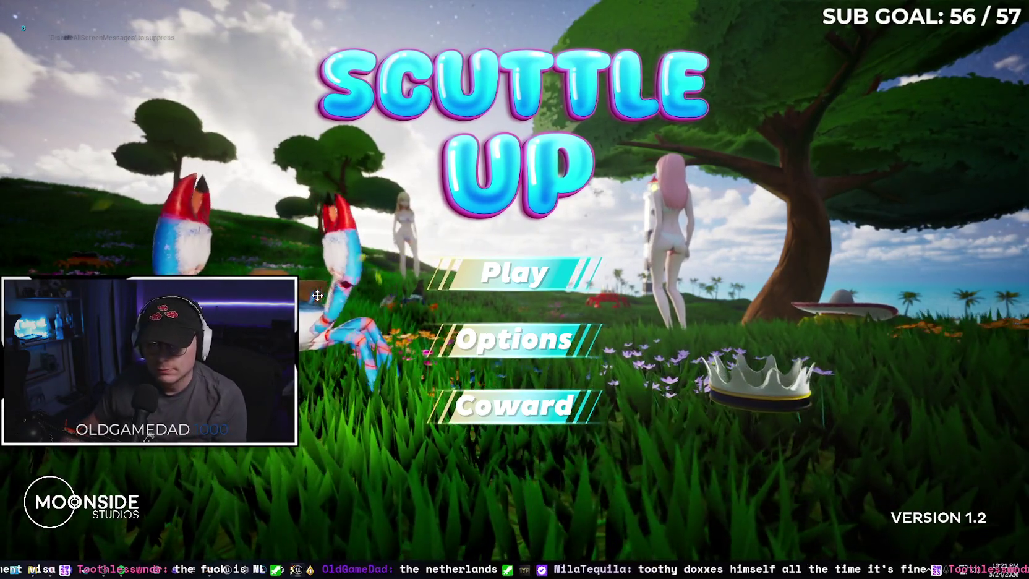
key("Escape")
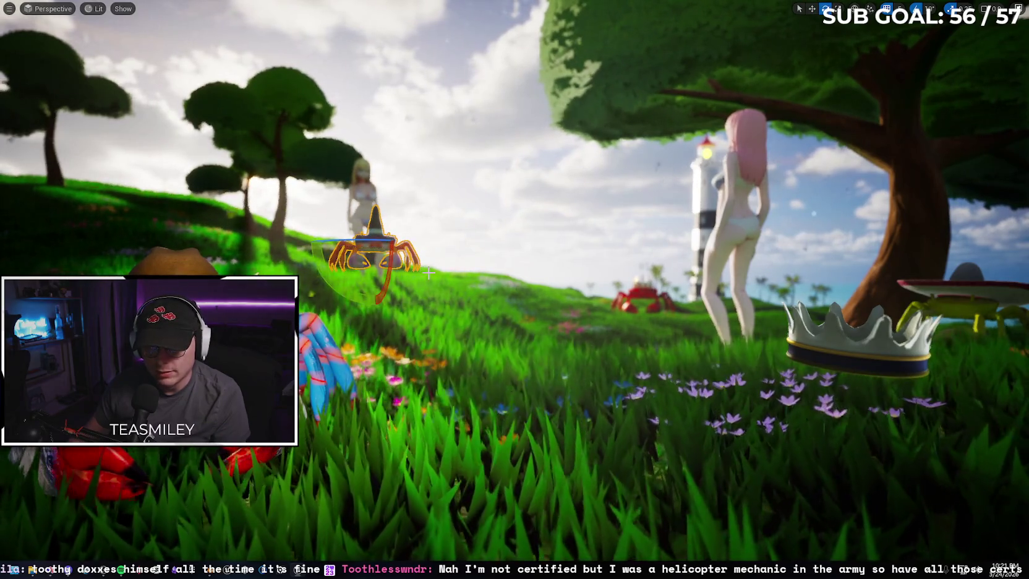
- Frame the witch-hat crab, survey the meadow, preview once more, then restore the full editor layout
key("f")
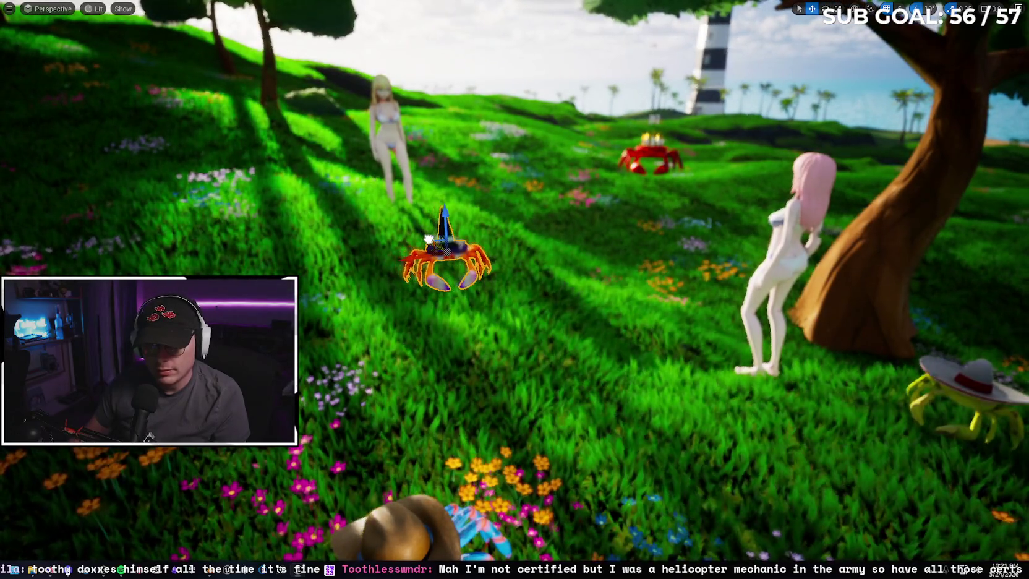
left_click_drag(428, 238, 485, 178)
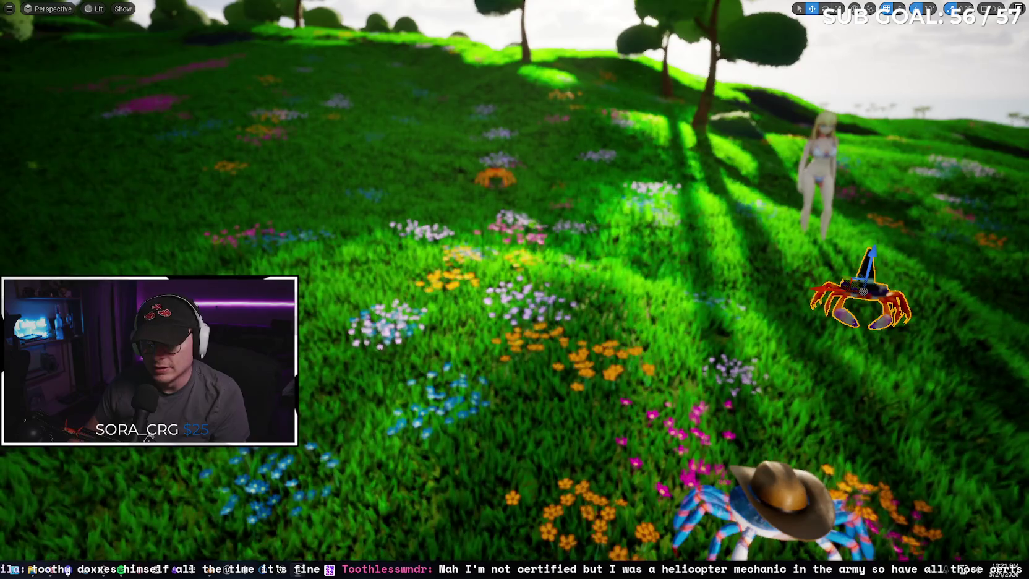
left_click_drag(545, 191, 477, 153)
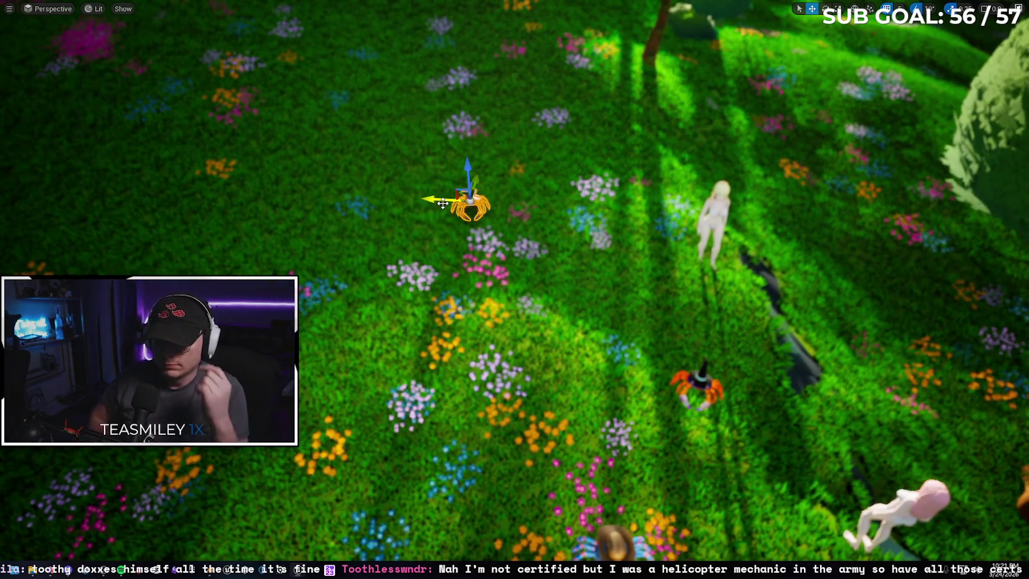
key("alt+p")
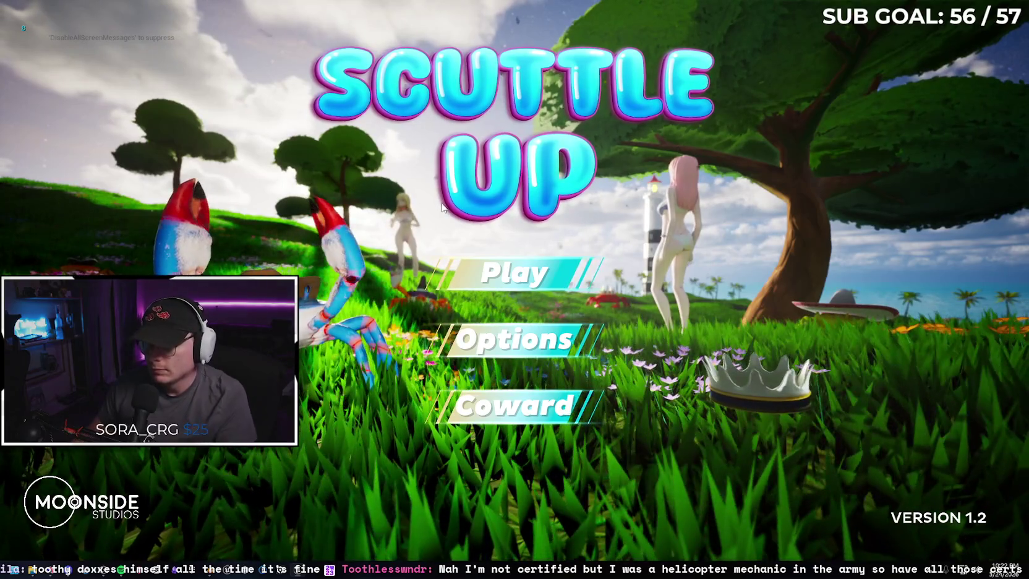
key("Escape")
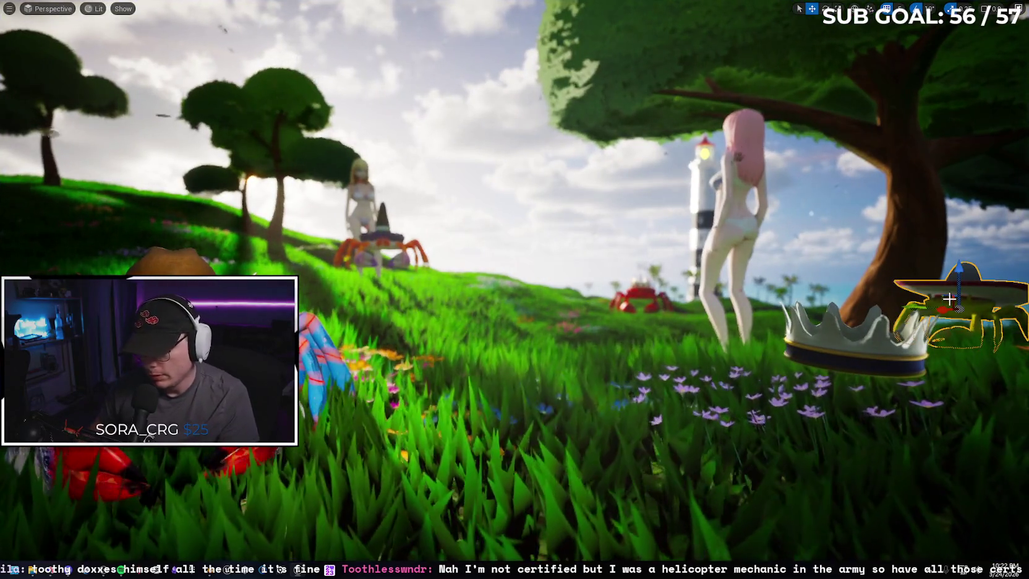
key("F11")
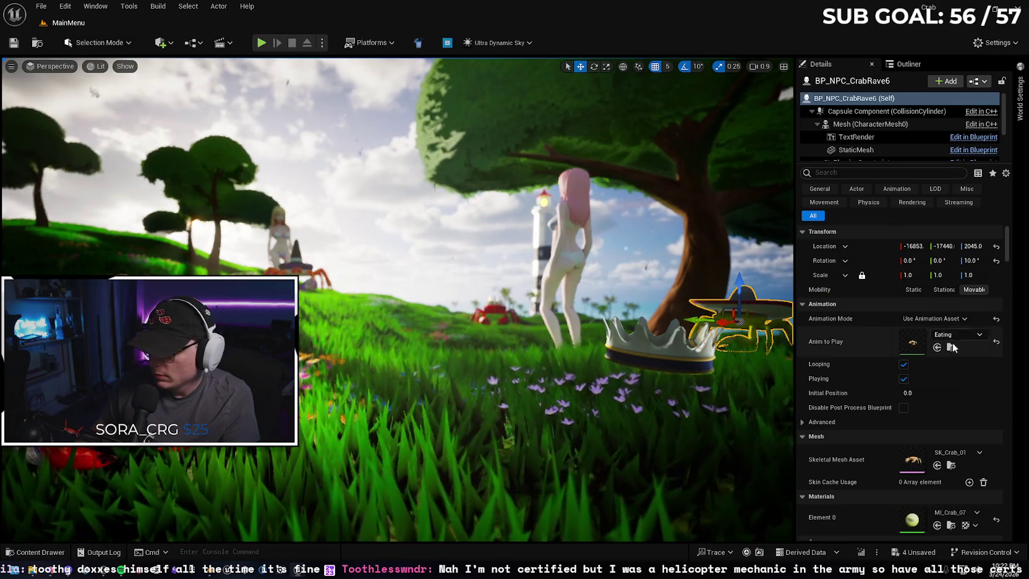
- Assign the Eating animation to the crab beside the distant girl and frame it full-screen
key("ctrl+space")
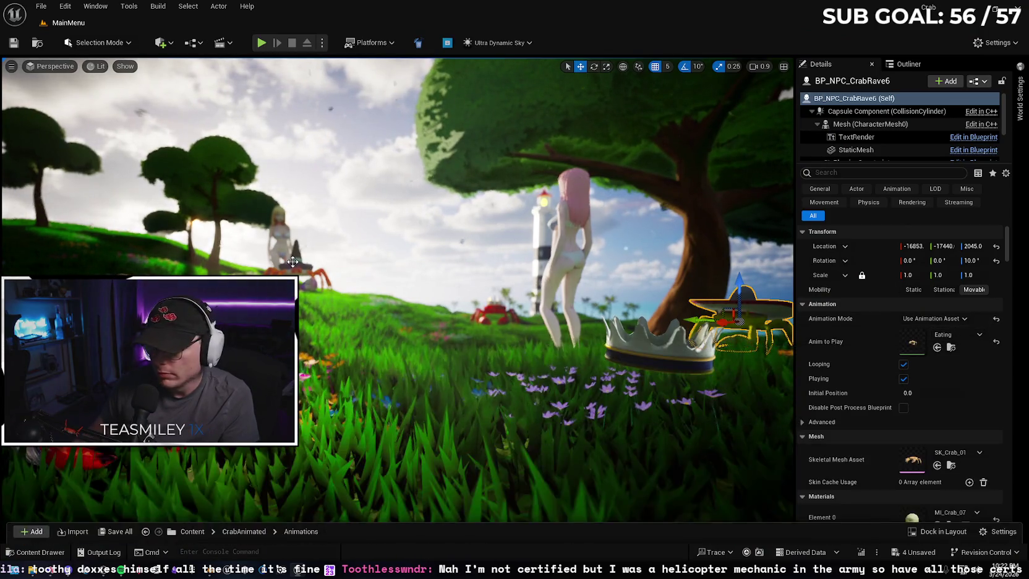
left_click(935, 349)
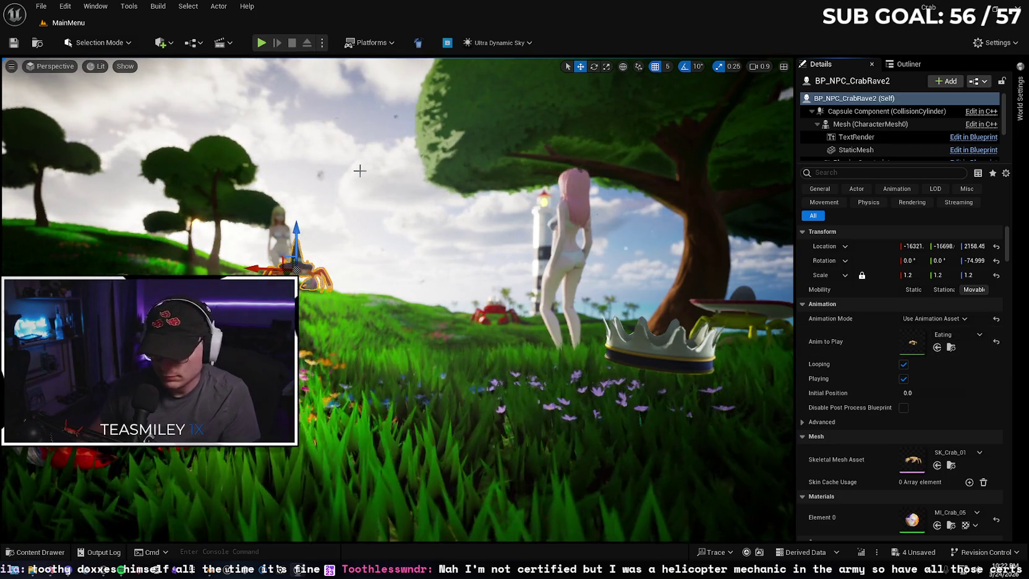
key("f")
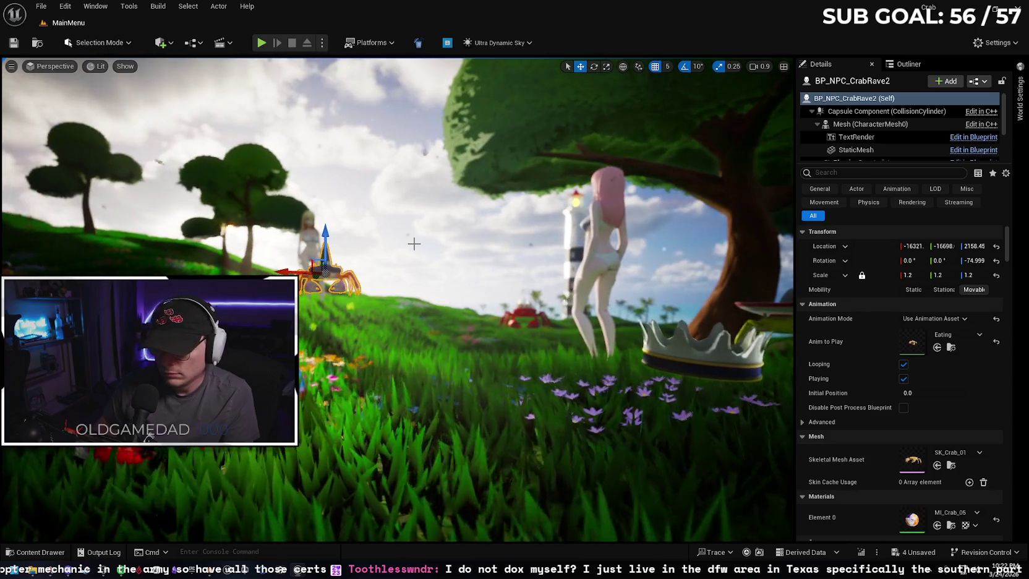
key("F11")
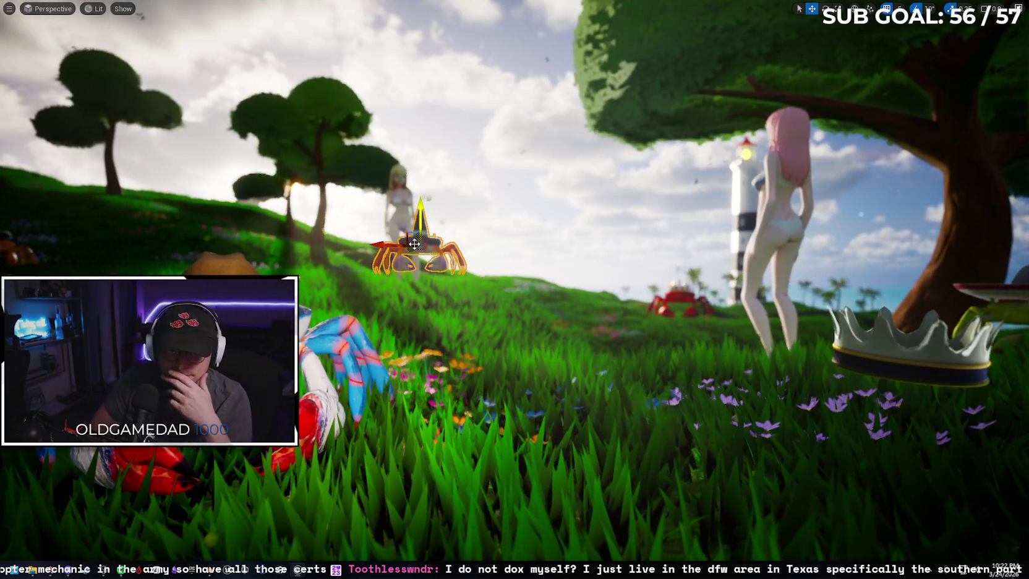
- Preview the main menu with the eating crab, then return to CrabAnimated's Animations folder in the content drawer
key("alt+p")
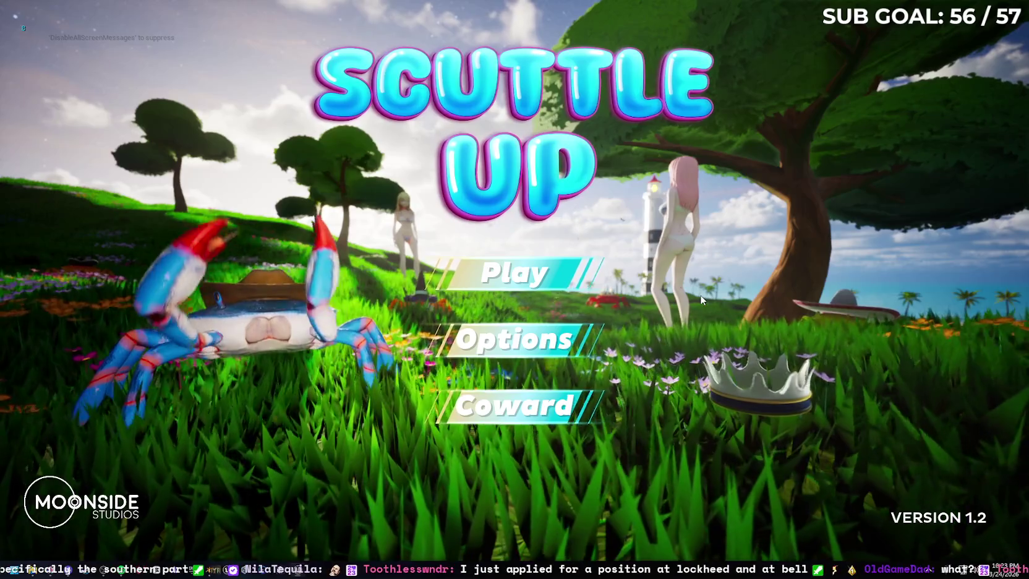
key("Escape")
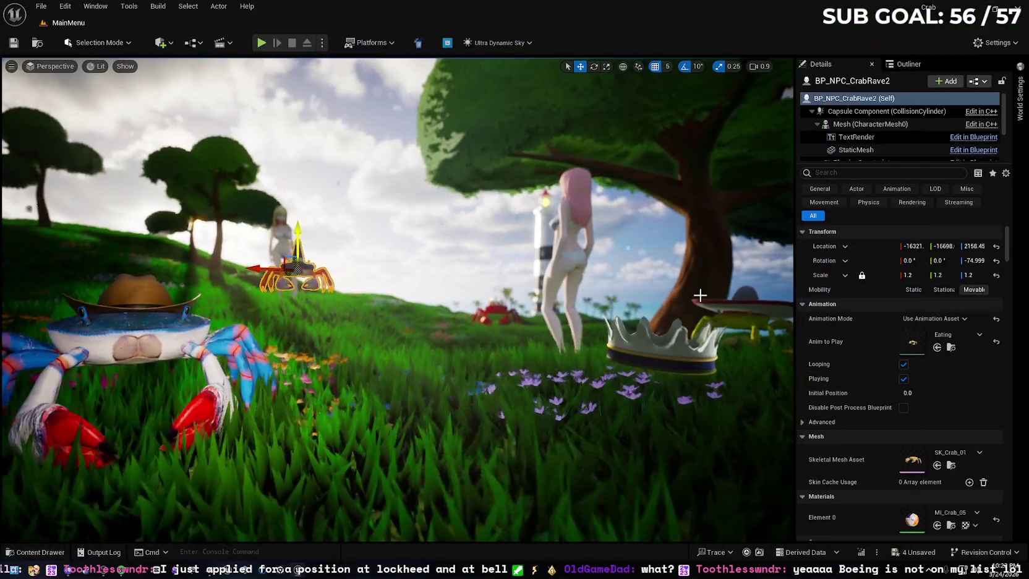
key("ctrl+space")
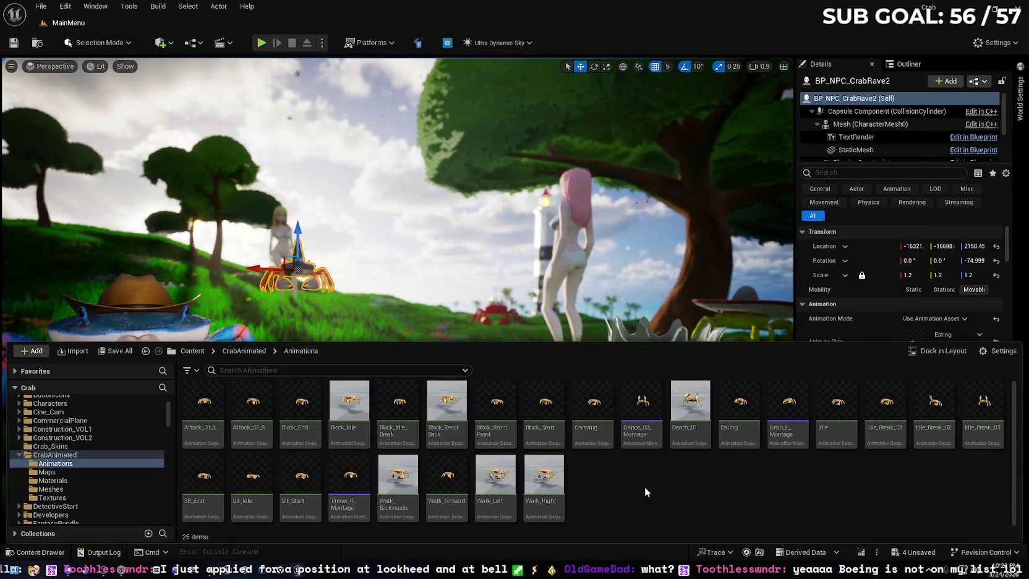